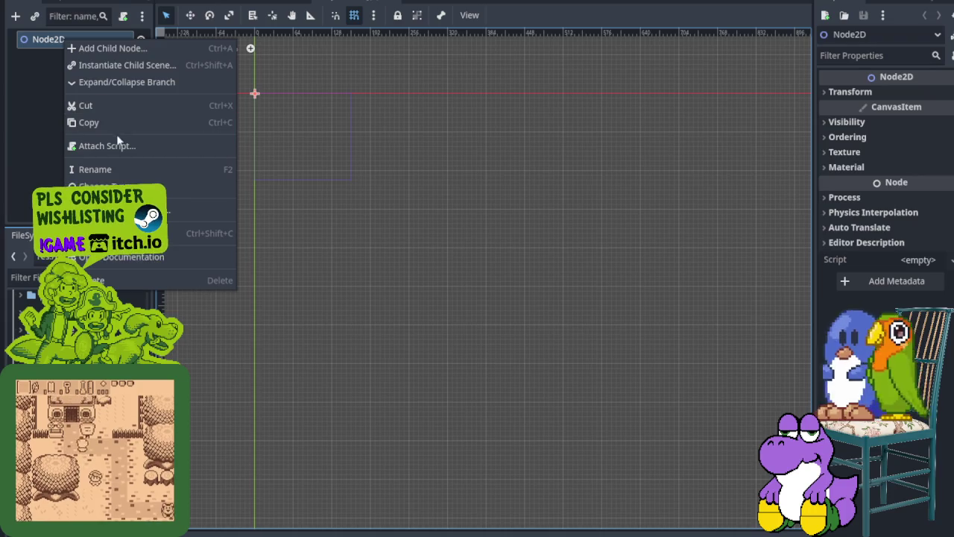
- Change the root node's type to StaticBody2D
{"action": "left_click", "coordinate": [112, 186]}
{"action": "type", "text": "st"}
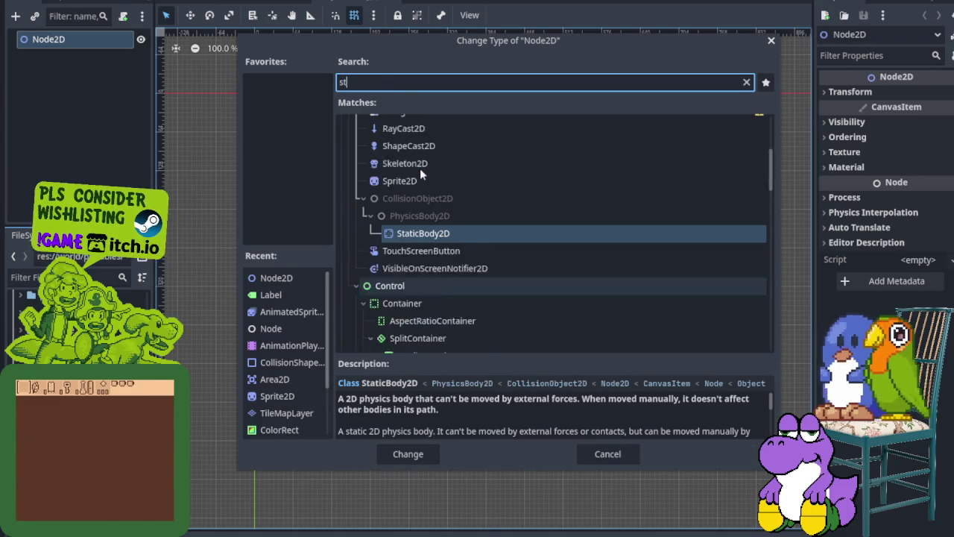
{"action": "type", "text": "aticbody"}
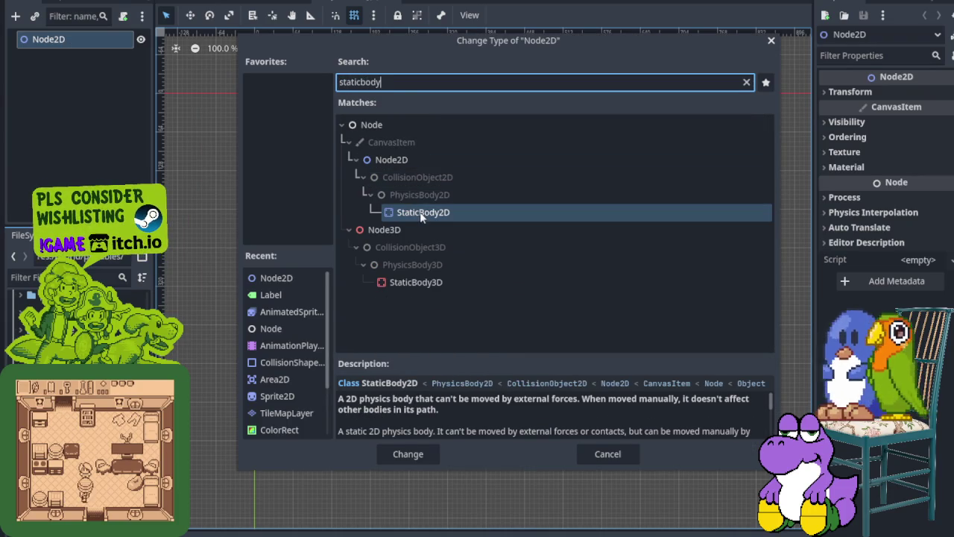
{"action": "double_click", "coordinate": [422, 213]}
- Add an AnimatedSprite2D child node under the root
{"action": "right_click", "coordinate": [74, 42]}
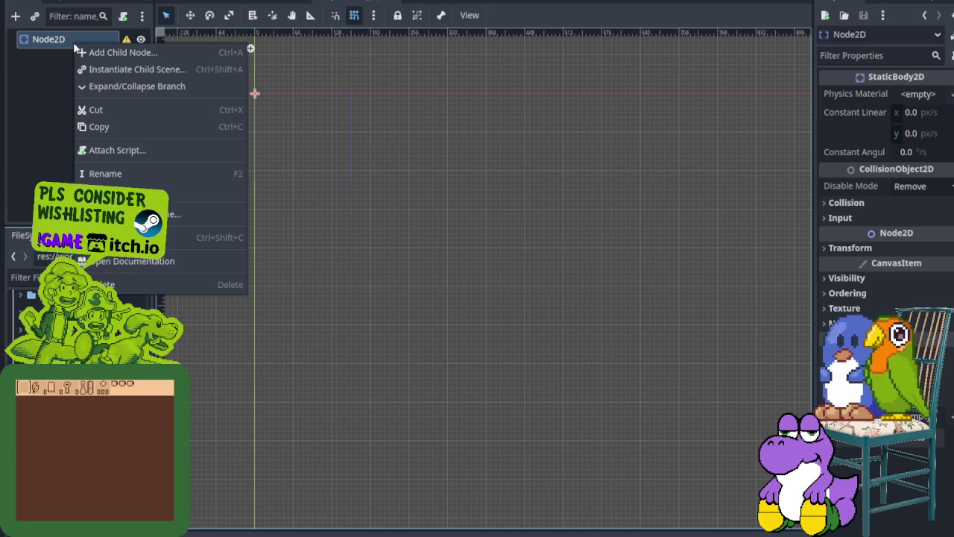
{"action": "left_click", "coordinate": [105, 50]}
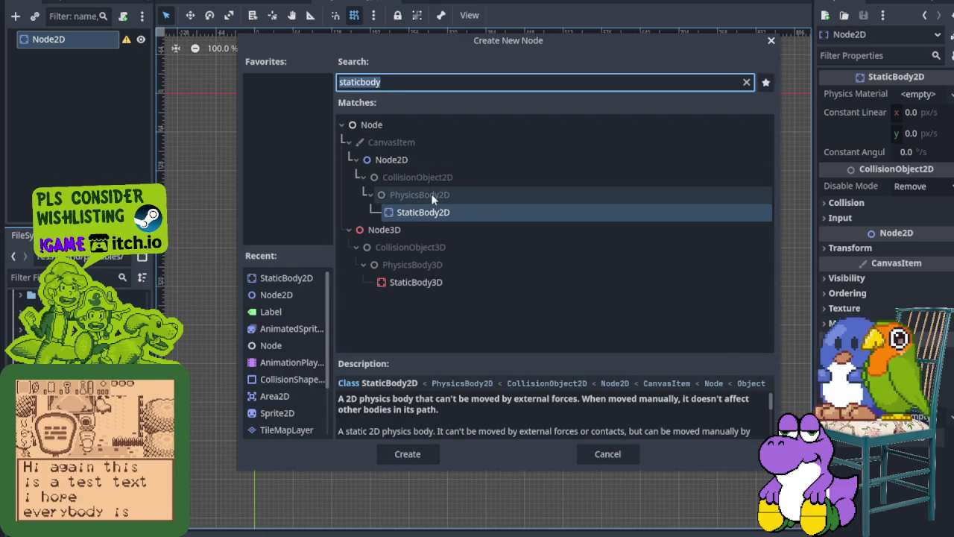
{"action": "type", "text": "anim"}
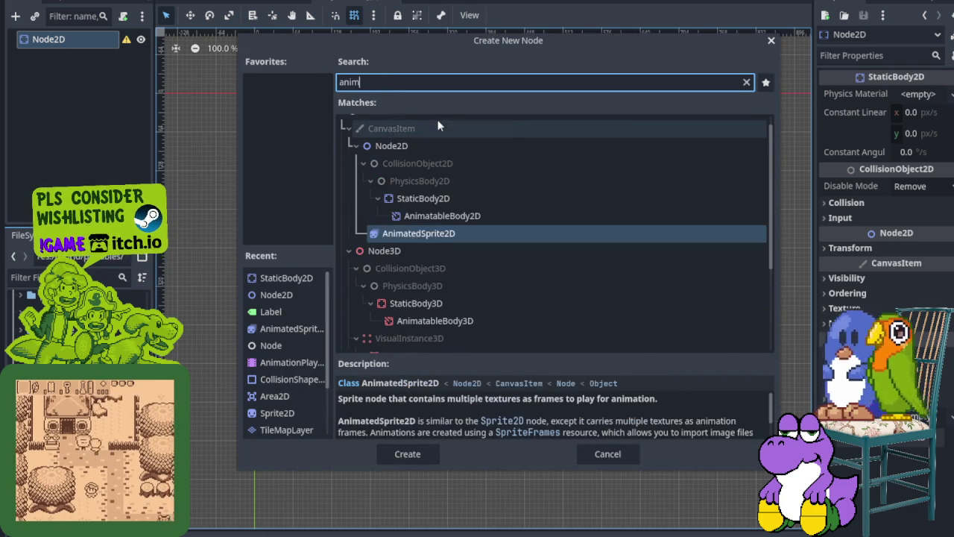
{"action": "left_click", "coordinate": [418, 233]}
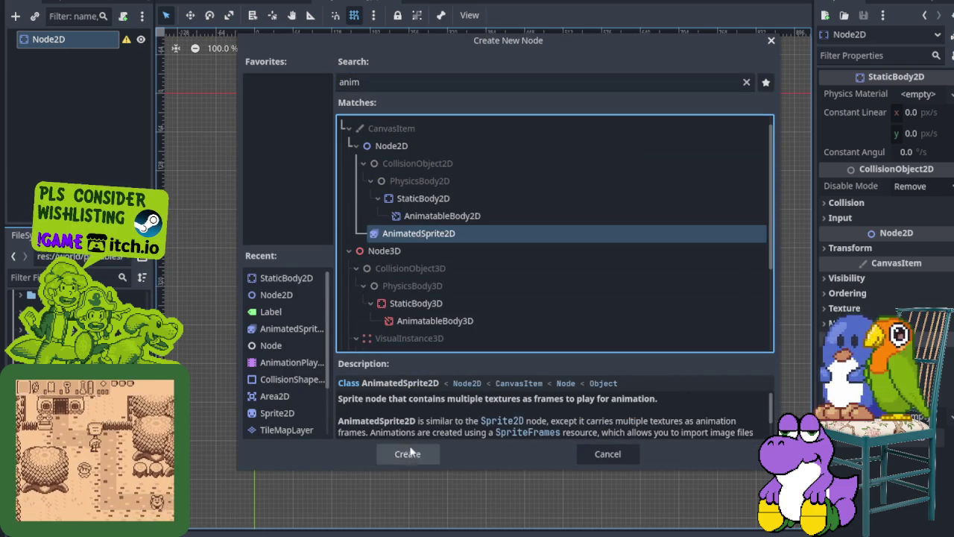
{"action": "left_click", "coordinate": [409, 452]}
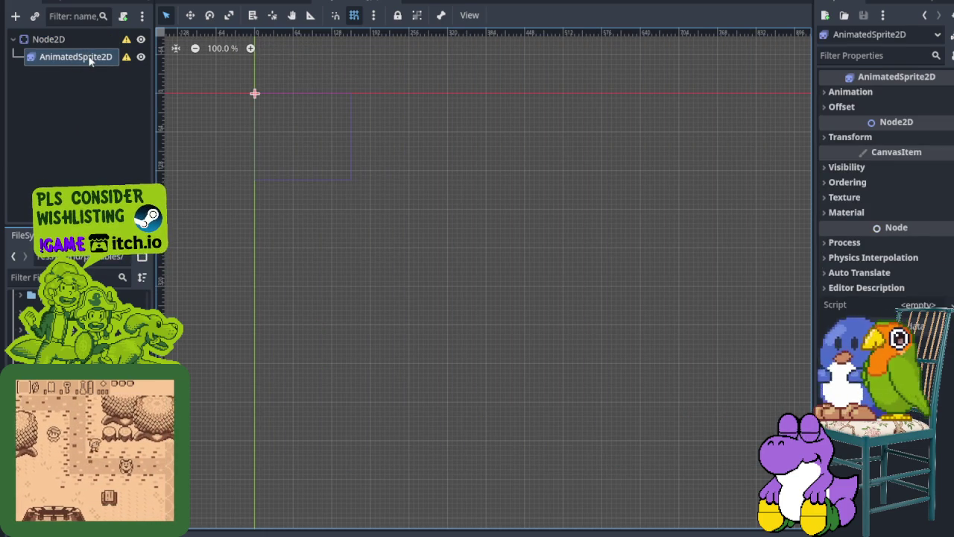
- Give the AnimatedSprite2D a new SpriteFrames resource and open it in the SpriteFrames editor
{"action": "left_click", "coordinate": [881, 94]}
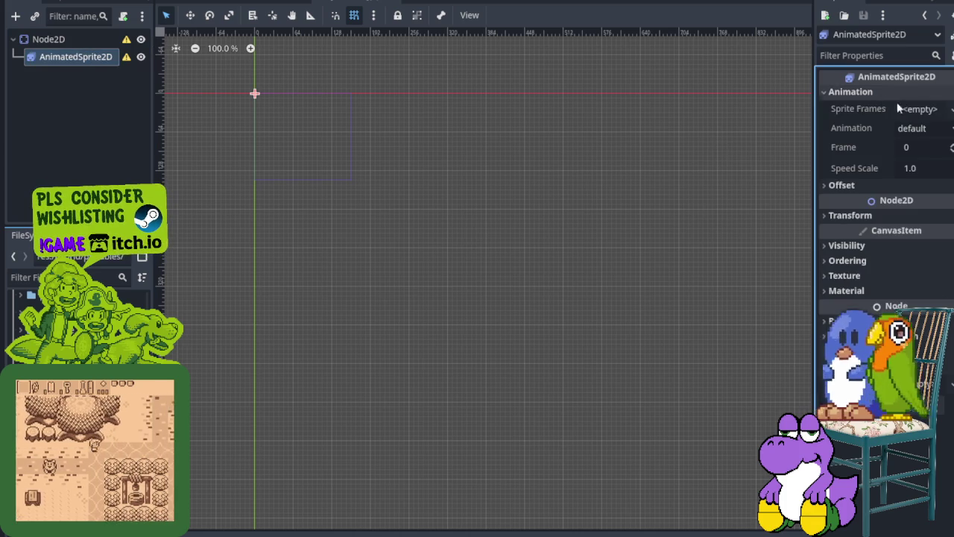
{"action": "left_click", "coordinate": [918, 110]}
{"action": "left_click", "coordinate": [912, 134]}
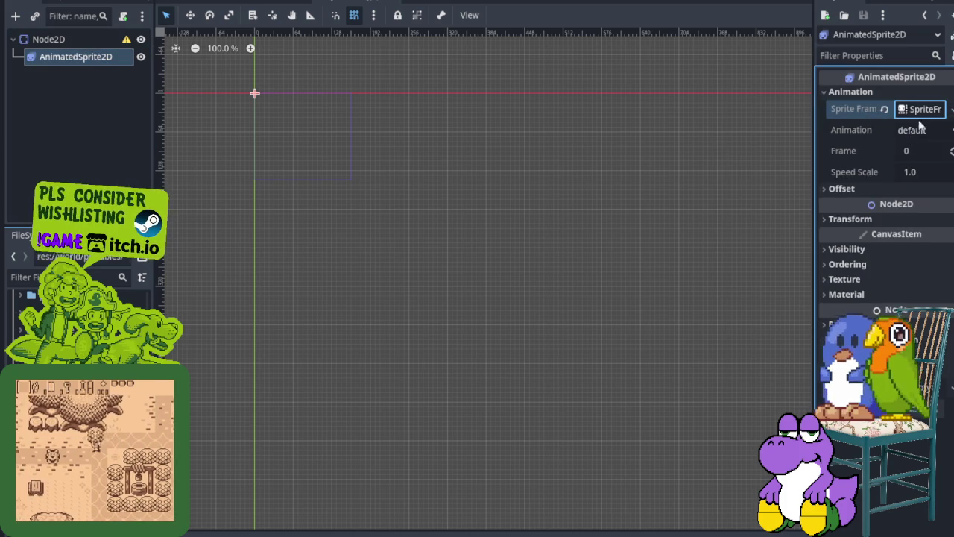
{"action": "left_click", "coordinate": [923, 109]}
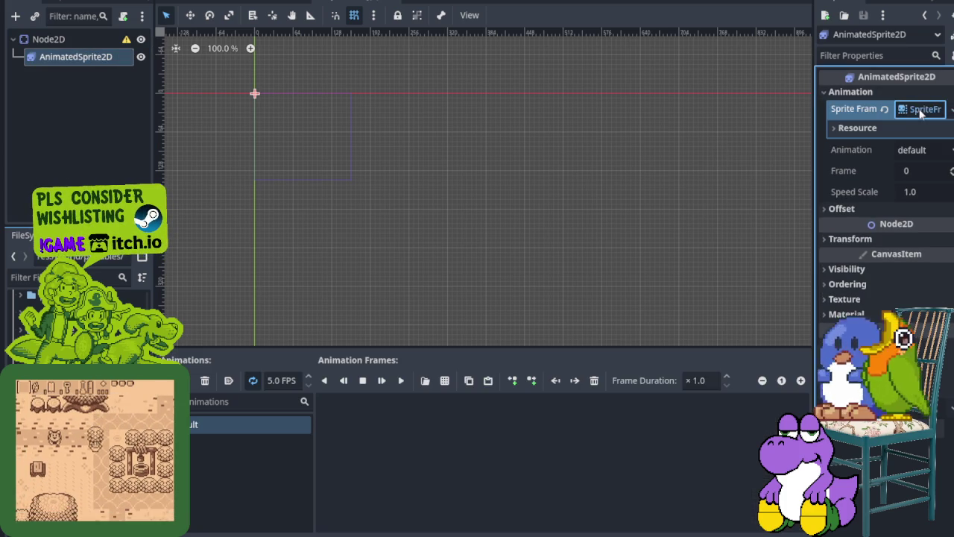
- Load art/j-objects/barrel.png as a sprite sheet and zoom into its preview
{"action": "left_click", "coordinate": [444, 381]}
{"action": "double_click", "coordinate": [309, 145]}
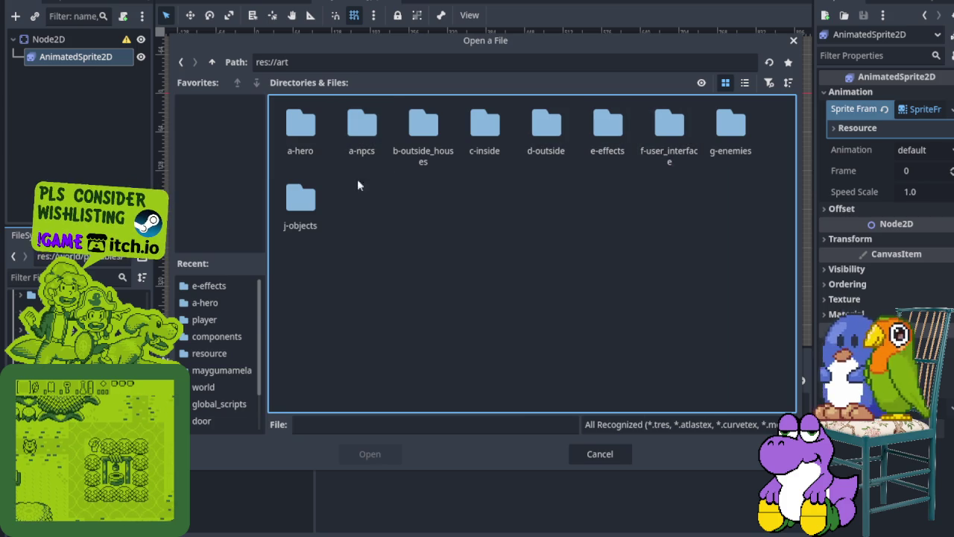
{"action": "double_click", "coordinate": [300, 196]}
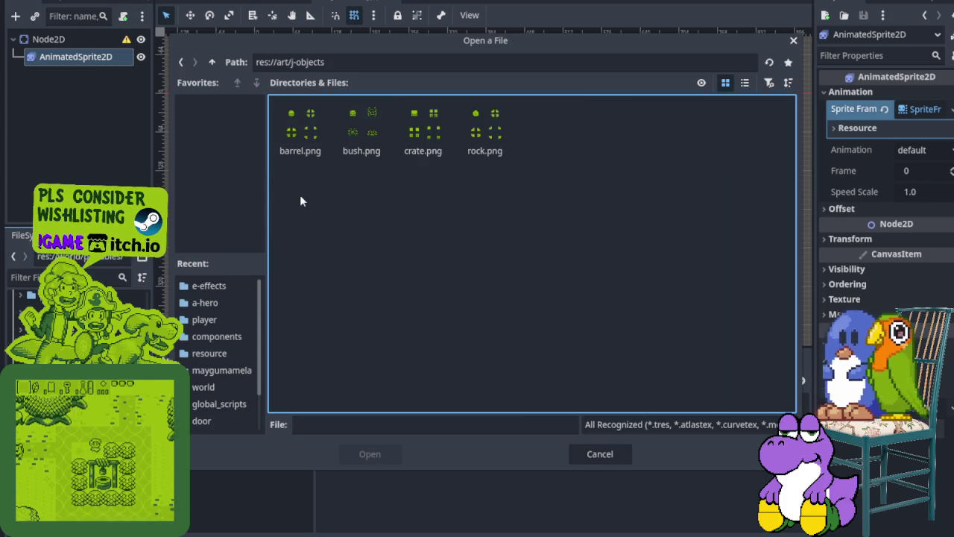
{"action": "left_click", "coordinate": [316, 143]}
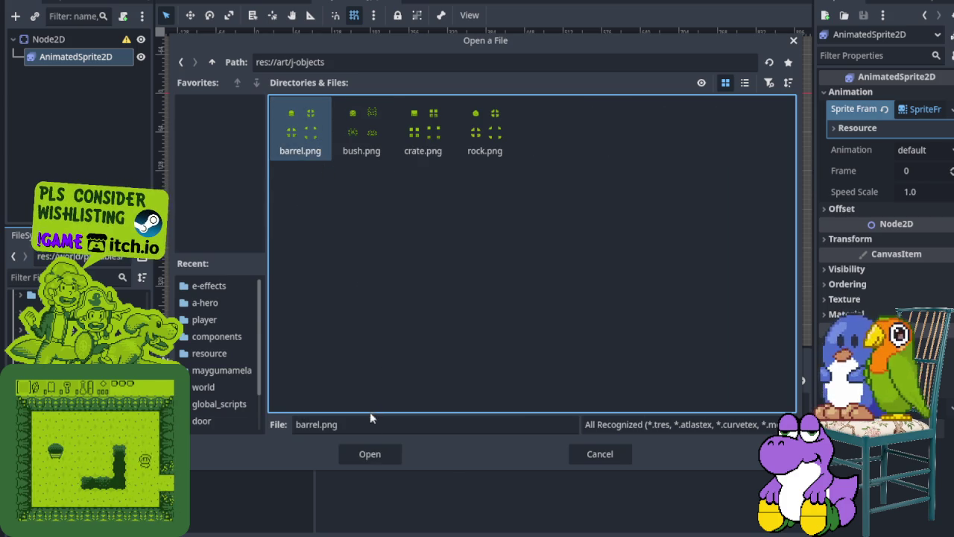
{"action": "left_click", "coordinate": [373, 457]}
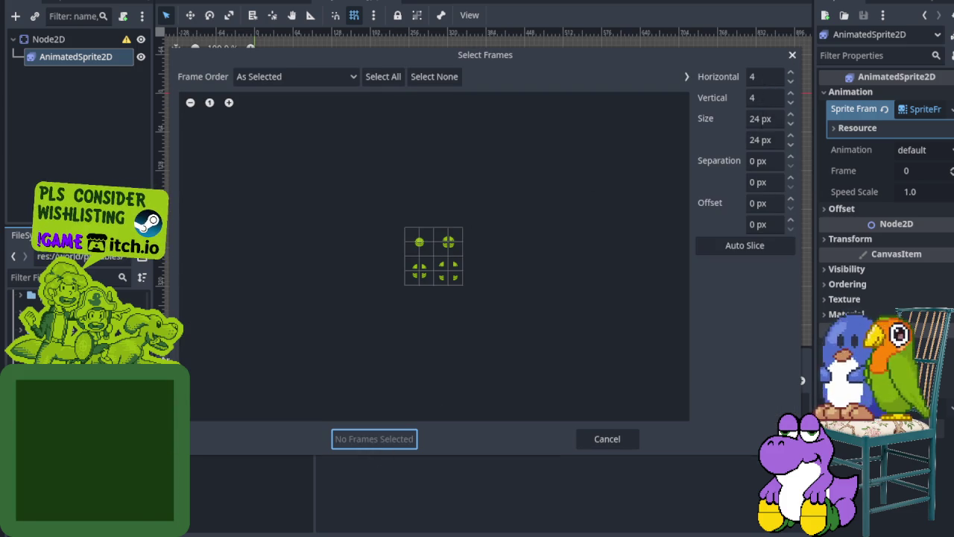
{"action": "left_click", "coordinate": [229, 103]}
{"action": "left_click", "coordinate": [229, 103]}
{"action": "left_click", "coordinate": [230, 103]}
{"action": "left_click", "coordinate": [230, 103]}
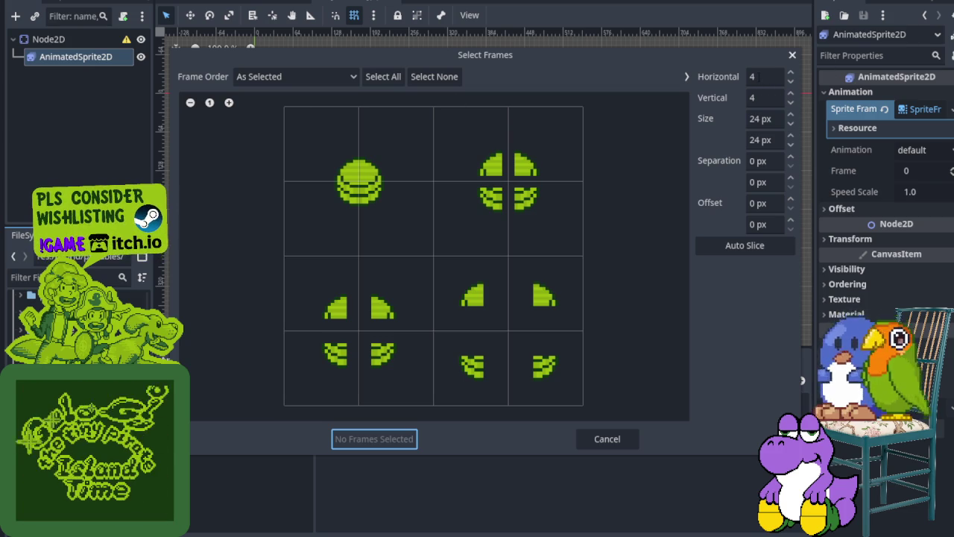
- Slice the sheet into 2 columns and 2 rows and add all 4 barrel frames
{"action": "left_click", "coordinate": [757, 77]}
{"action": "type", "text": "2"}
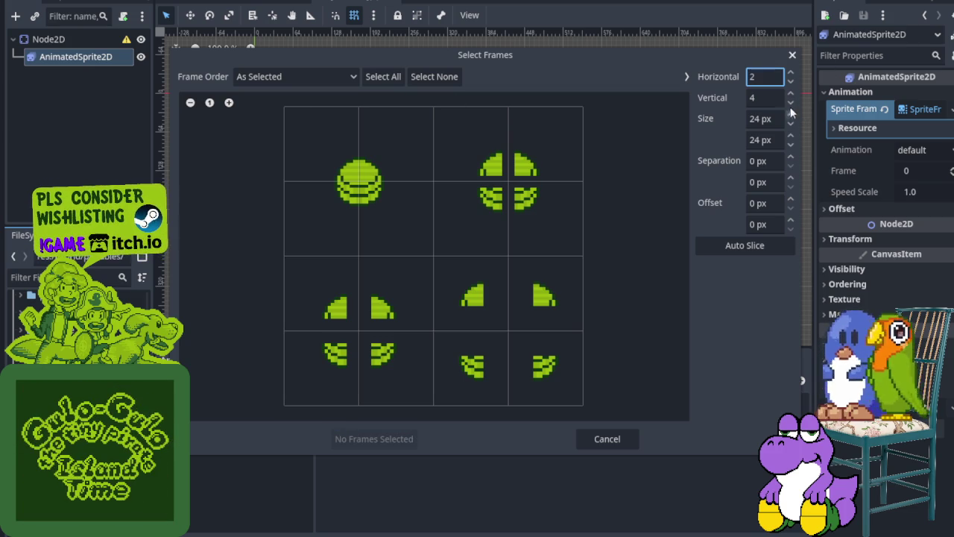
{"action": "left_click", "coordinate": [771, 97]}
{"action": "type", "text": "2"}
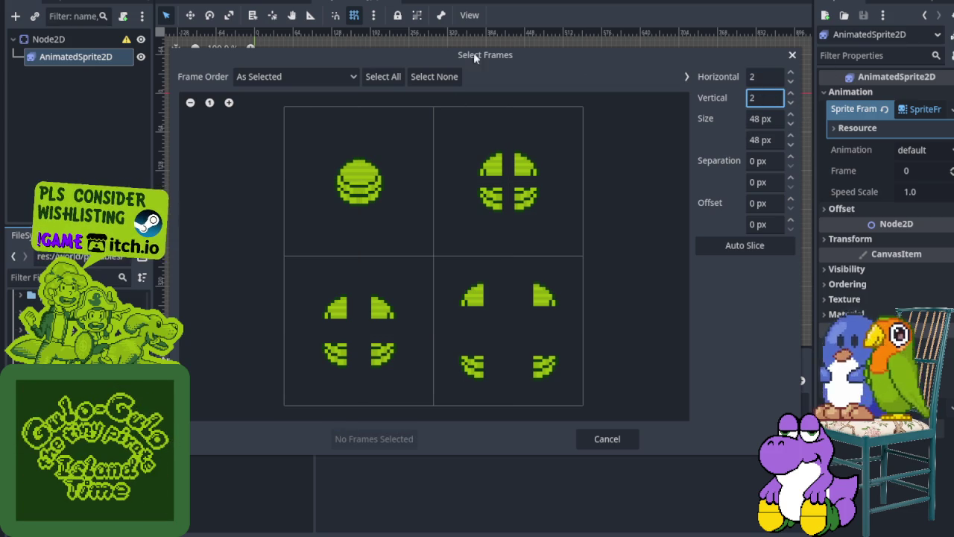
{"action": "left_click", "coordinate": [365, 208]}
{"action": "left_click", "coordinate": [538, 188]}
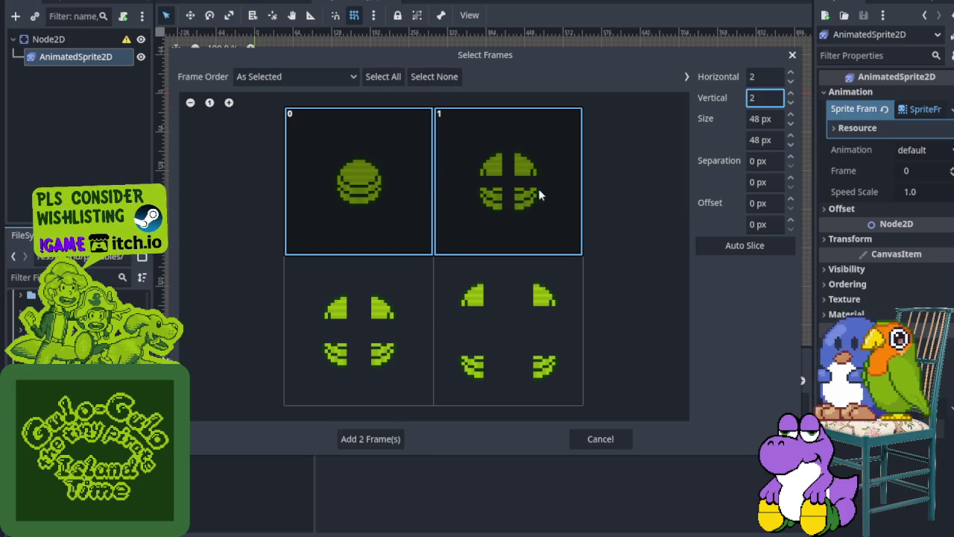
{"action": "left_click", "coordinate": [357, 331]}
{"action": "left_click", "coordinate": [492, 334]}
{"action": "left_click", "coordinate": [380, 441]}
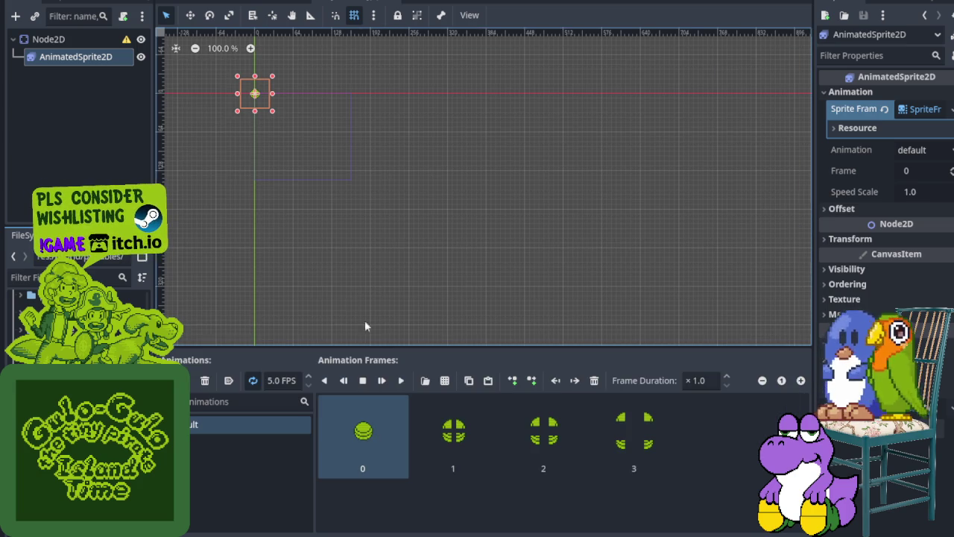
- Rename the root node to 'barrel'
{"action": "scroll", "coordinate": [250, 104], "scroll_direction": "up", "scroll_amount": 6}
{"action": "scroll", "coordinate": [271, 111], "scroll_direction": "up", "scroll_amount": 1}
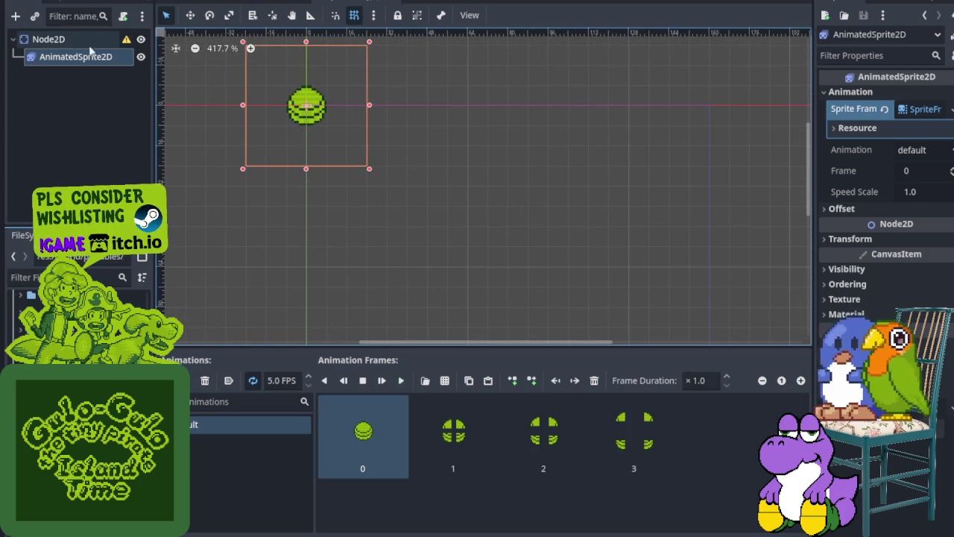
{"action": "right_click", "coordinate": [61, 41]}
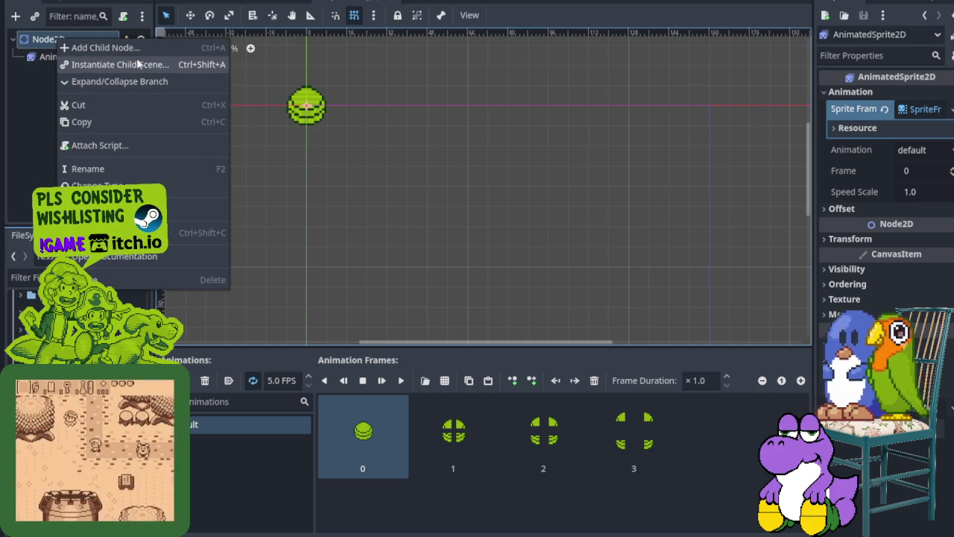
{"action": "left_click", "coordinate": [101, 171]}
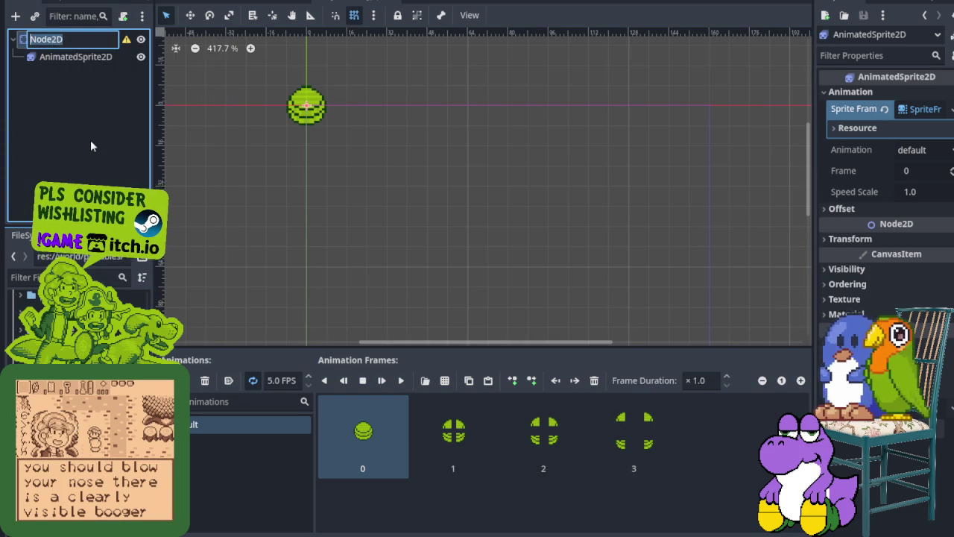
{"action": "type", "text": "barrel"}
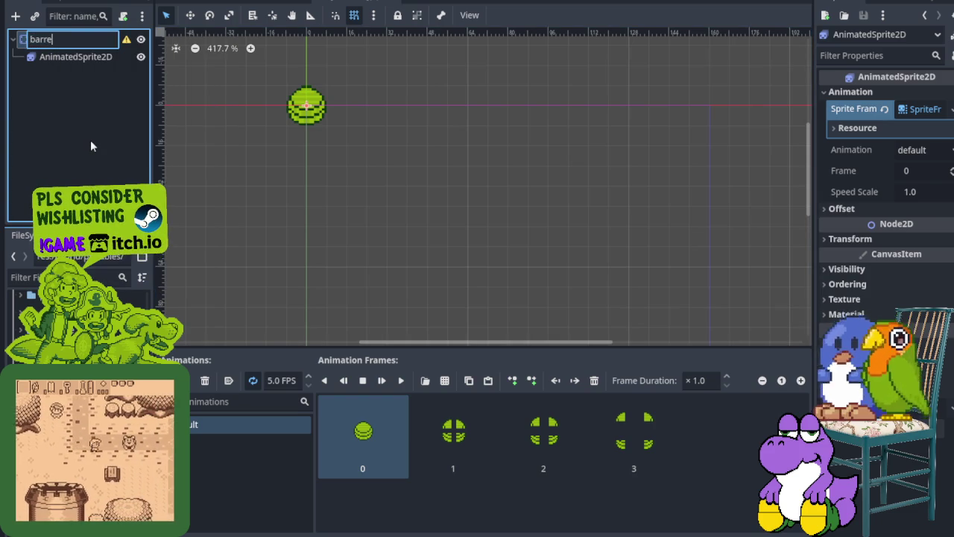
{"action": "key", "text": "Return"}
- Save the scene as barrel.tscn in the world/pickables folder
{"action": "key", "text": "ctrl+s"}
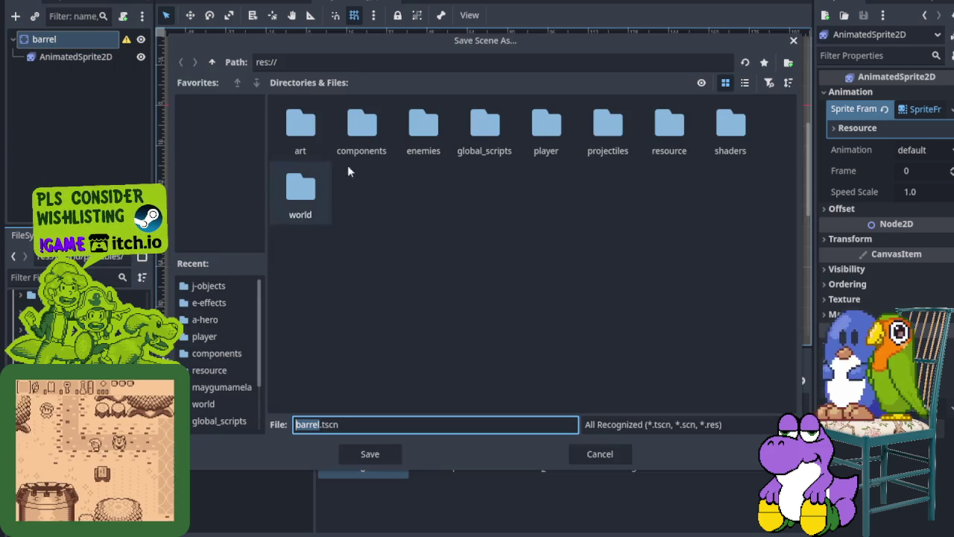
{"action": "double_click", "coordinate": [300, 195]}
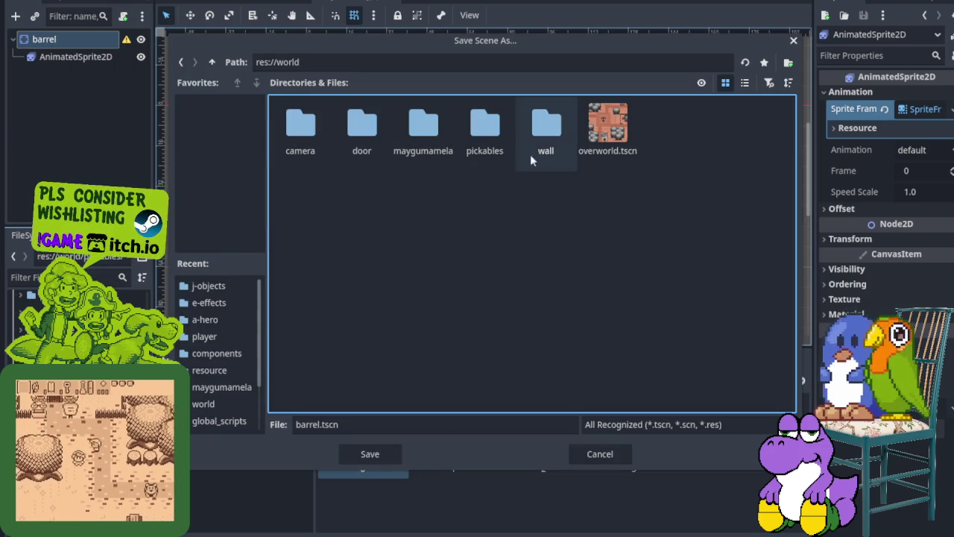
{"action": "double_click", "coordinate": [481, 128]}
{"action": "left_click", "coordinate": [375, 457]}
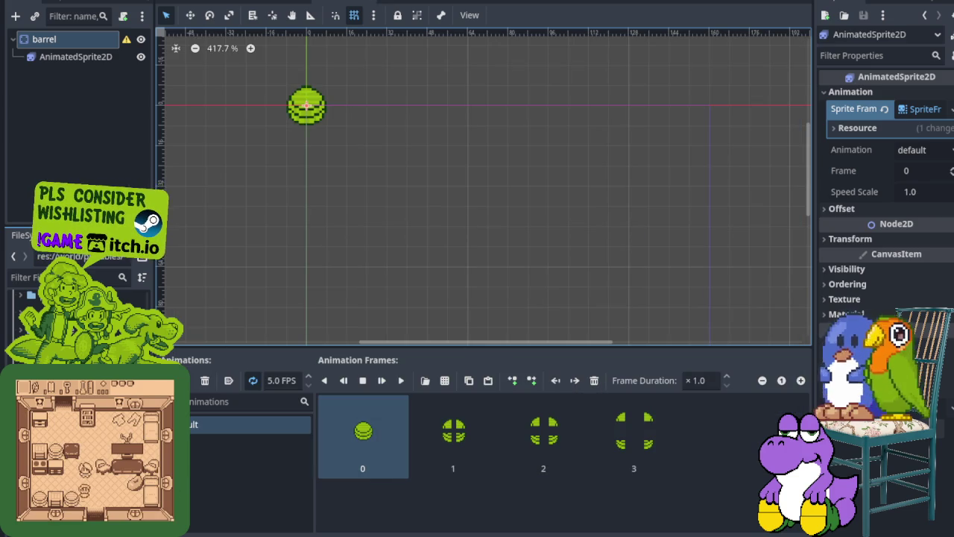
- Review the button sprite sheet and tilemap in Aseprite, then return to Godot's pickable script
{"action": "key", "text": "alt+Tab"}
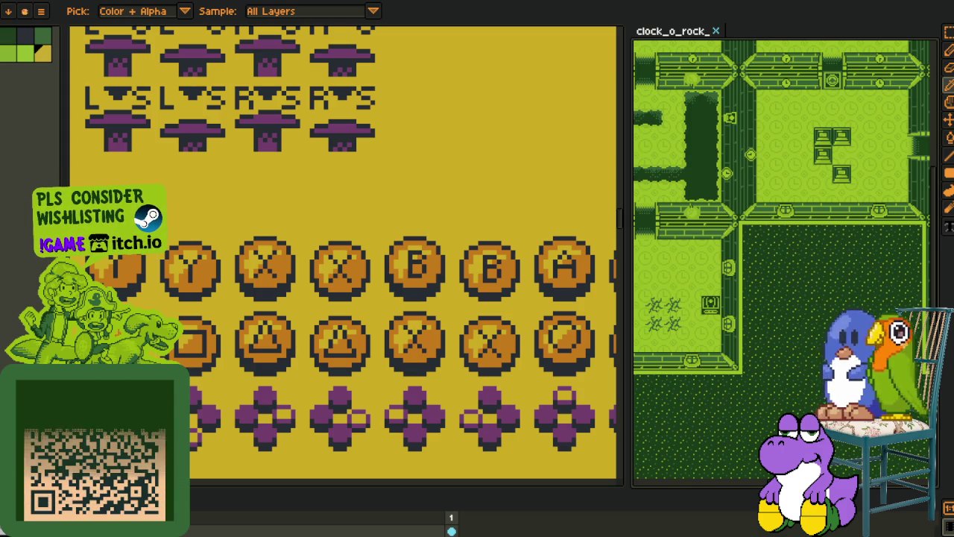
{"action": "key", "text": "alt+Tab"}
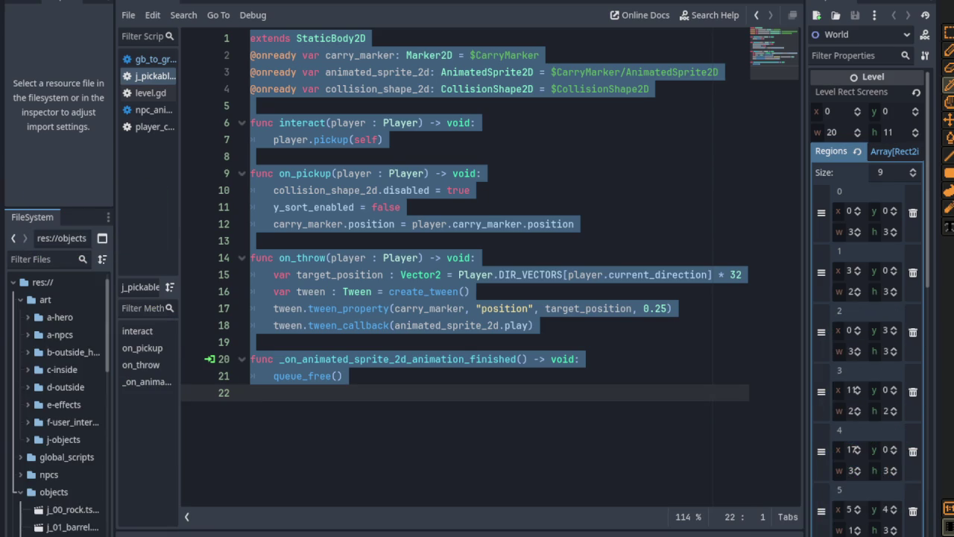
- Filter project files for 'barrel', open j_01_barrel.tscn, and zoom in on the barrel
{"action": "left_click", "coordinate": [41, 259]}
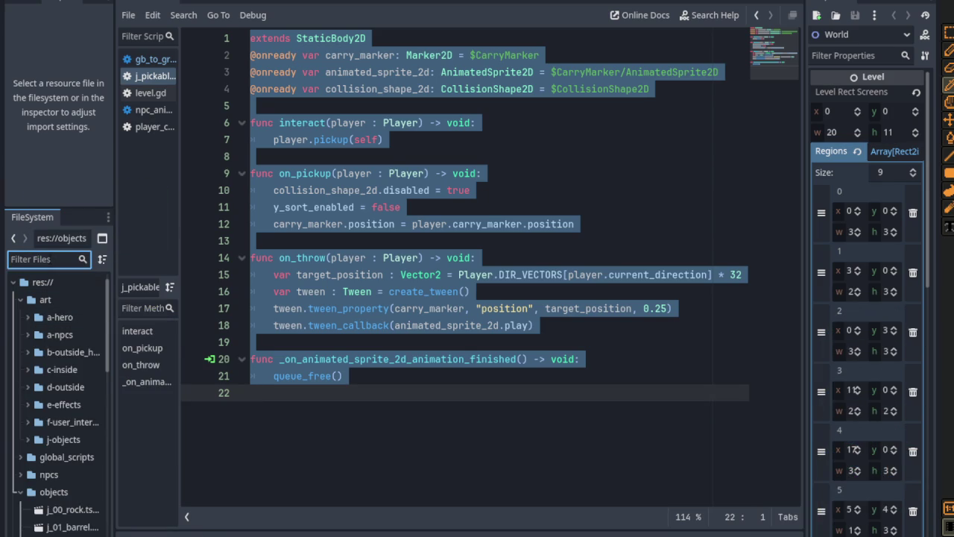
{"action": "type", "text": "barrel"}
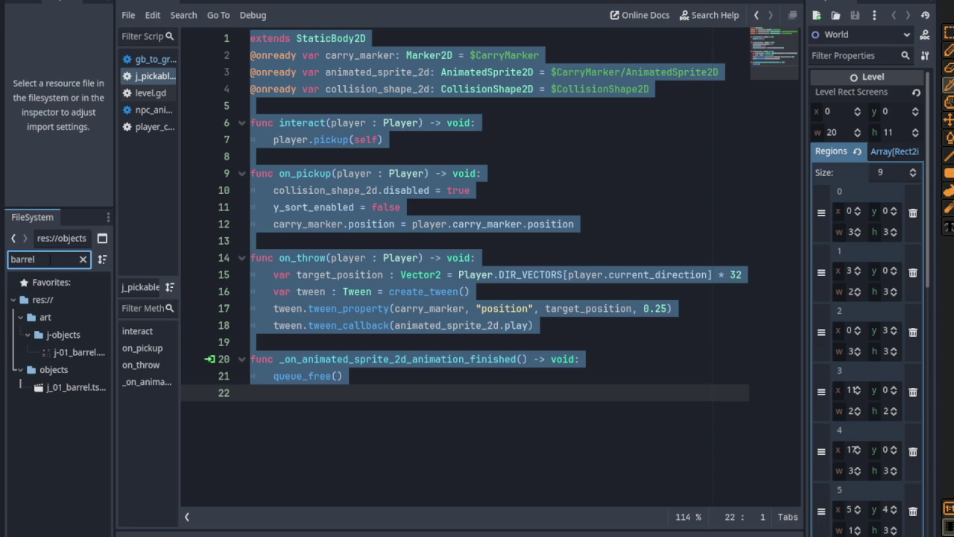
{"action": "left_click_drag", "start_coordinate": [114, 387], "coordinate": [210, 388]}
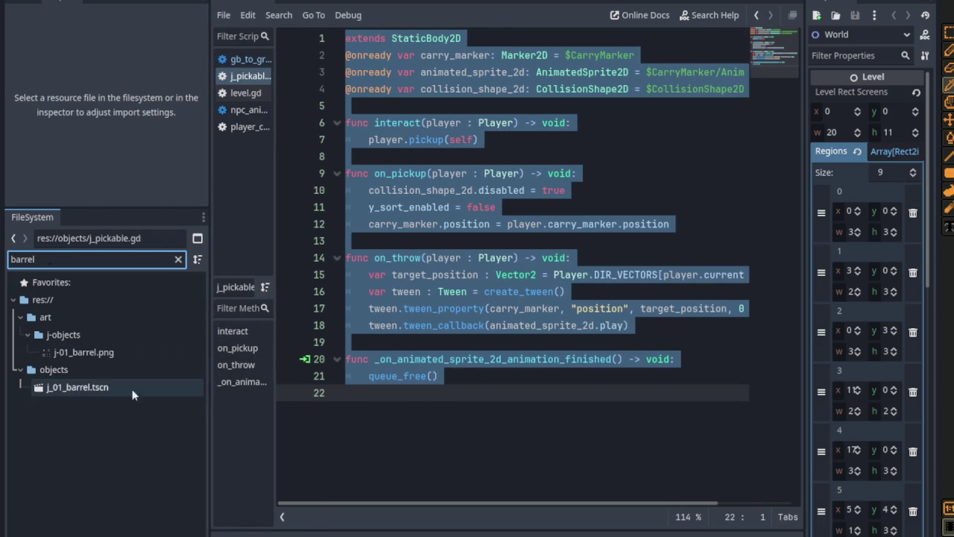
{"action": "left_click", "coordinate": [90, 388]}
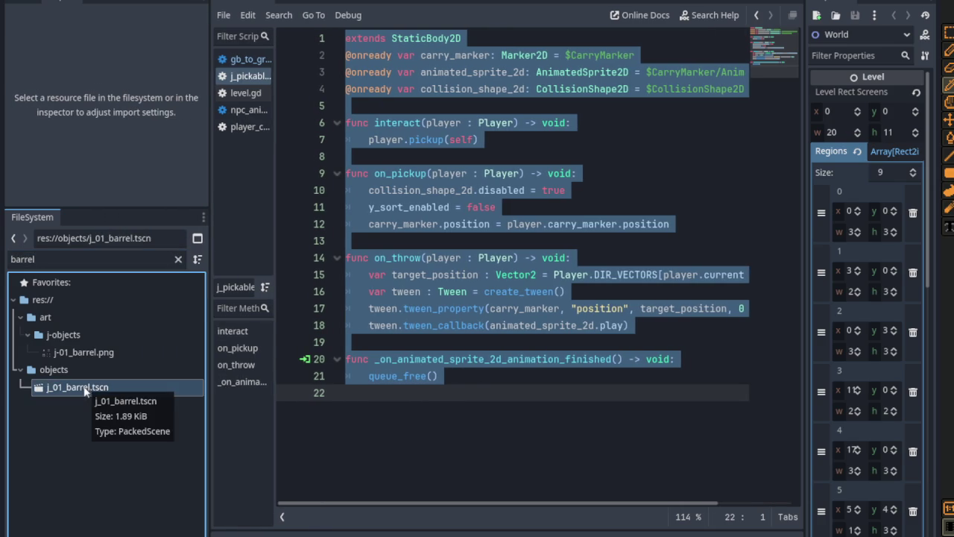
{"action": "double_click", "coordinate": [83, 387]}
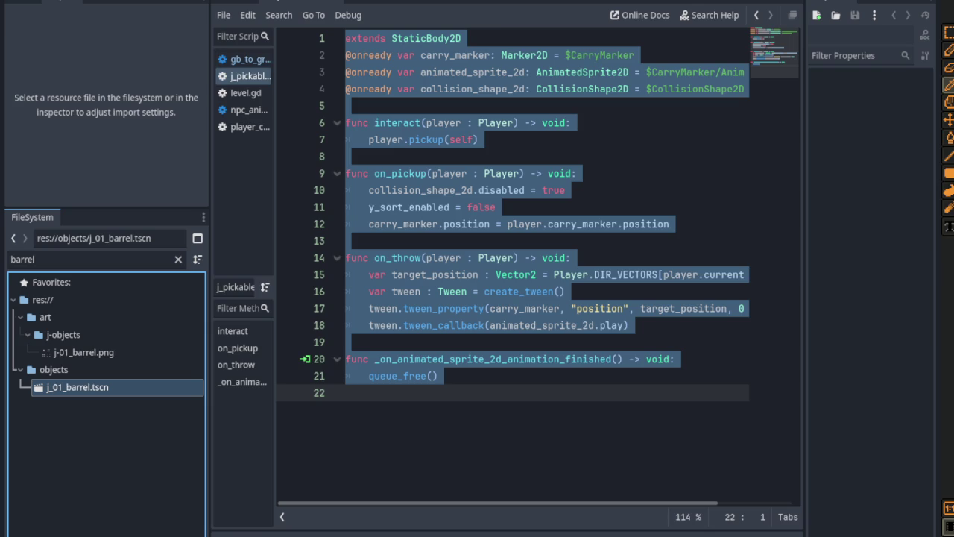
{"action": "scroll", "coordinate": [320, 93], "scroll_direction": "up", "scroll_amount": 8}
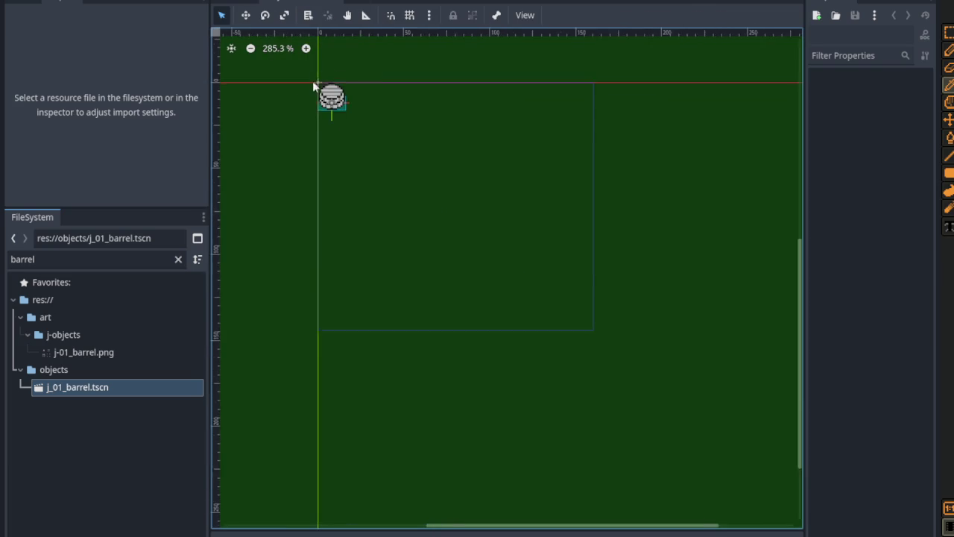
{"action": "scroll", "coordinate": [319, 86], "scroll_direction": "up", "scroll_amount": 4}
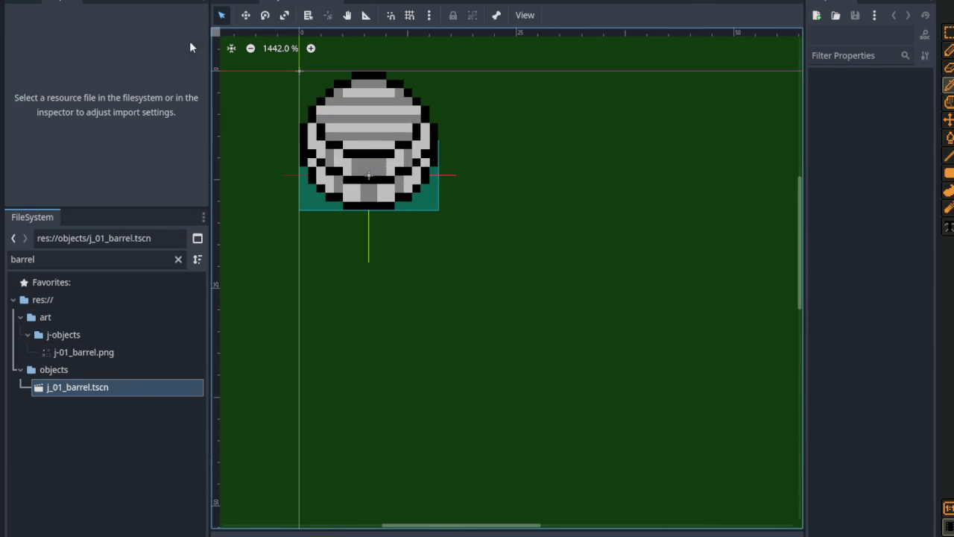
{"action": "left_click", "coordinate": [26, 5]}
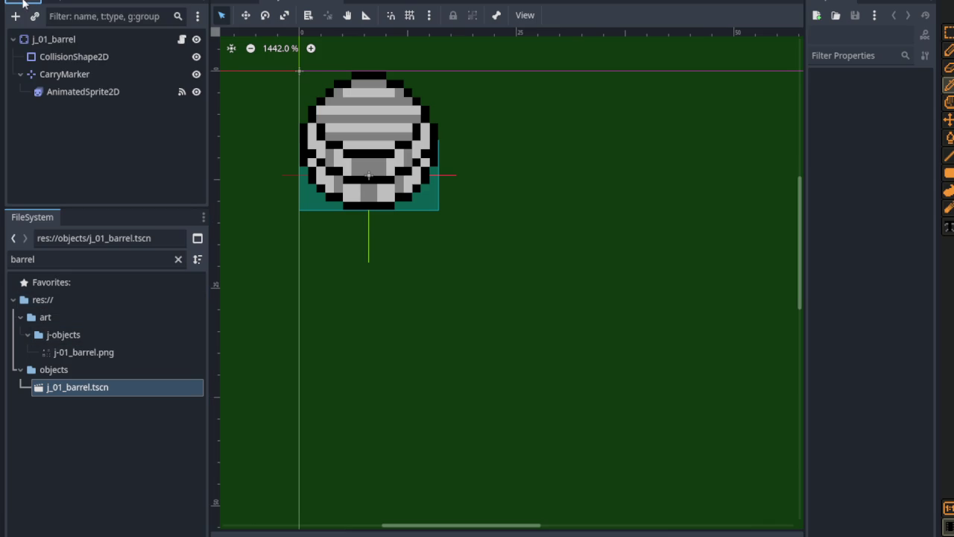
{"action": "left_click", "coordinate": [63, 39]}
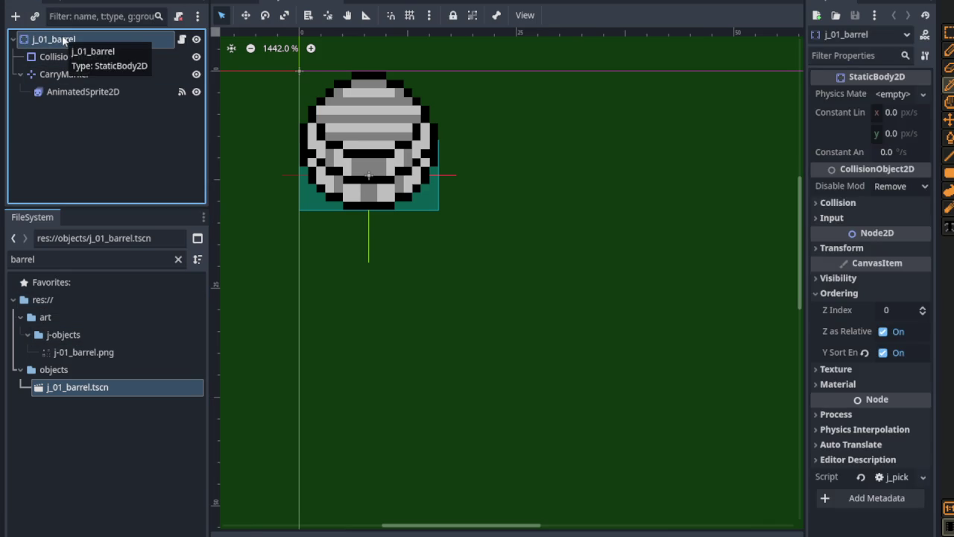
{"action": "left_click", "coordinate": [78, 58]}
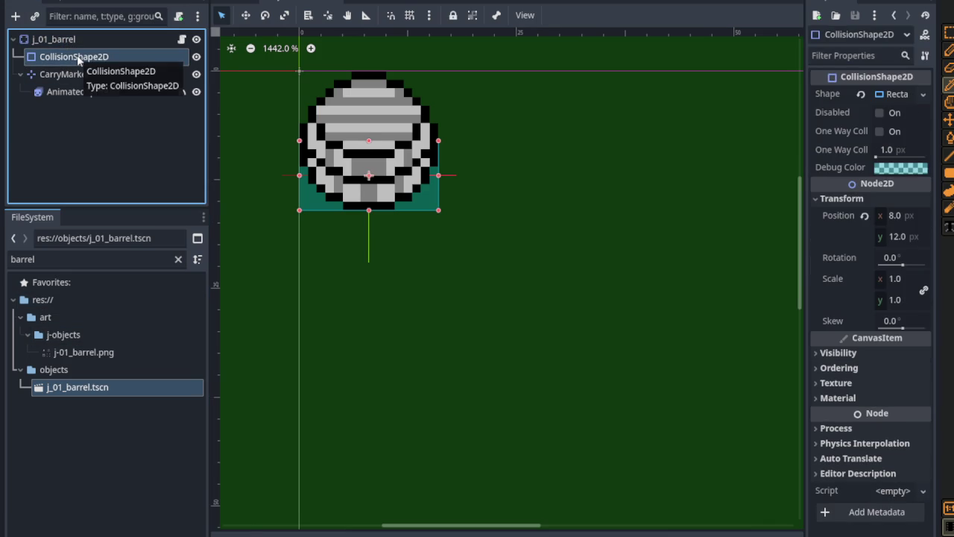
{"action": "left_click", "coordinate": [67, 75]}
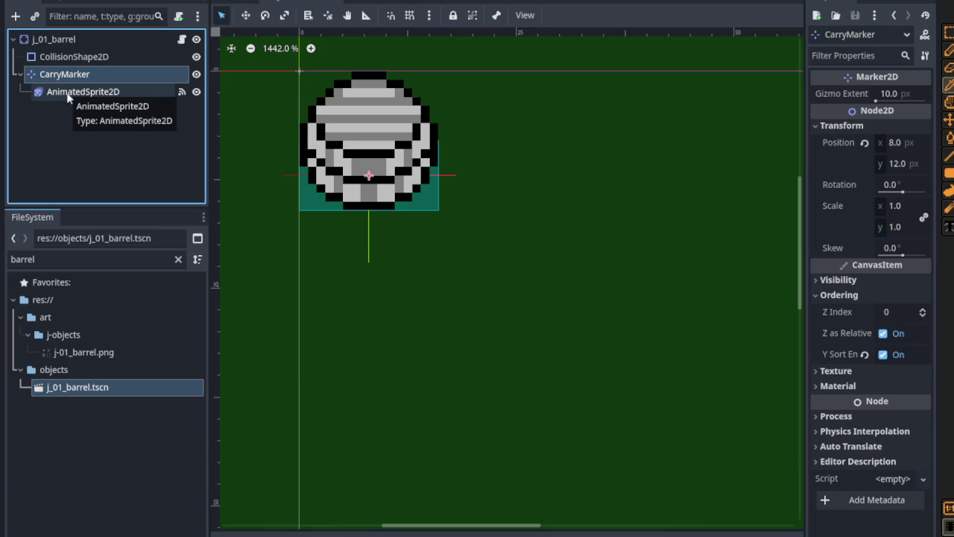
{"action": "left_click", "coordinate": [67, 92]}
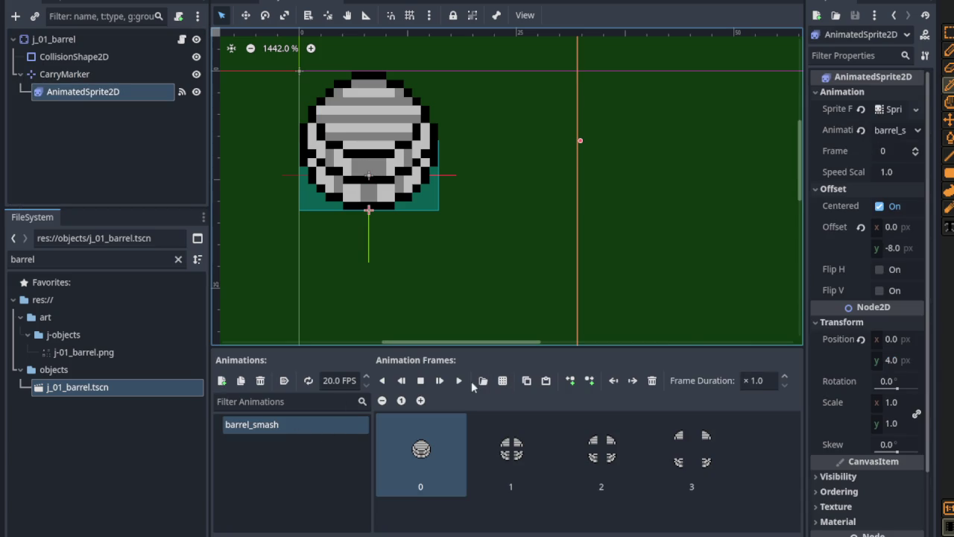
{"action": "left_click", "coordinate": [500, 381]}
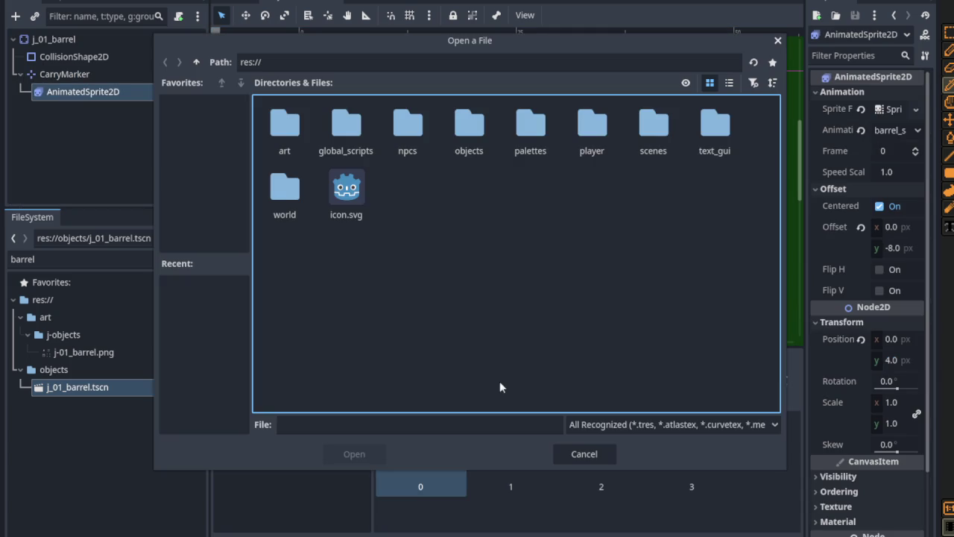
{"action": "left_click", "coordinate": [593, 456]}
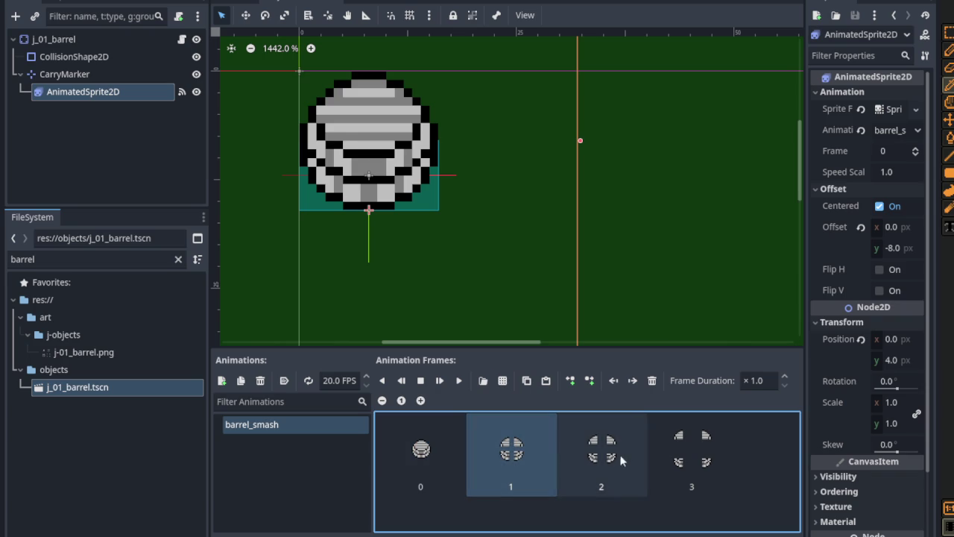
{"action": "left_click", "coordinate": [709, 462]}
{"action": "left_click", "coordinate": [443, 462]}
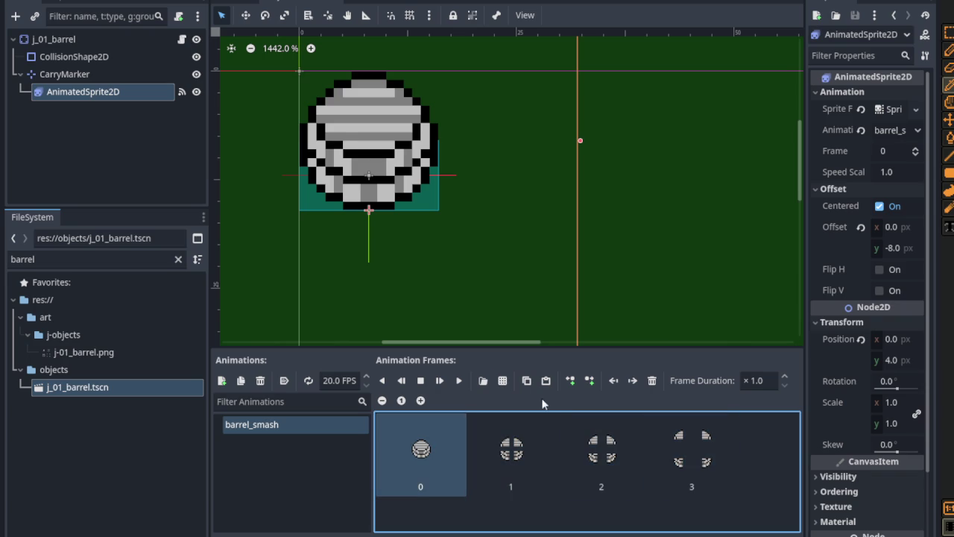
{"action": "left_click", "coordinate": [531, 453]}
{"action": "left_click", "coordinate": [596, 454]}
{"action": "left_click", "coordinate": [667, 461]}
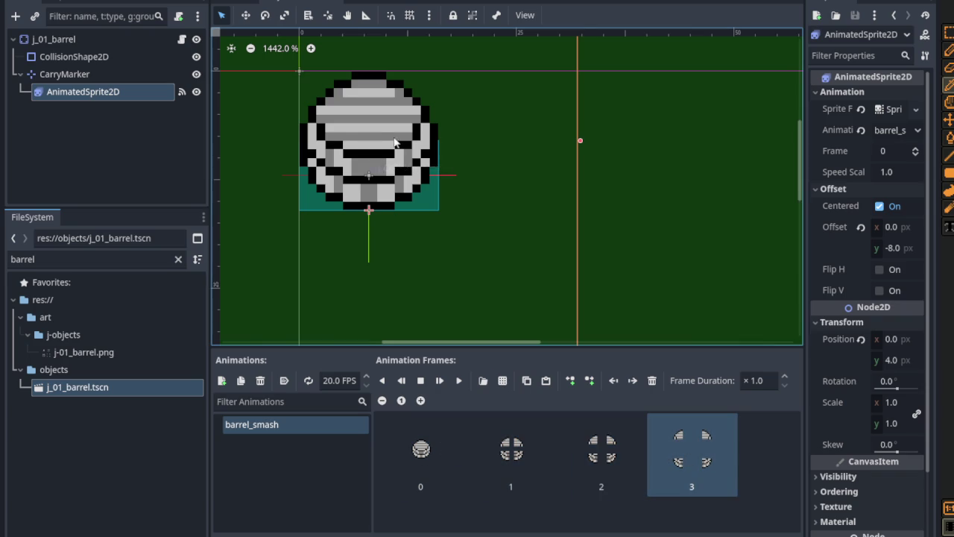
{"action": "scroll", "coordinate": [425, 168], "scroll_direction": "down", "scroll_amount": 3}
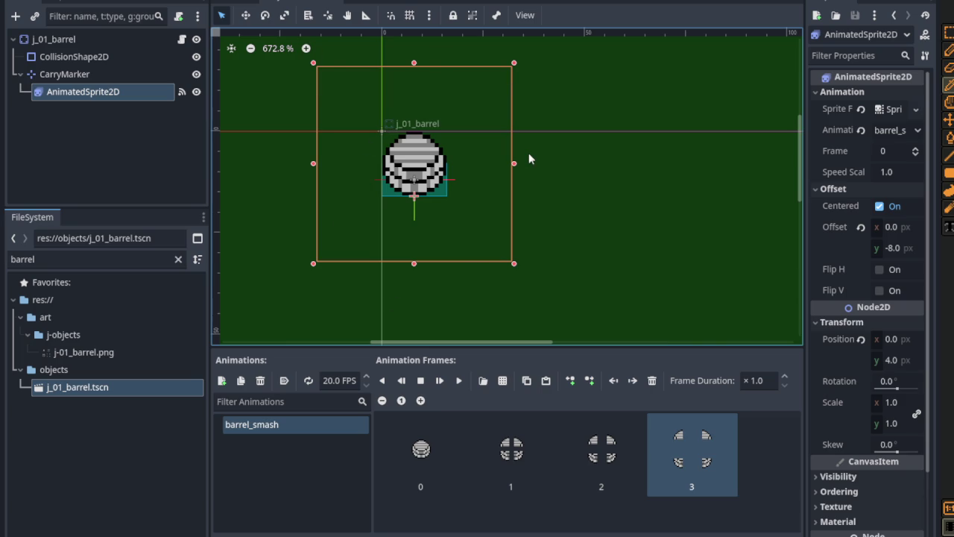
{"action": "scroll", "coordinate": [419, 161], "scroll_direction": "up", "scroll_amount": 2}
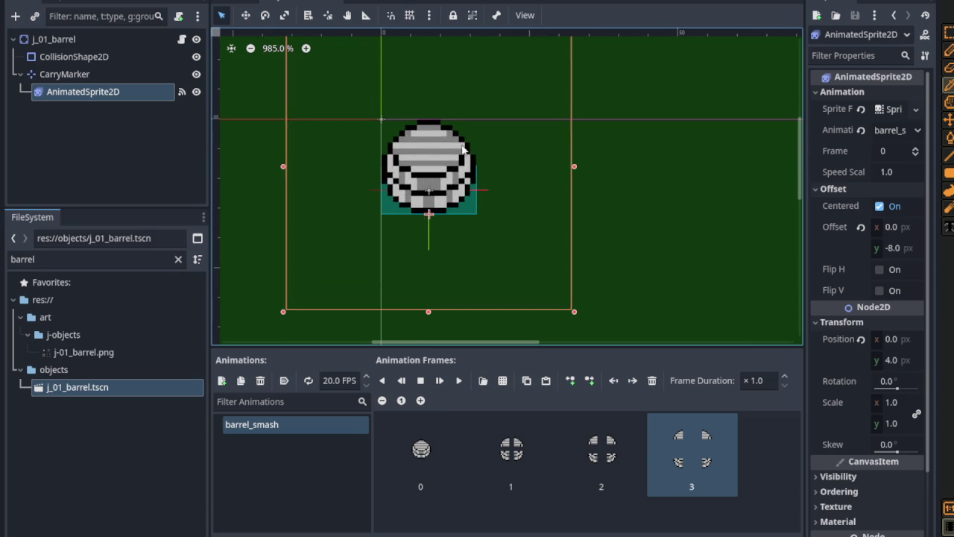
{"action": "left_click", "coordinate": [152, 59]}
{"action": "scroll", "coordinate": [468, 216], "scroll_direction": "up", "scroll_amount": 5}
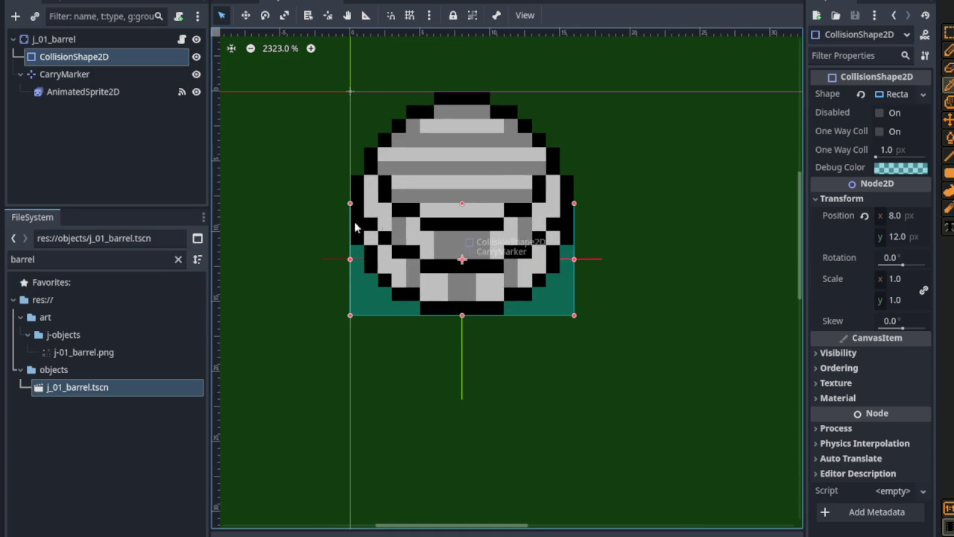
{"action": "left_click_drag", "start_coordinate": [486, 231], "coordinate": [473, 284]}
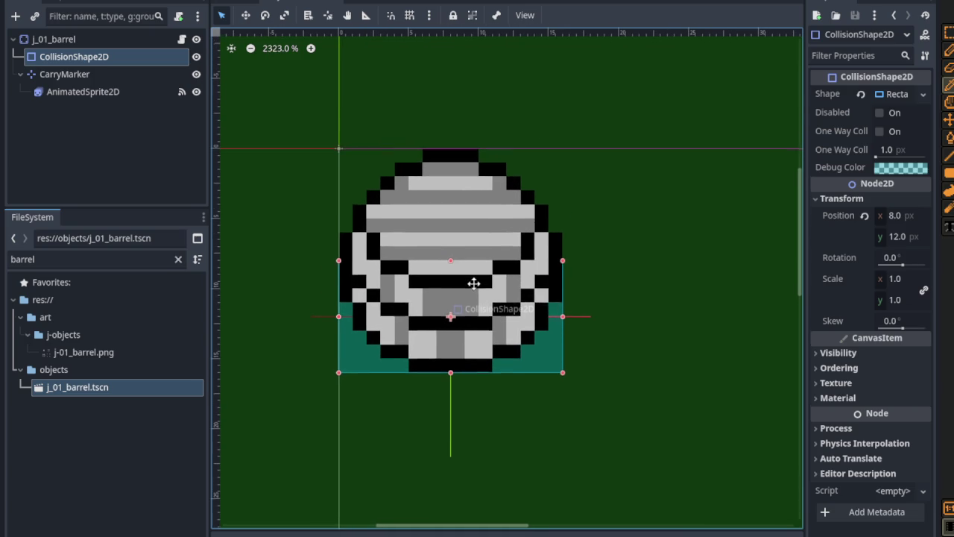
{"action": "left_click", "coordinate": [103, 75]}
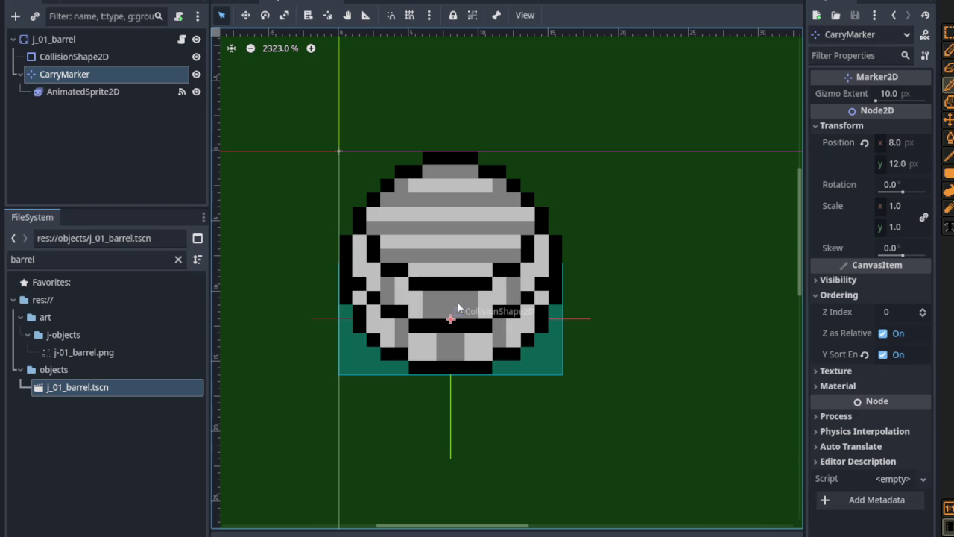
{"action": "left_click", "coordinate": [136, 58]}
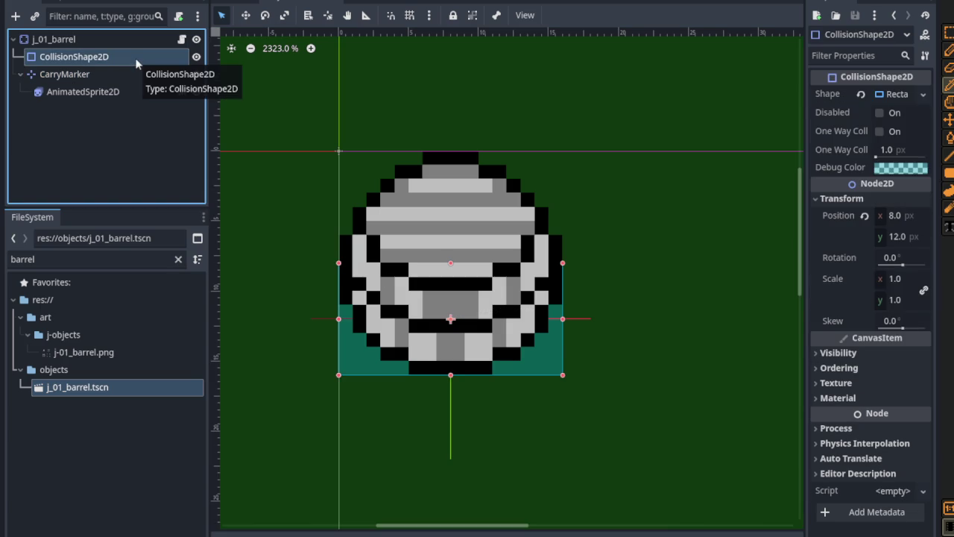
{"action": "left_click", "coordinate": [119, 91]}
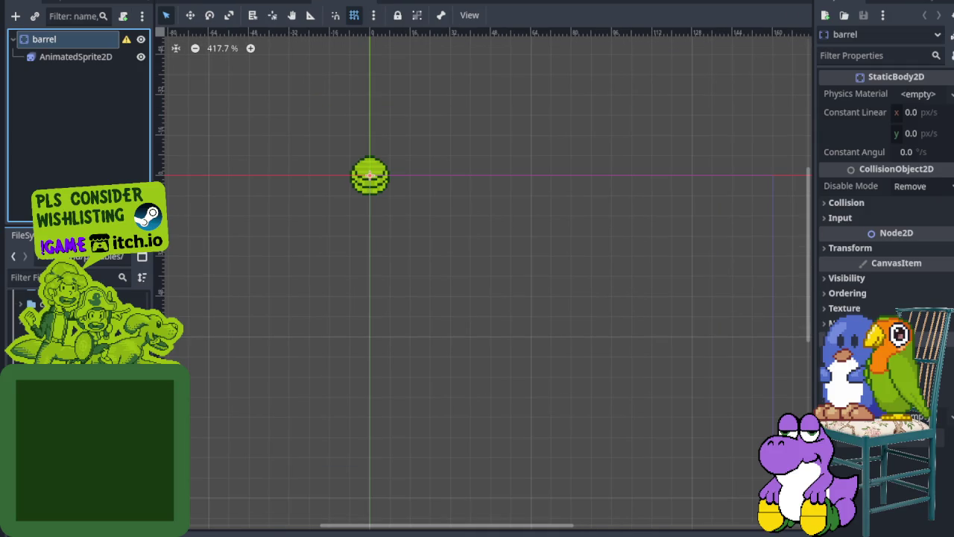
- Read and dismiss the barrel node's warning that it lacks a collision shape
{"action": "left_click", "coordinate": [127, 40]}
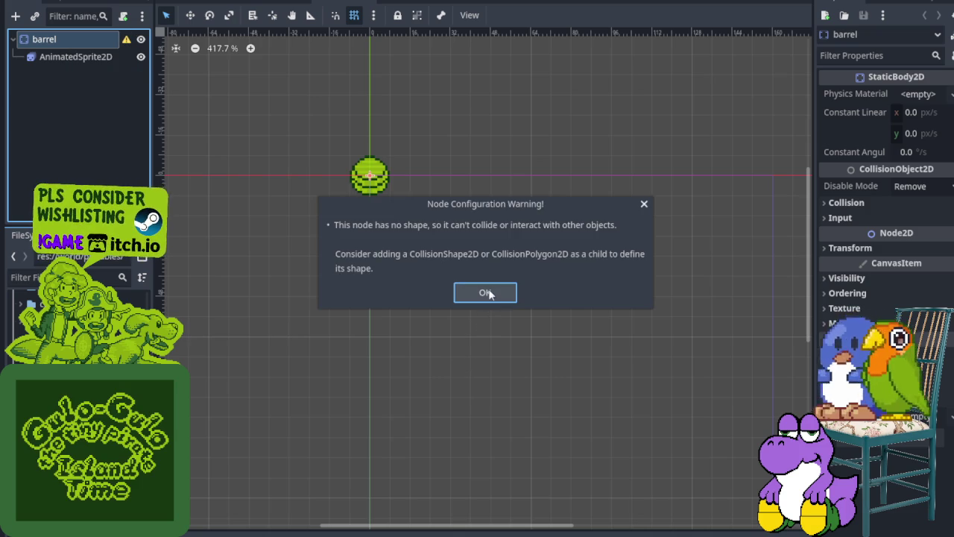
{"action": "left_click", "coordinate": [488, 293]}
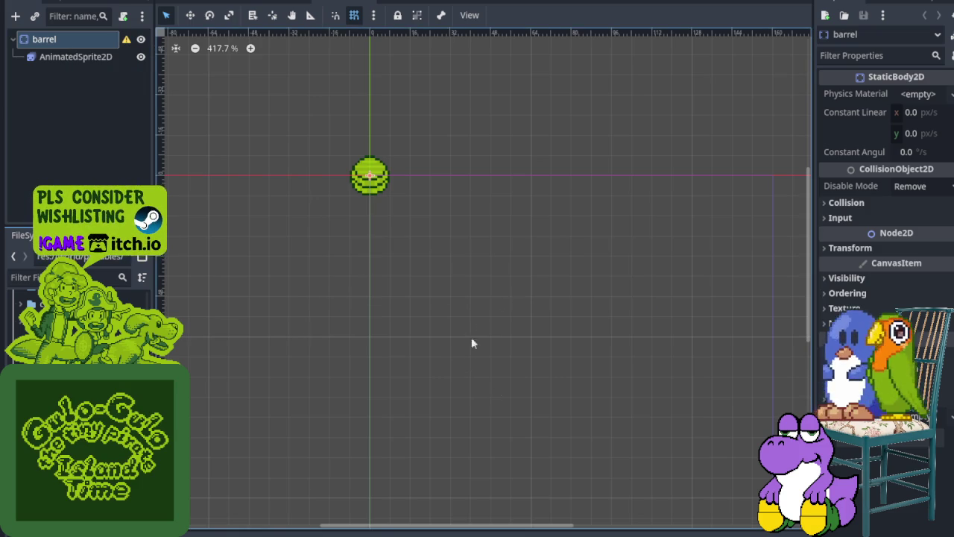
{"action": "right_click", "coordinate": [85, 46]}
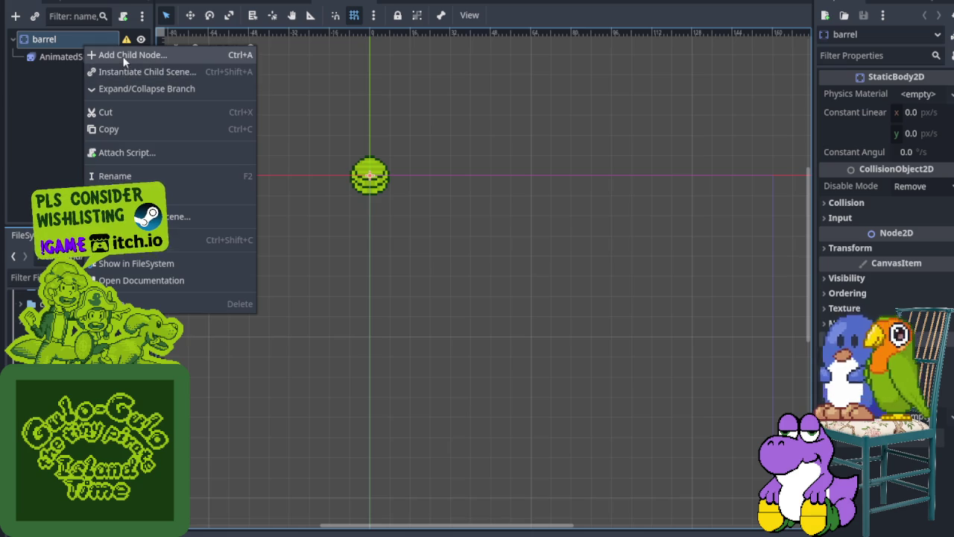
- Add a CollisionShape2D under barrel and move it above the AnimatedSprite2D
{"action": "left_click", "coordinate": [123, 57]}
{"action": "type", "text": "coll"}
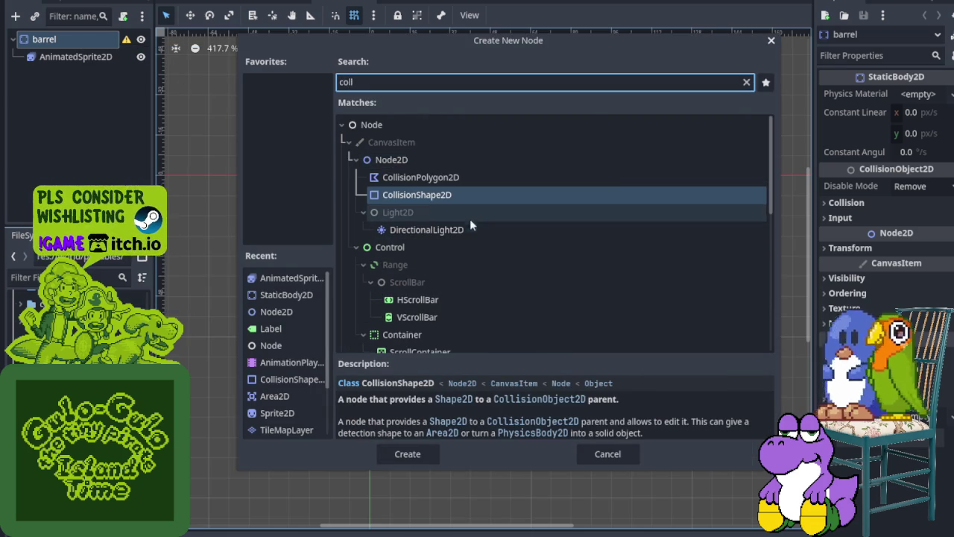
{"action": "left_click", "coordinate": [435, 200]}
{"action": "left_click", "coordinate": [421, 452]}
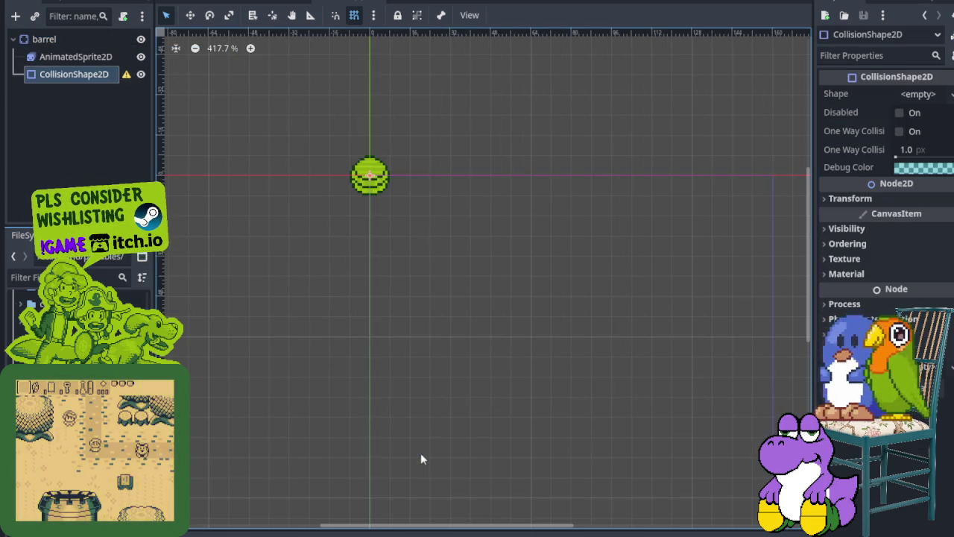
{"action": "left_click", "coordinate": [72, 79]}
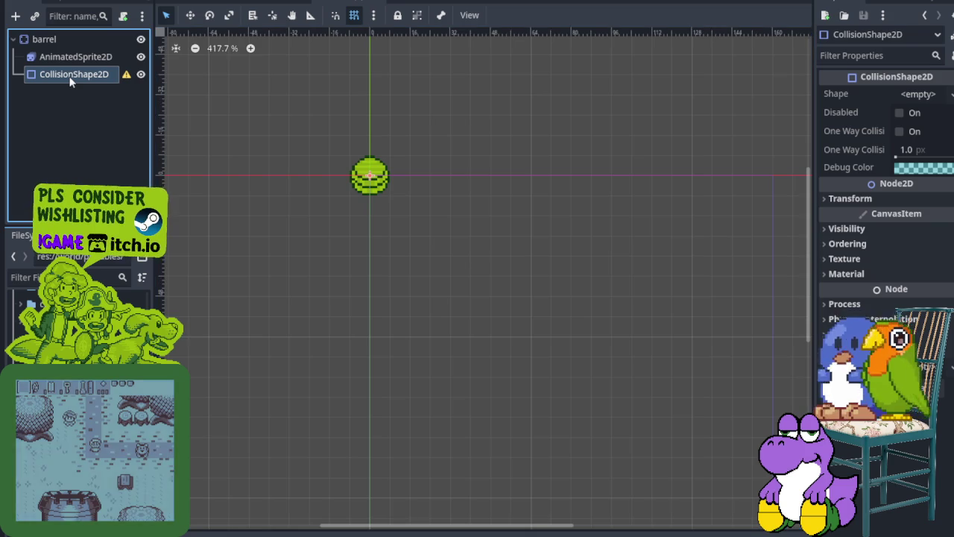
{"action": "key", "text": "ctrl+Up"}
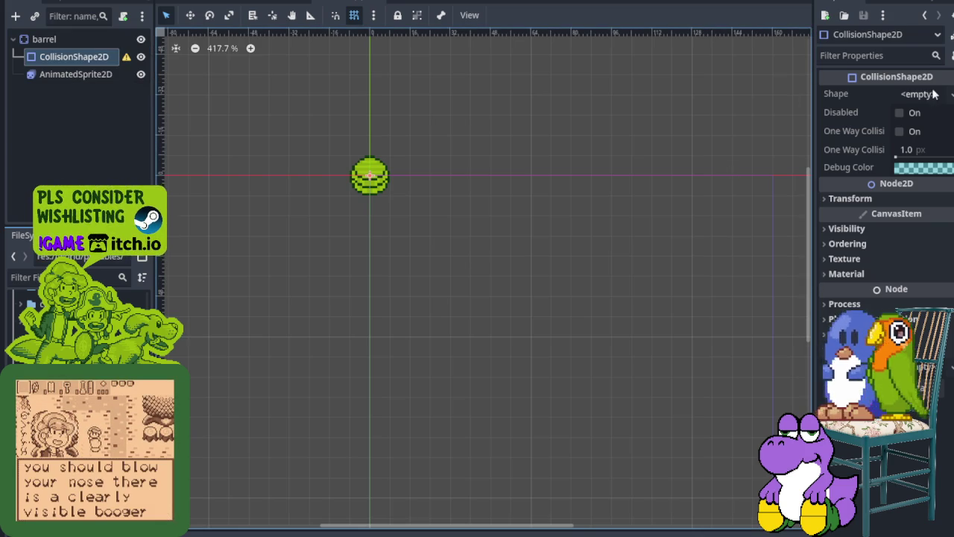
- Give it a RectangleShape2D sized to the barrel's lower half, then save the scene
{"action": "left_click", "coordinate": [928, 93]}
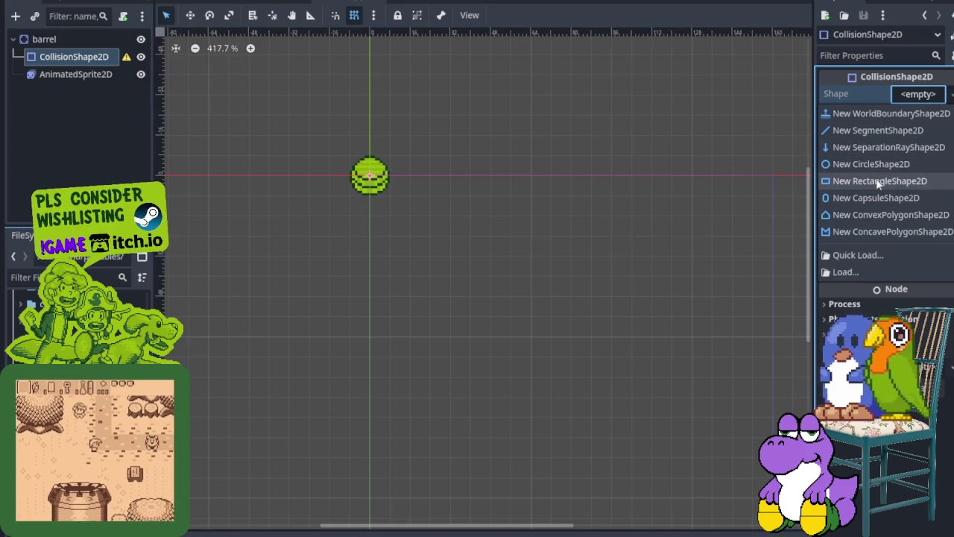
{"action": "left_click", "coordinate": [877, 180]}
{"action": "scroll", "coordinate": [347, 164], "scroll_direction": "up", "scroll_amount": 9}
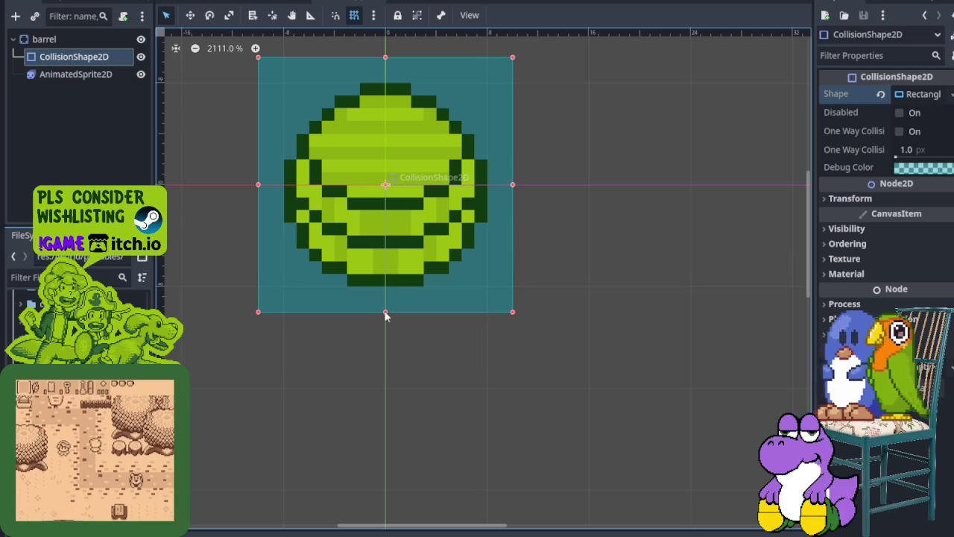
{"action": "left_click_drag", "start_coordinate": [385, 311], "coordinate": [387, 293]}
{"action": "left_click_drag", "start_coordinate": [386, 59], "coordinate": [391, 161]}
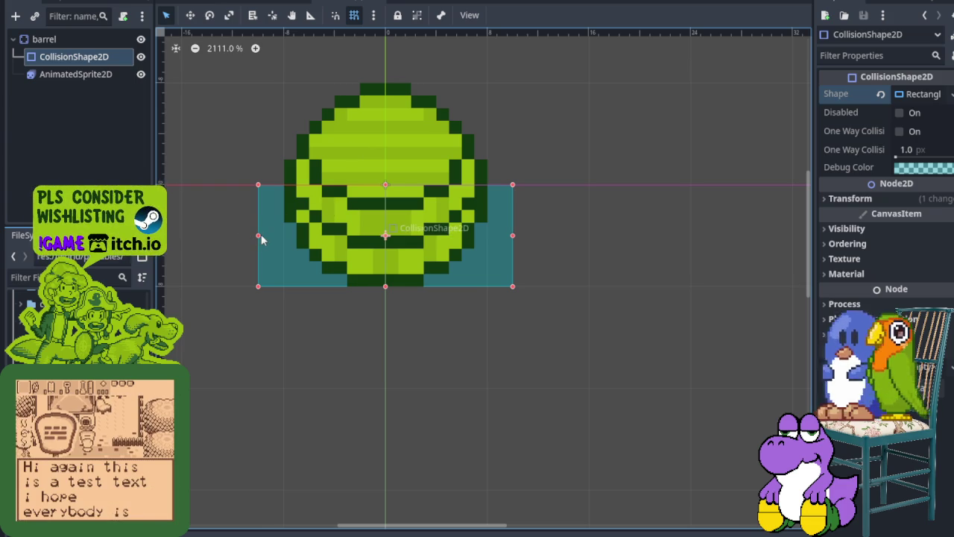
{"action": "left_click_drag", "start_coordinate": [258, 235], "coordinate": [283, 235]}
{"action": "left_click_drag", "start_coordinate": [512, 236], "coordinate": [488, 236]}
{"action": "scroll", "coordinate": [487, 230], "scroll_direction": "down", "scroll_amount": 4}
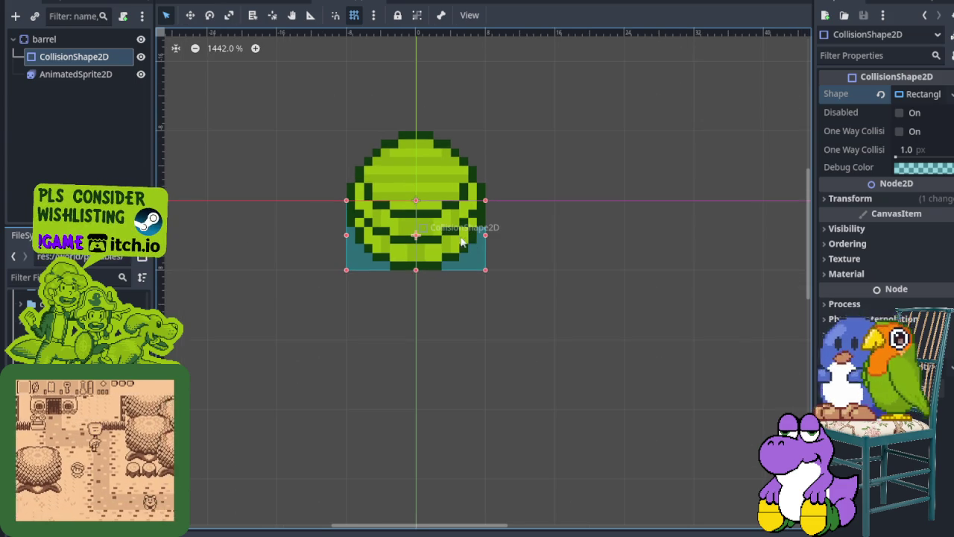
{"action": "key", "text": "ctrl+s"}
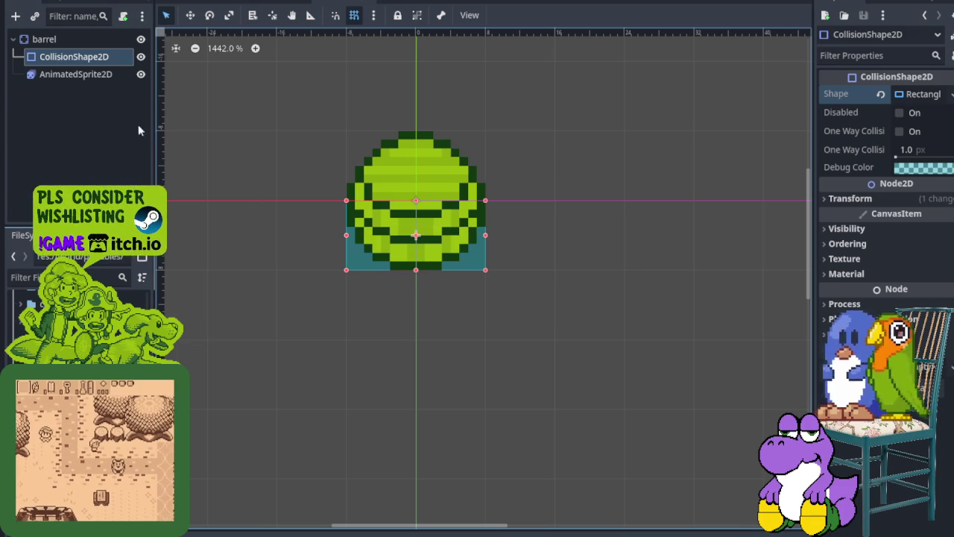
{"action": "left_click", "coordinate": [77, 74]}
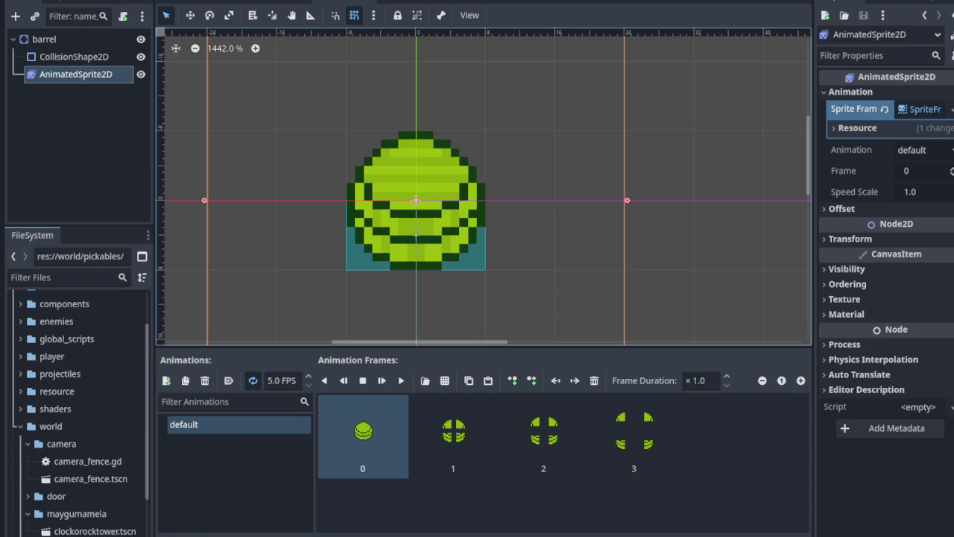
- Delete frame 1 from the default animation, undo to keep four frames, and select barrel
{"action": "left_click", "coordinate": [461, 431]}
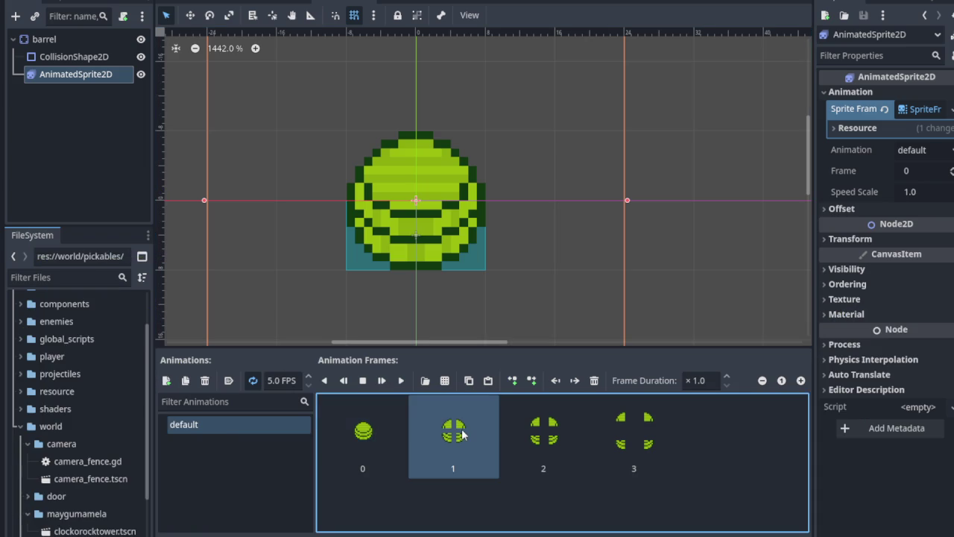
{"action": "key", "text": "Delete"}
{"action": "key", "text": "Delete"}
{"action": "key", "text": "Delete"}
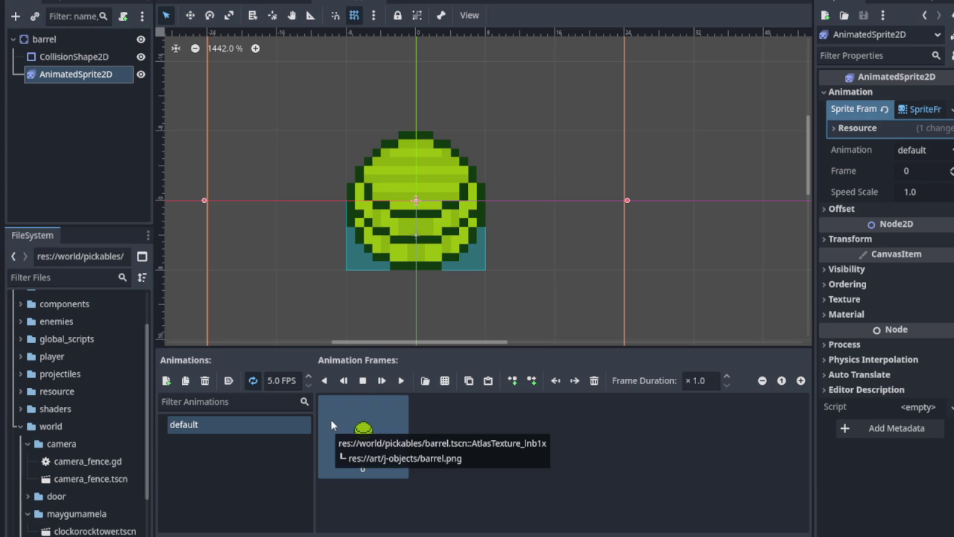
{"action": "key", "text": "ctrl+z"}
{"action": "key", "text": "ctrl+z"}
{"action": "key", "text": "ctrl+z"}
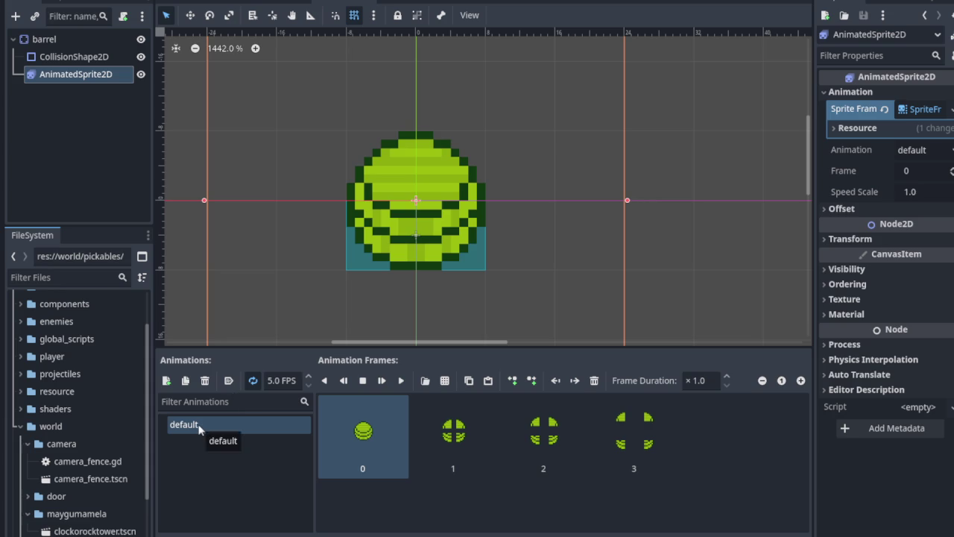
{"action": "left_click", "coordinate": [90, 39]}
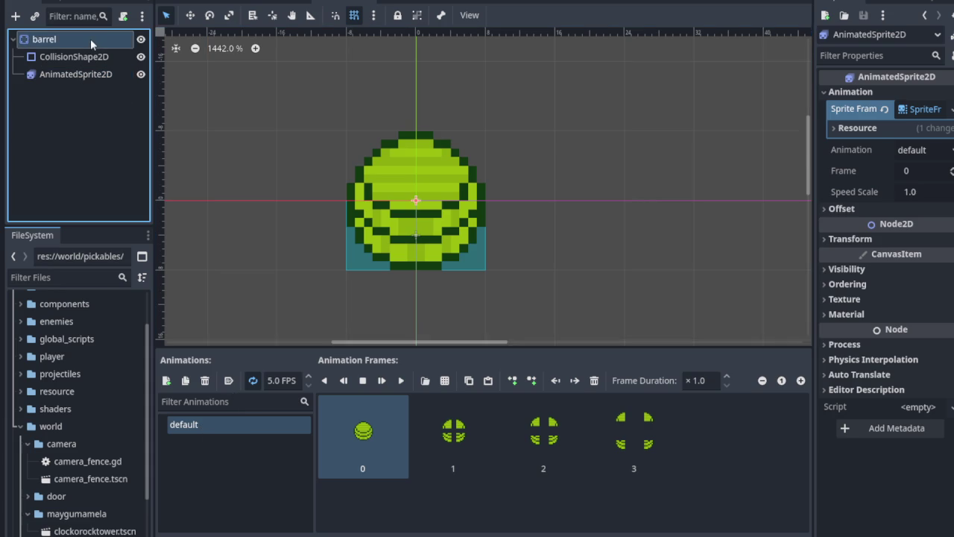
{"action": "left_click", "coordinate": [123, 15]}
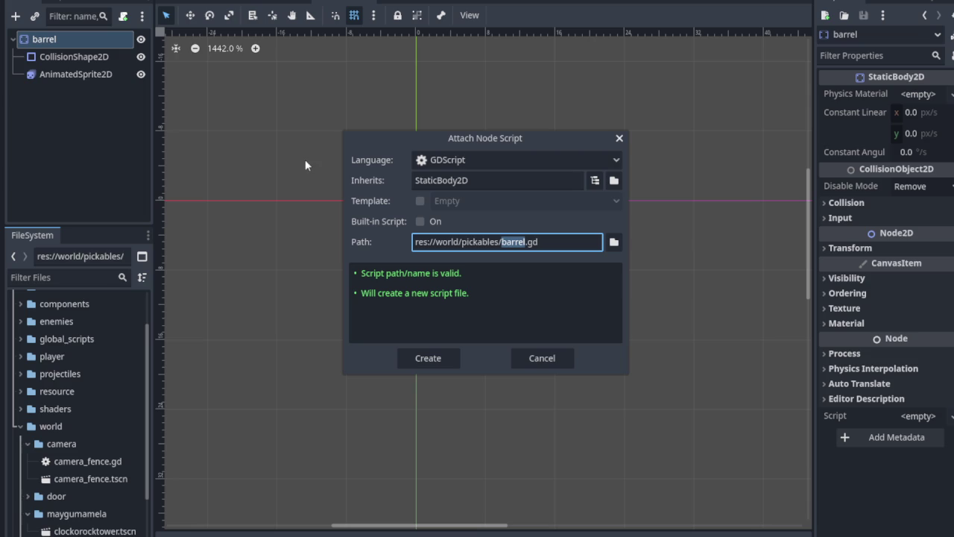
- Create barrel.gd inheriting StaticBody2D for the barrel node and open it in the script editor
{"action": "left_click", "coordinate": [433, 357]}
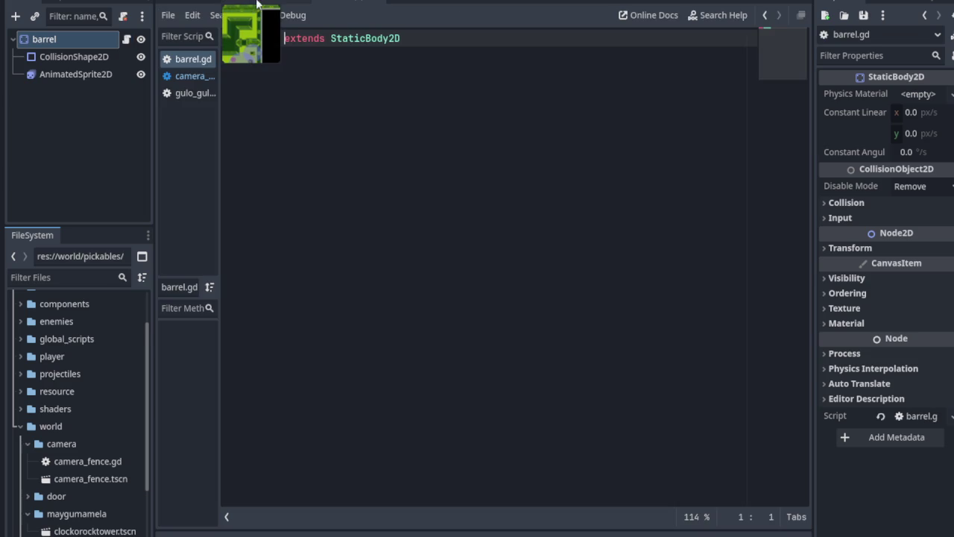
{"action": "key", "text": "ctrl+F1"}
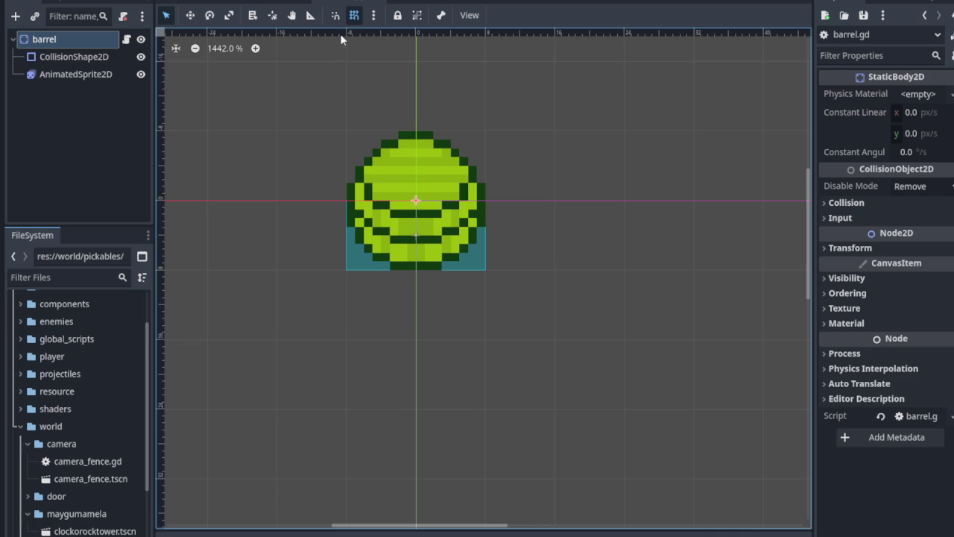
{"action": "left_click", "coordinate": [85, 75]}
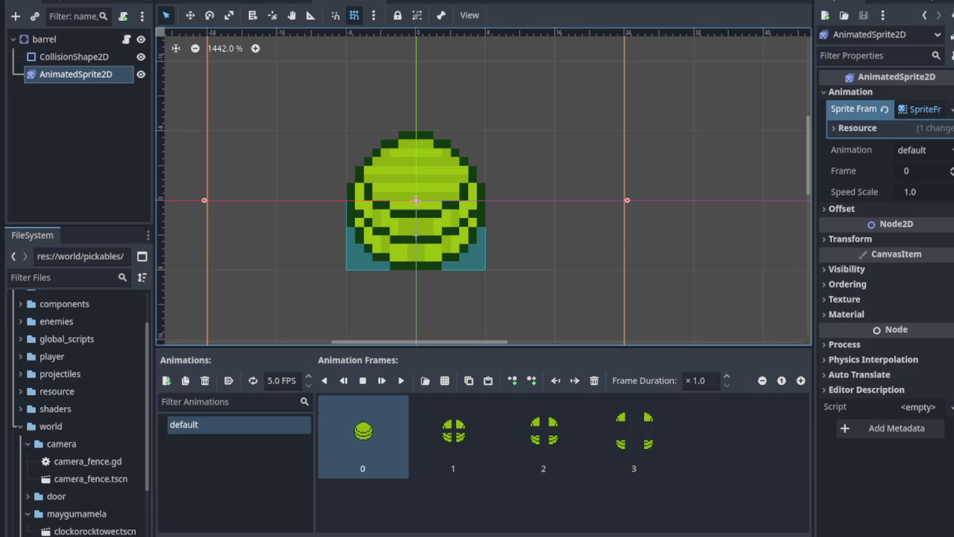
{"action": "left_click", "coordinate": [365, 1]}
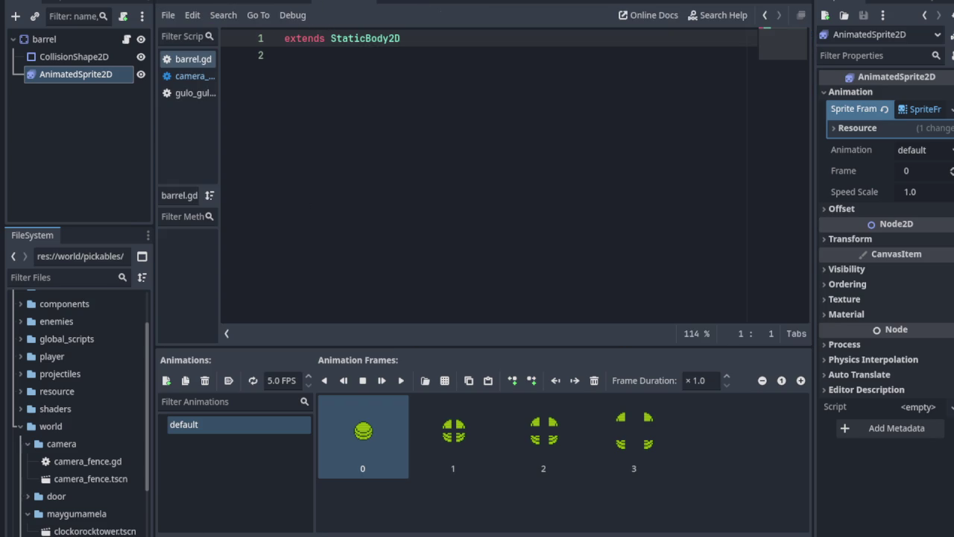
- Replace barrel.gd's placeholder with the pasted 21-line pickup and throw script
{"action": "key", "text": "ctrl+a"}
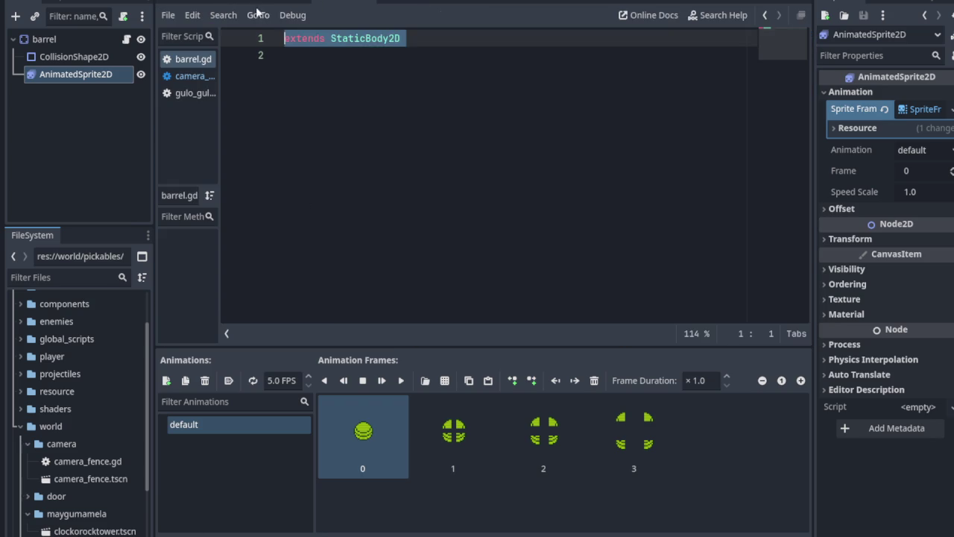
{"action": "key", "text": "ctrl+v"}
{"action": "scroll", "coordinate": [514, 171], "scroll_direction": "up", "scroll_amount": 3}
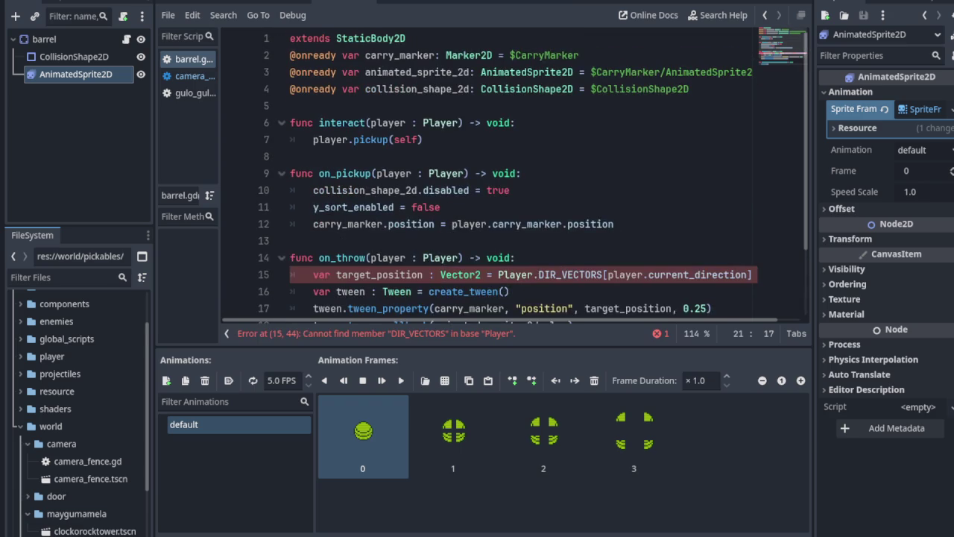
{"action": "scroll", "coordinate": [515, 171], "scroll_direction": "down", "scroll_amount": 2}
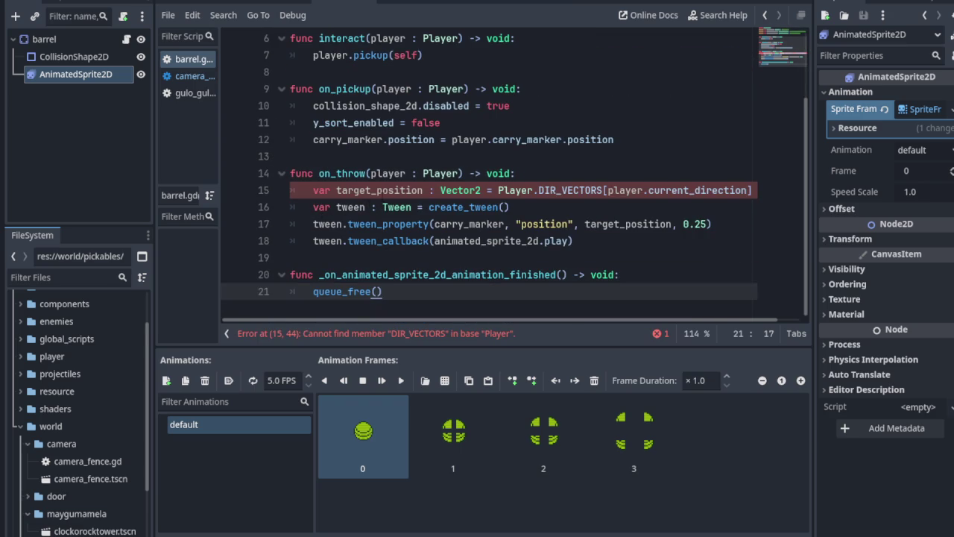
- Check the Output log, reselect barrel, and highlight the erroring DIR_VECTORS on line 15
{"action": "left_click", "coordinate": [176, 535]}
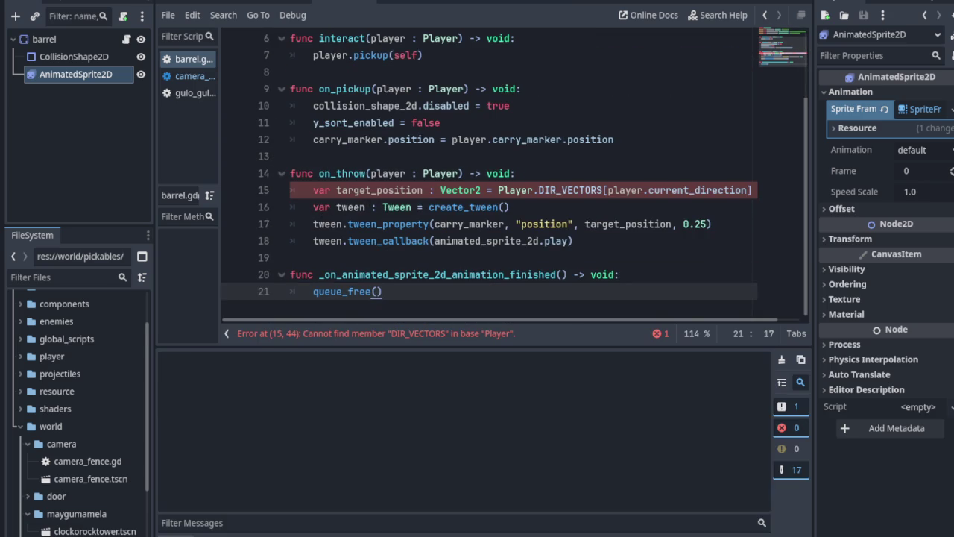
{"action": "left_click", "coordinate": [424, 535]}
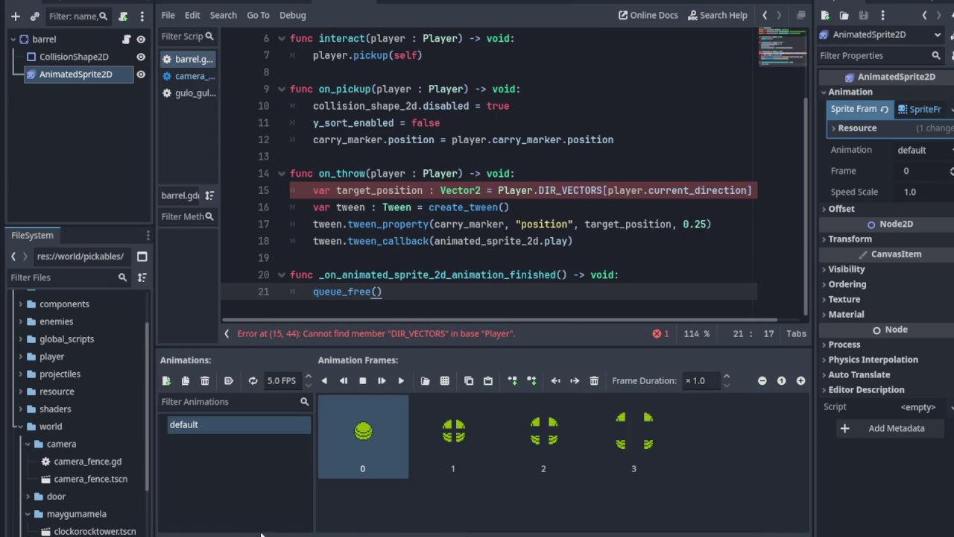
{"action": "left_click", "coordinate": [44, 39]}
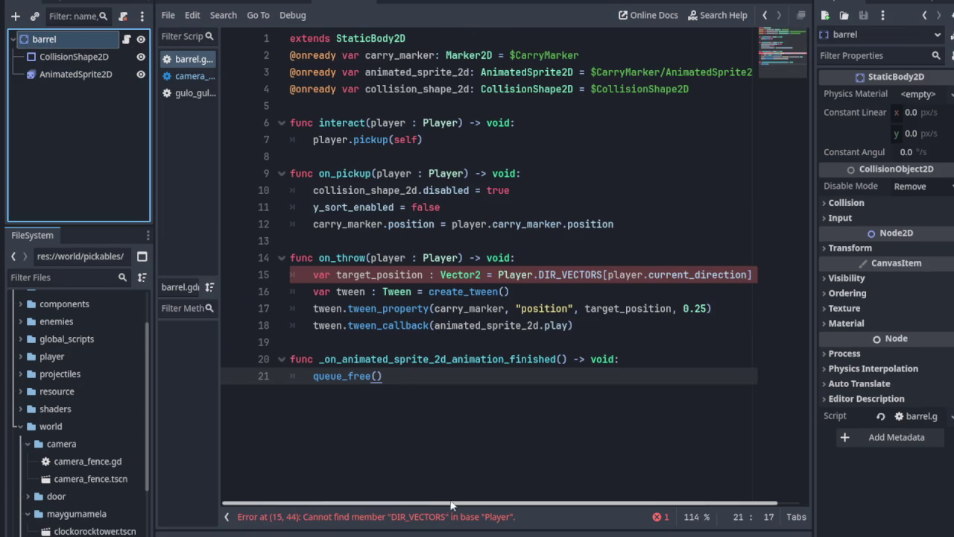
{"action": "scroll", "coordinate": [453, 501], "scroll_direction": "right", "scroll_amount": 1}
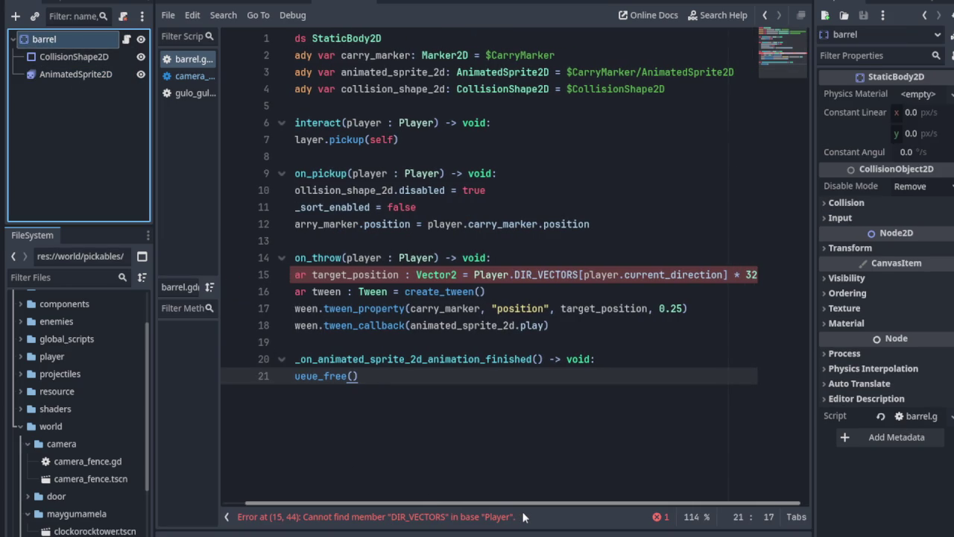
{"action": "scroll", "coordinate": [411, 503], "scroll_direction": "left", "scroll_amount": 1}
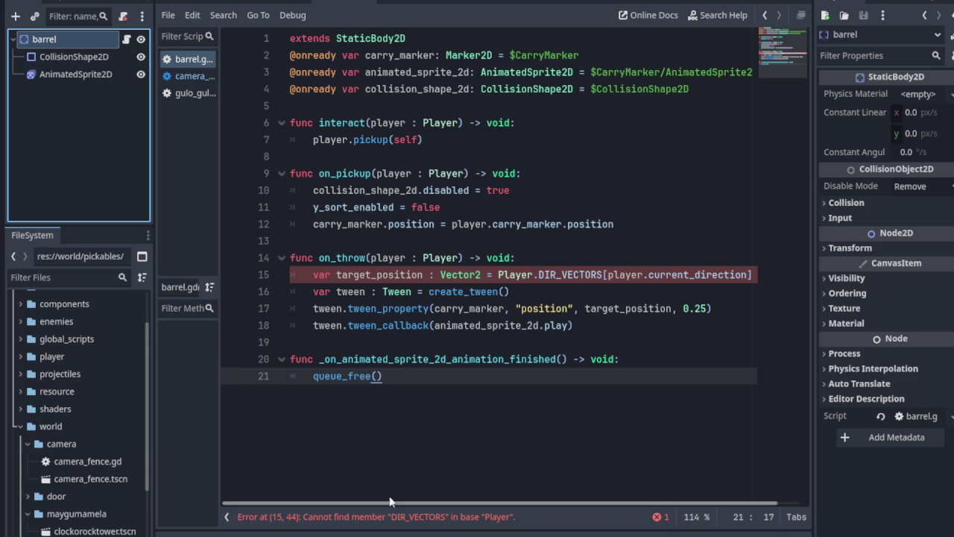
{"action": "left_click_drag", "start_coordinate": [538, 274], "coordinate": [603, 275]}
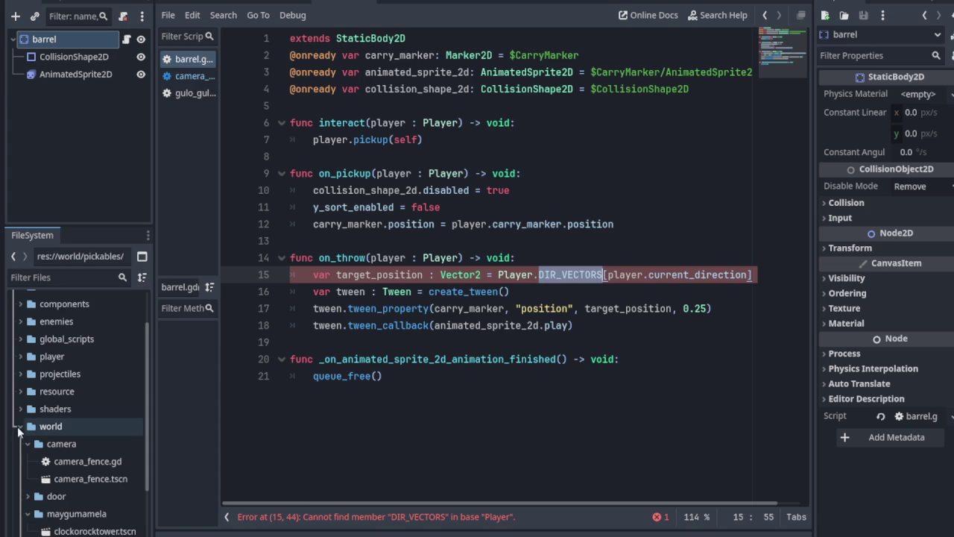
- Collapse the world folder, expand player, and open the gulo_gulo.gd script
{"action": "left_click", "coordinate": [21, 427]}
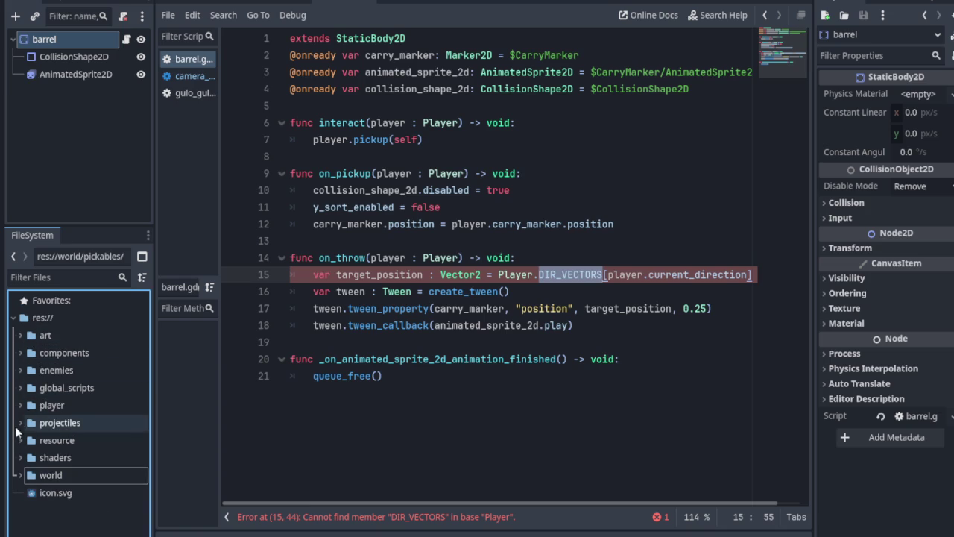
{"action": "left_click", "coordinate": [21, 406]}
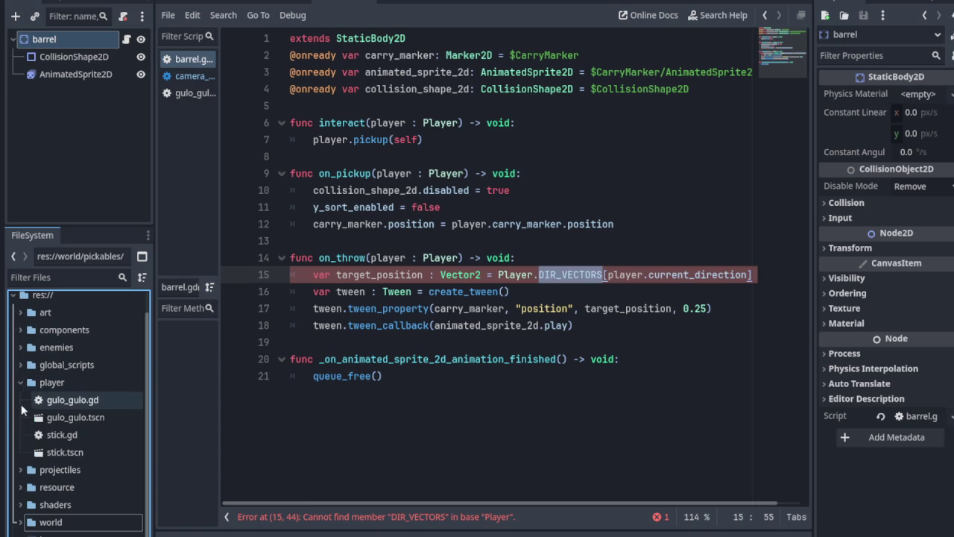
{"action": "double_click", "coordinate": [87, 403]}
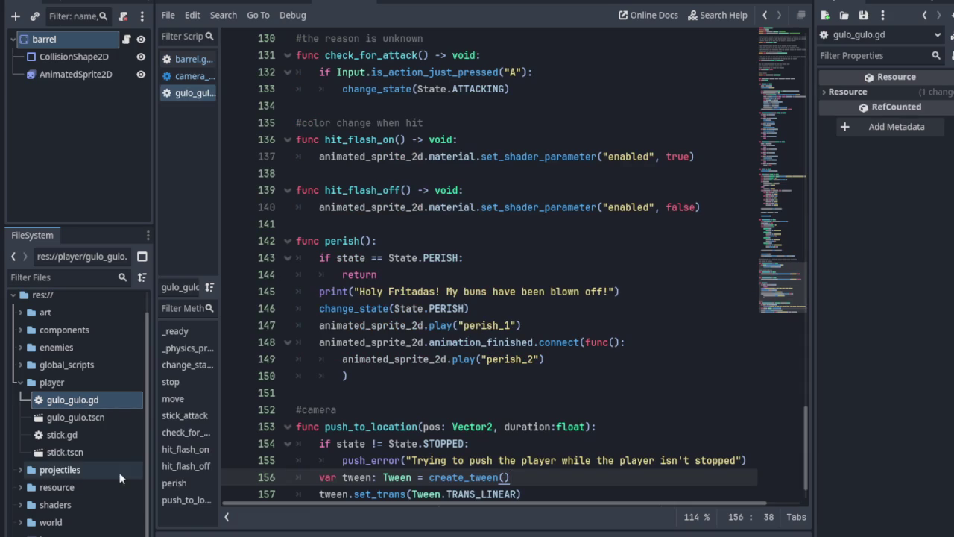
- Fold the push_to_location and perish functions, then return to barrel.gd's DIR_VECTORS line
{"action": "scroll", "coordinate": [294, 492], "scroll_direction": "down", "scroll_amount": 2}
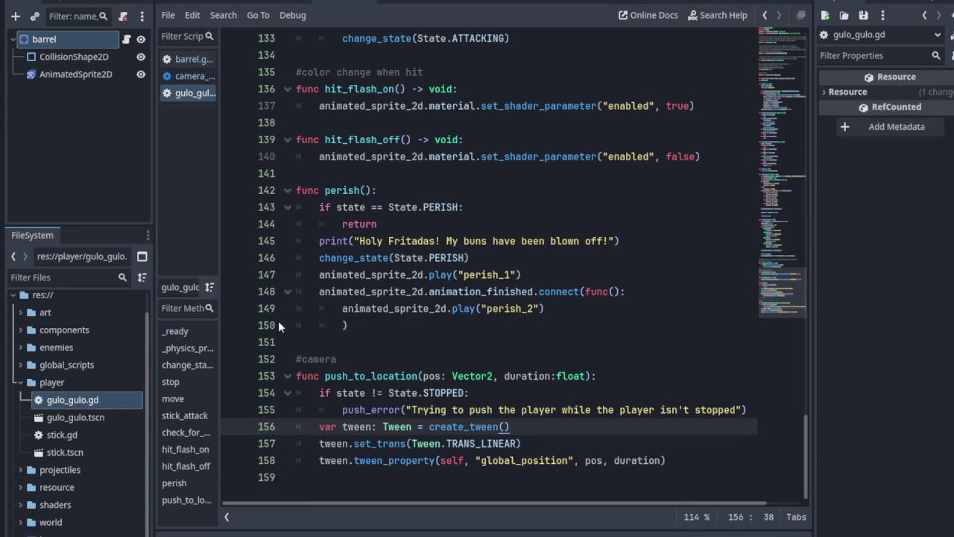
{"action": "left_click", "coordinate": [287, 376]}
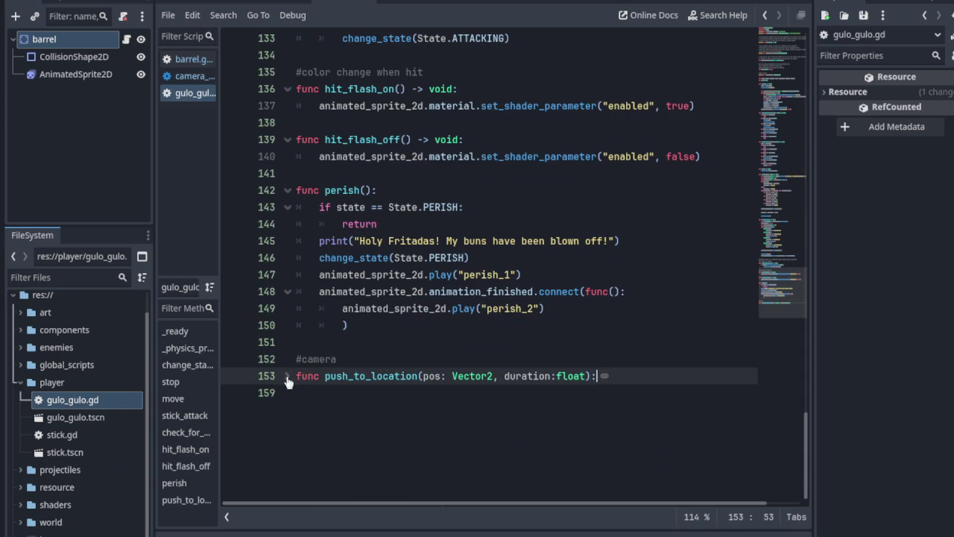
{"action": "scroll", "coordinate": [314, 357], "scroll_direction": "up", "scroll_amount": 3}
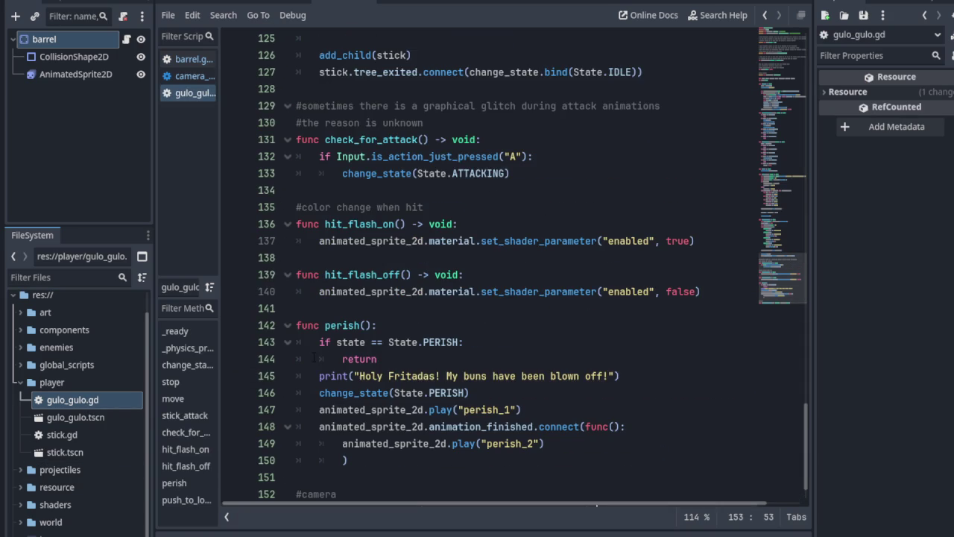
{"action": "left_click", "coordinate": [287, 328]}
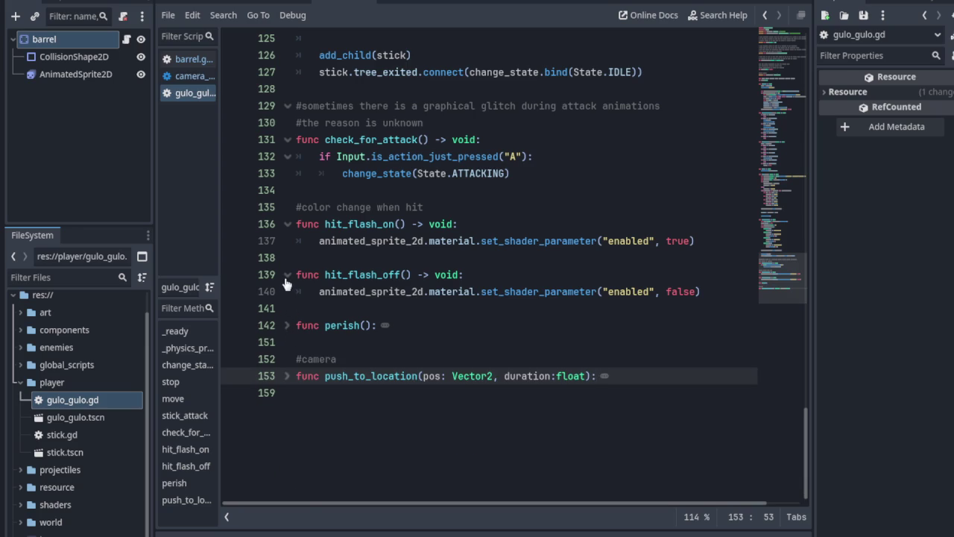
{"action": "left_click", "coordinate": [185, 59]}
{"action": "left_click", "coordinate": [560, 274]}
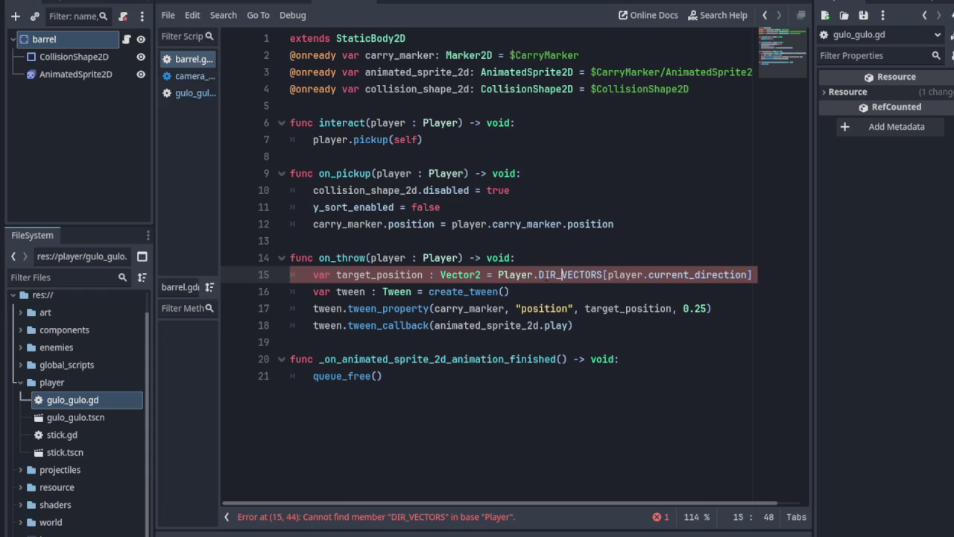
- Widen the code editor and select the DIR_VECTORS offset expression on line 15
{"action": "left_click", "coordinate": [504, 274]}
{"action": "left_click_drag", "start_coordinate": [538, 274], "coordinate": [603, 274]}
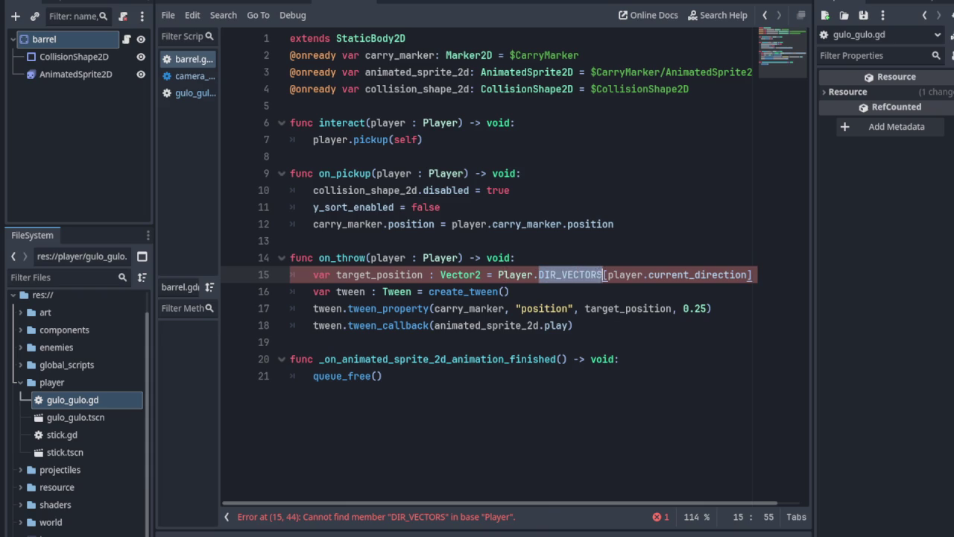
{"action": "left_click_drag", "start_coordinate": [533, 504], "coordinate": [558, 504]}
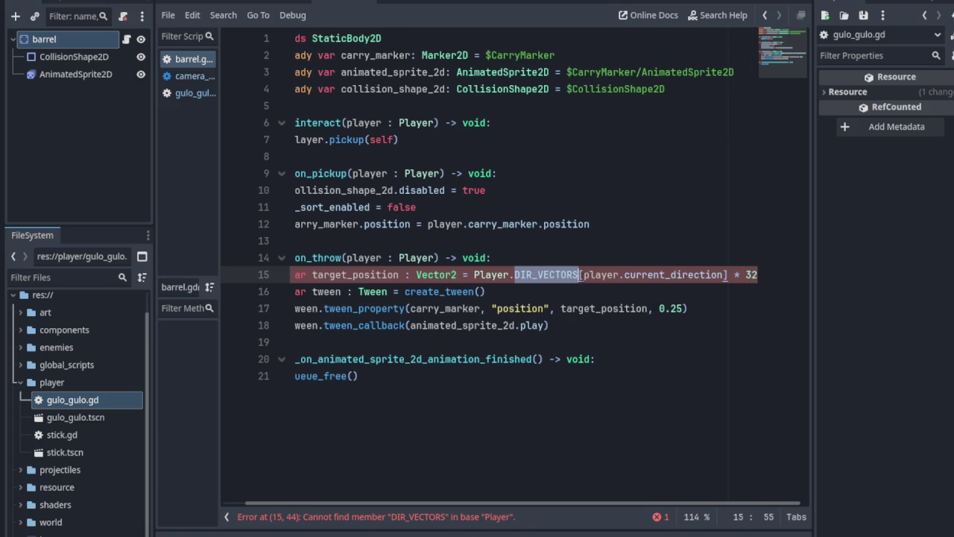
{"action": "left_click_drag", "start_coordinate": [520, 274], "coordinate": [726, 274]}
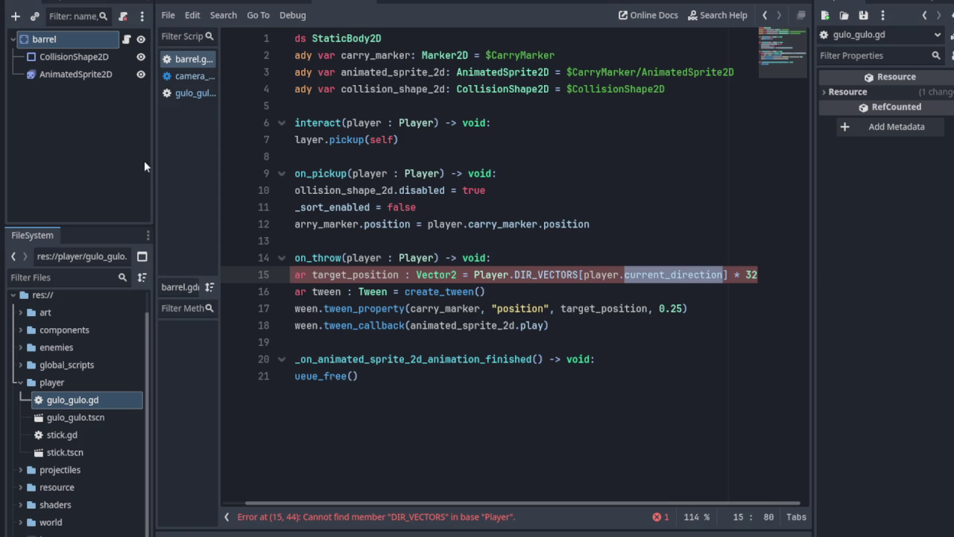
{"action": "left_click_drag", "start_coordinate": [154, 162], "coordinate": [71, 167]}
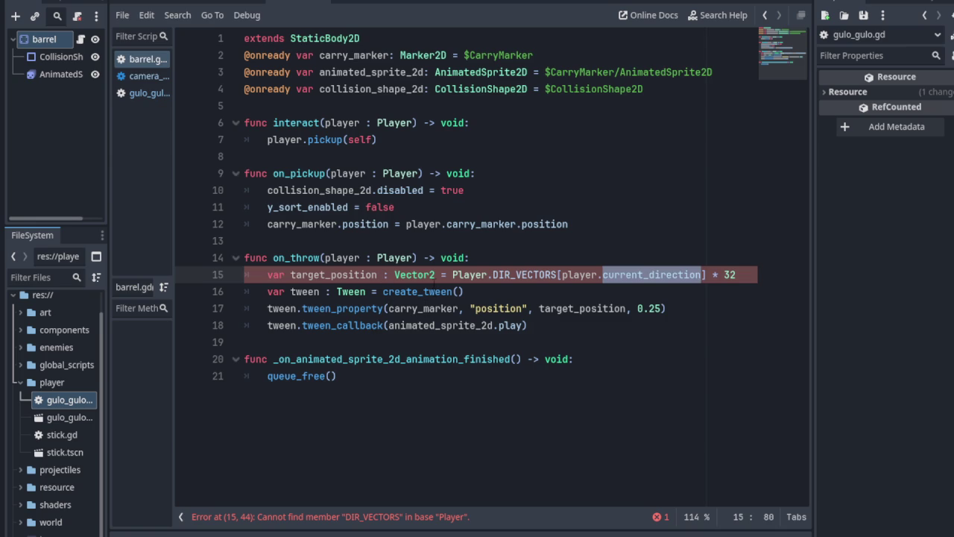
{"action": "left_click_drag", "start_coordinate": [442, 274], "coordinate": [269, 275]}
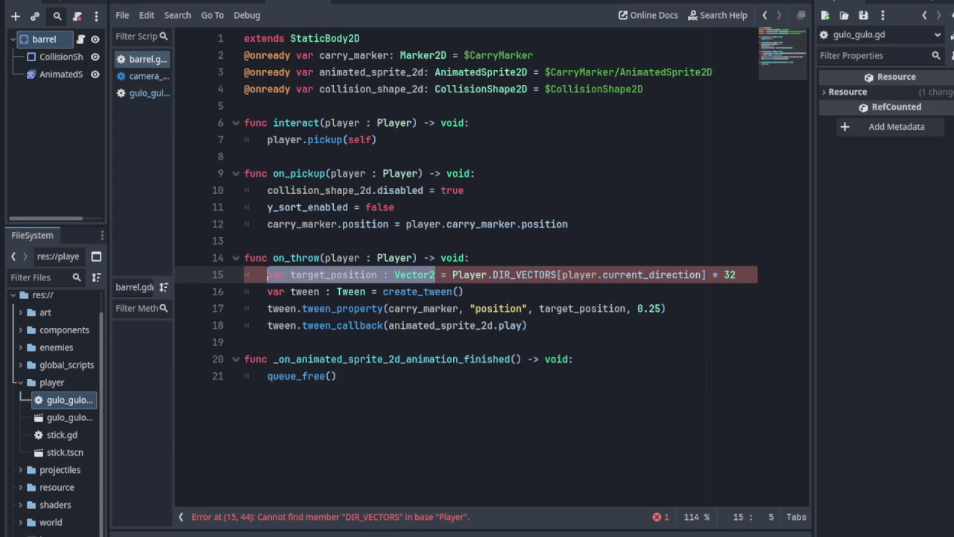
{"action": "left_click", "coordinate": [495, 274]}
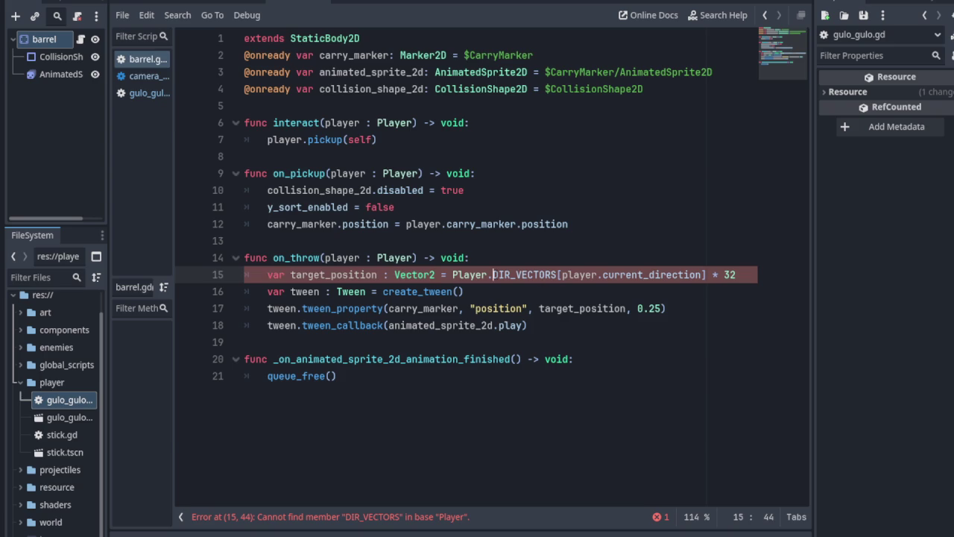
{"action": "left_click_drag", "start_coordinate": [450, 274], "coordinate": [744, 273]}
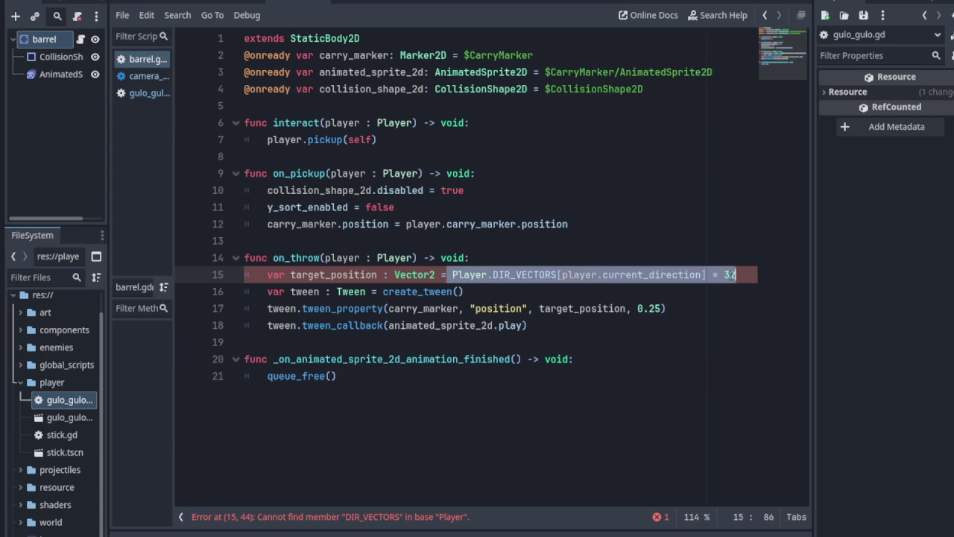
- Replace the expression with player.last_direction via autocomplete and save barrel.gd
{"action": "key", "text": "BackSpace"}
{"action": "type", "text": "pla"}
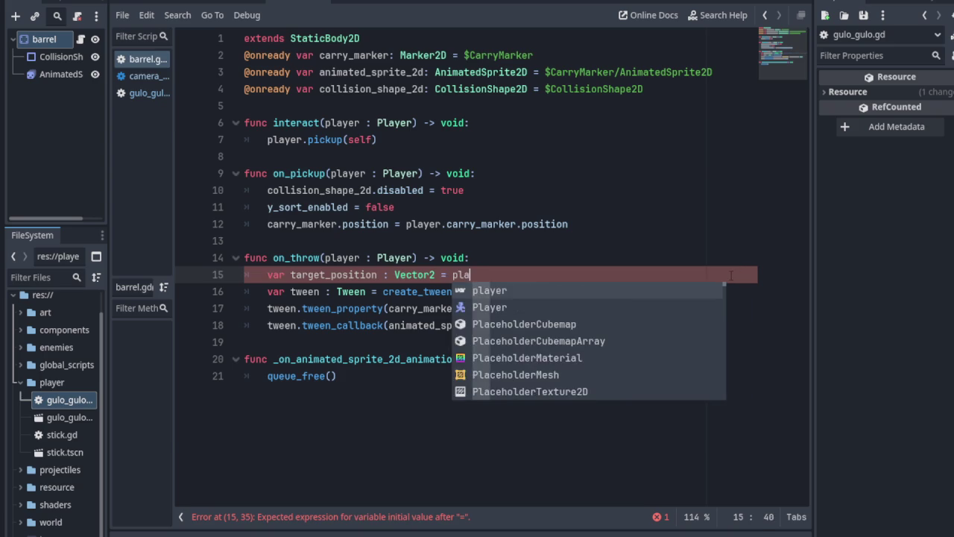
{"action": "type", "text": "yer.last"}
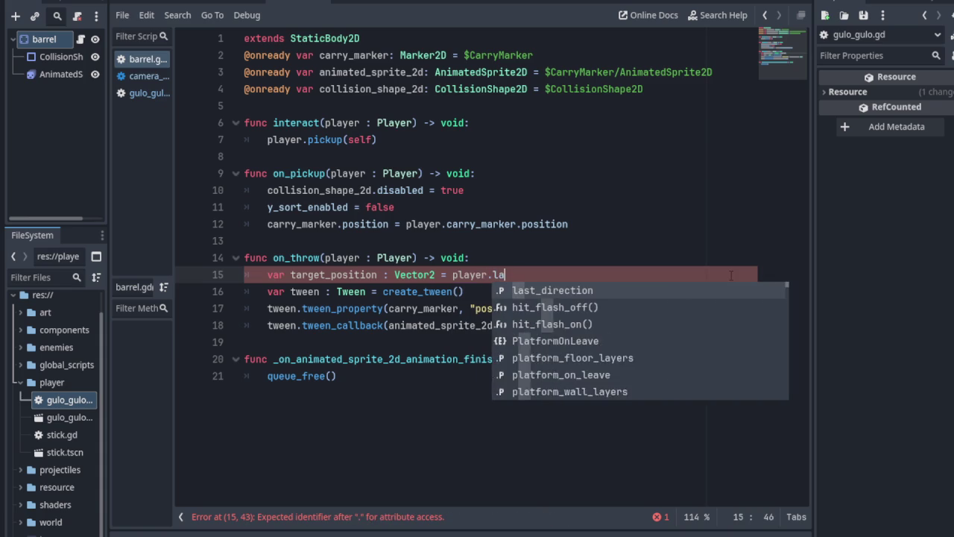
{"action": "key", "text": "Return"}
{"action": "key", "text": "ctrl+s"}
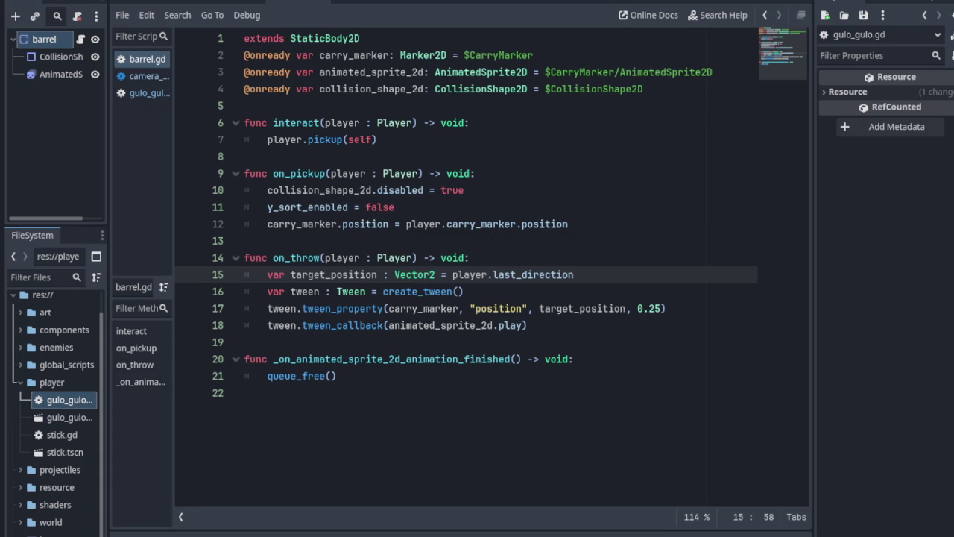
{"action": "left_click", "coordinate": [464, 223]}
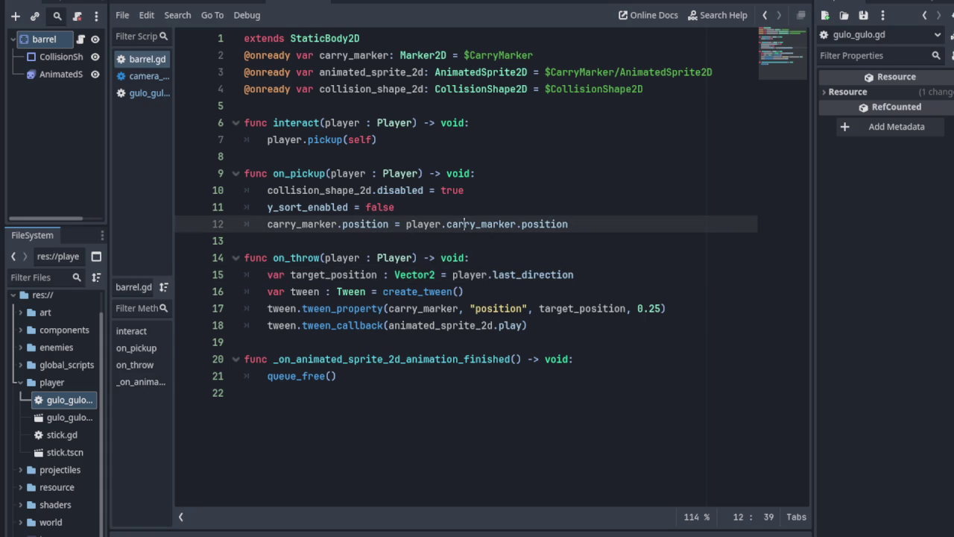
{"action": "right_click", "coordinate": [35, 43]}
{"action": "left_click", "coordinate": [86, 76]}
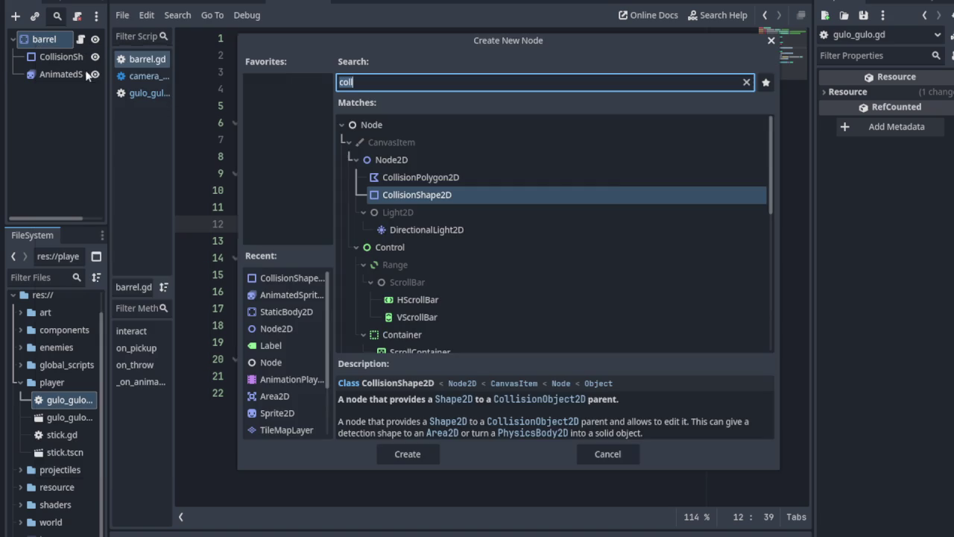
{"action": "type", "text": "carry"}
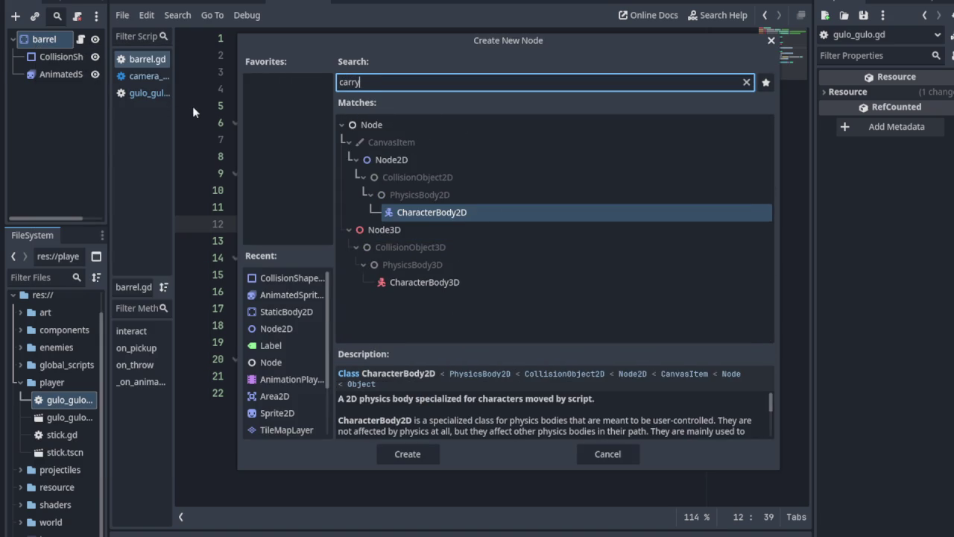
{"action": "type", "text": ",a"}
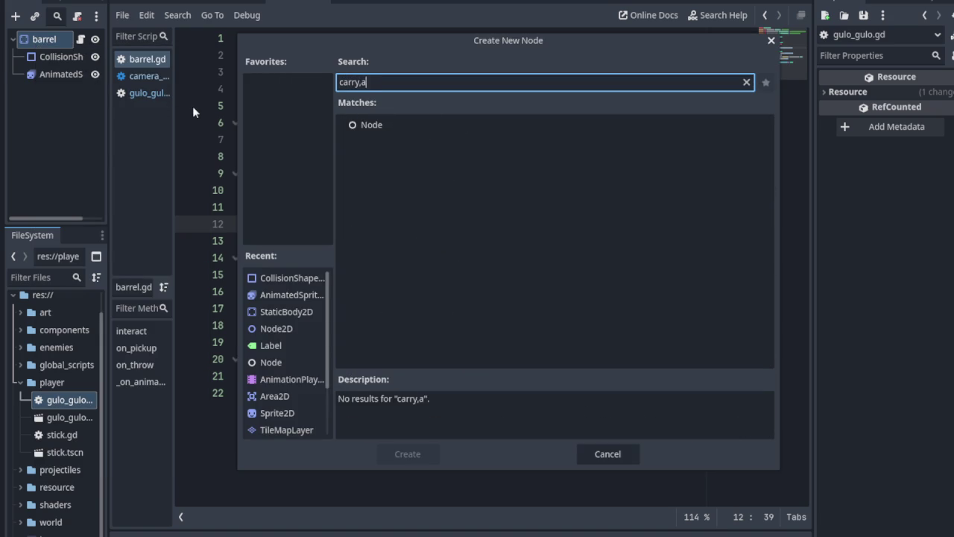
{"action": "key", "text": "BackSpace"}
{"action": "key", "text": "BackSpace"}
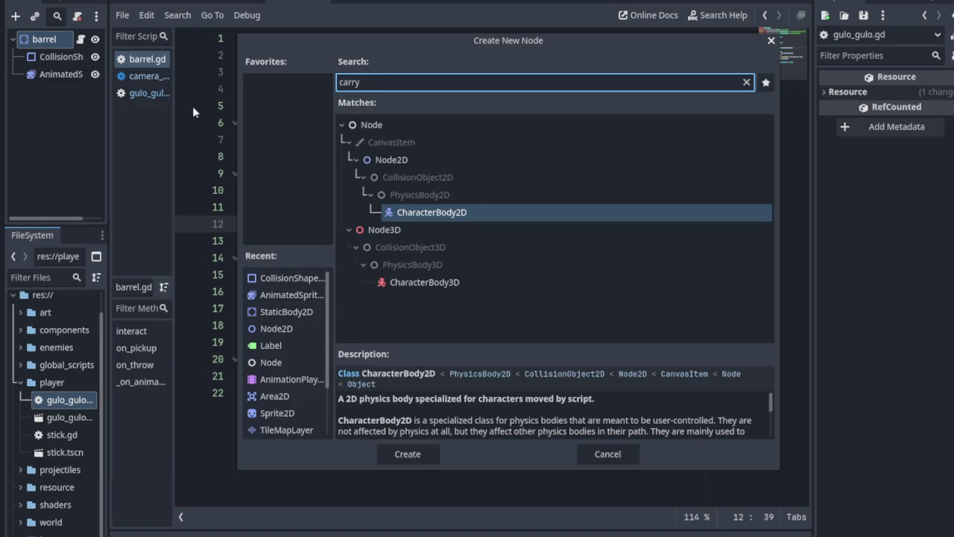
{"action": "type", "text": ",m"}
{"action": "key", "text": "BackSpace"}
{"action": "key", "text": "BackSpace"}
{"action": "key", "text": "BackSpace"}
{"action": "key", "text": "BackSpace"}
{"action": "key", "text": "BackSpace"}
{"action": "key", "text": "BackSpace"}
{"action": "left_click", "coordinate": [607, 453]}
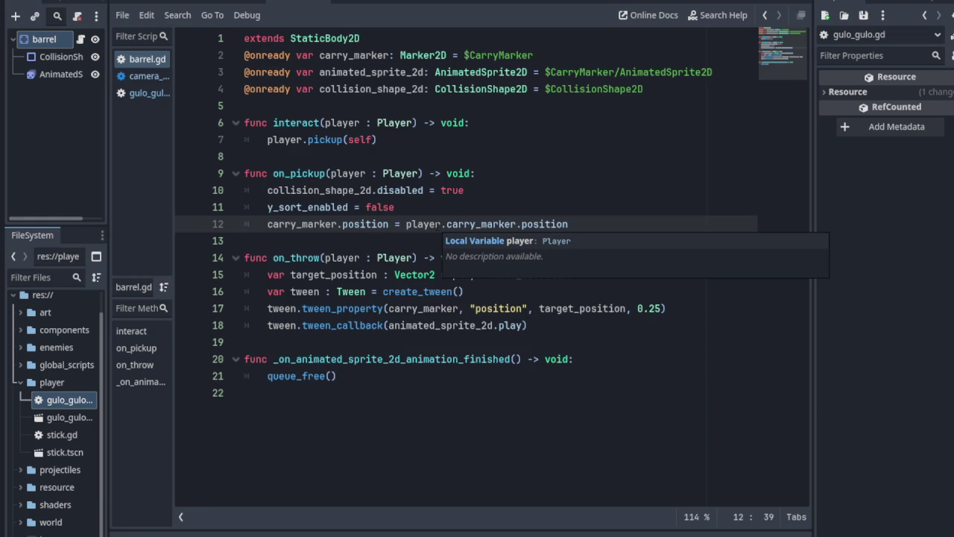
{"action": "left_click", "coordinate": [220, 224]}
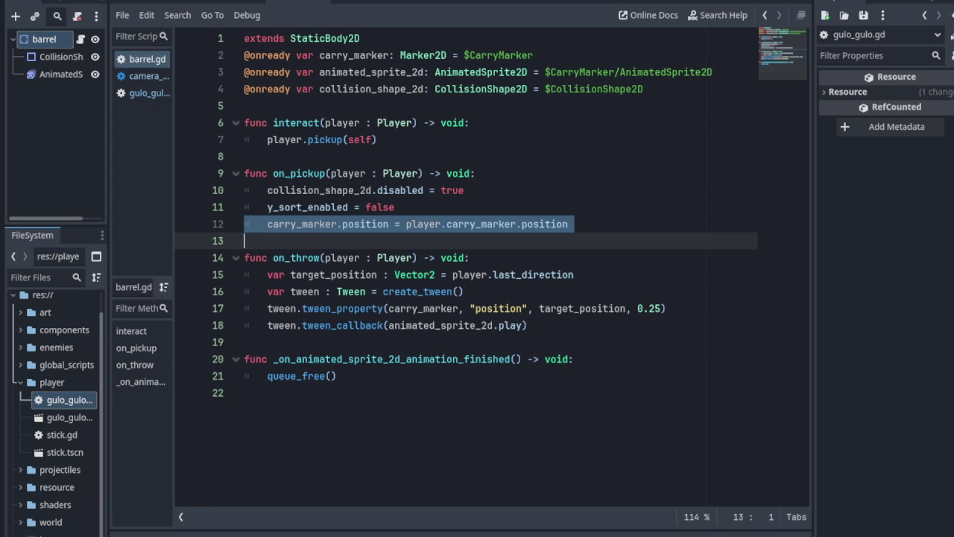
- Prefix line 12 with # to comment it out, save barrel.gd, and show the overworld 2D view
{"action": "left_click", "coordinate": [153, 1]}
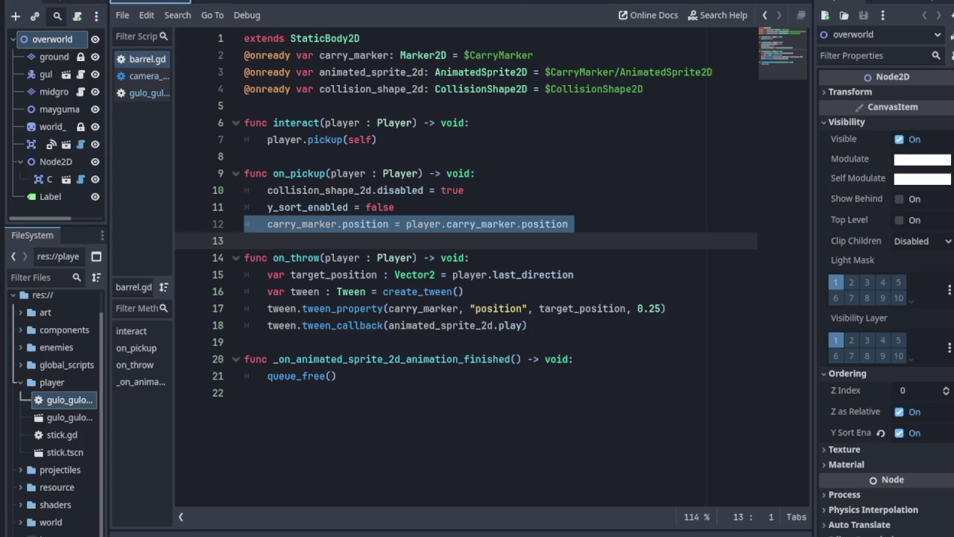
{"action": "left_click", "coordinate": [267, 224]}
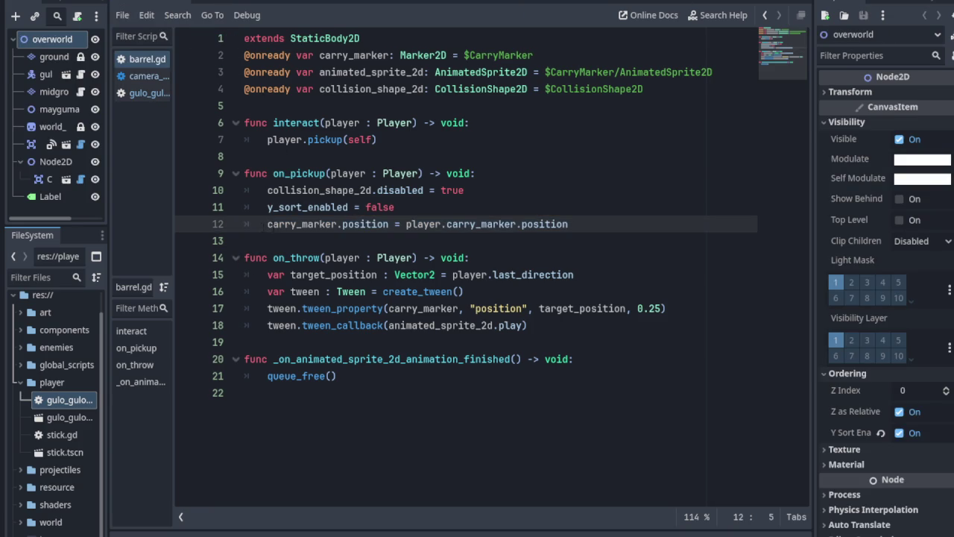
{"action": "type", "text": "#"}
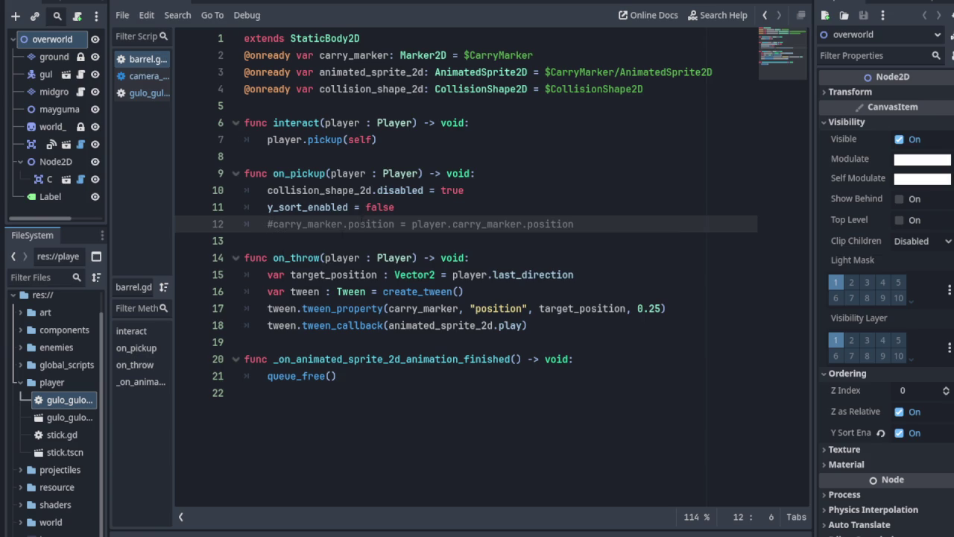
{"action": "key", "text": "ctrl+s"}
{"action": "key", "text": "ctrl+F1"}
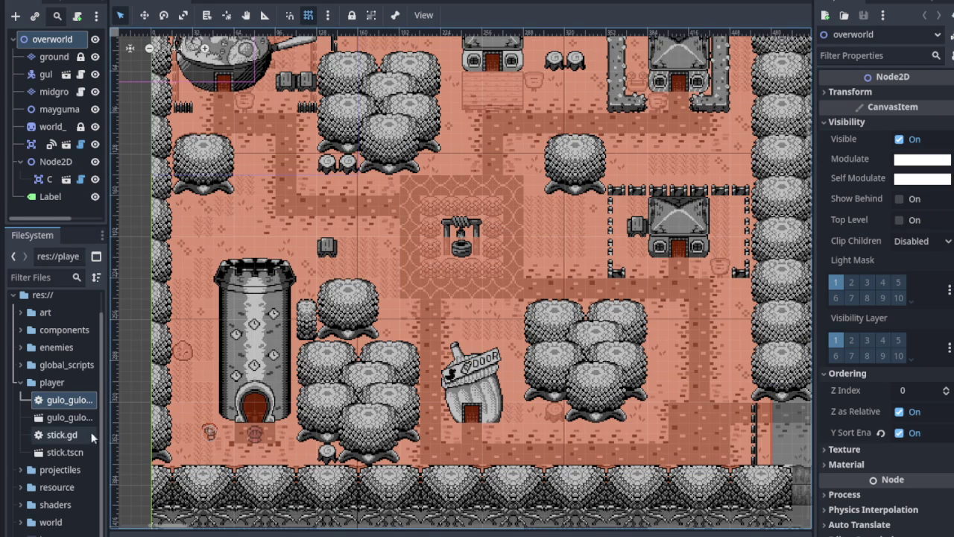
- Filter the FileSystem for 'barrel' and drag barrel.tscn into the overworld scene
{"action": "left_click", "coordinate": [41, 276]}
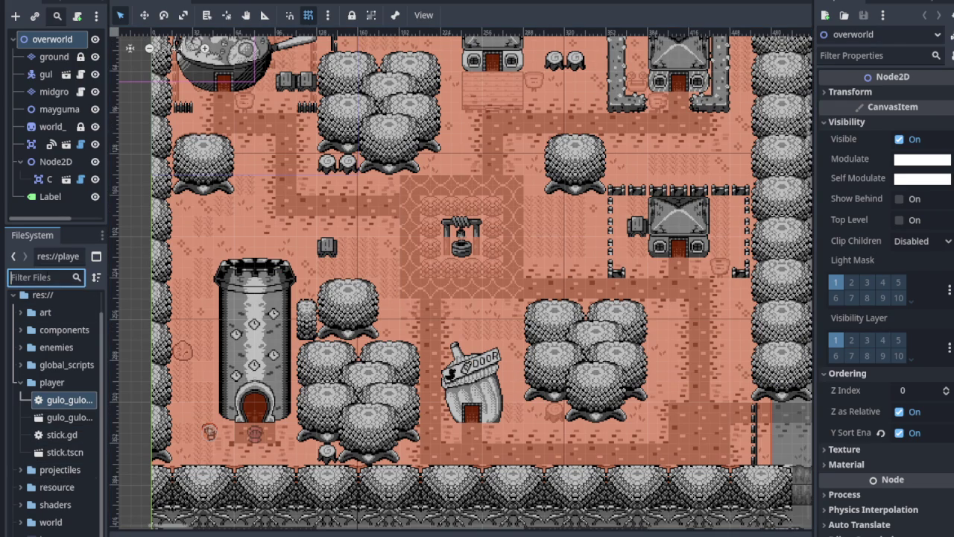
{"action": "type", "text": "barrel"}
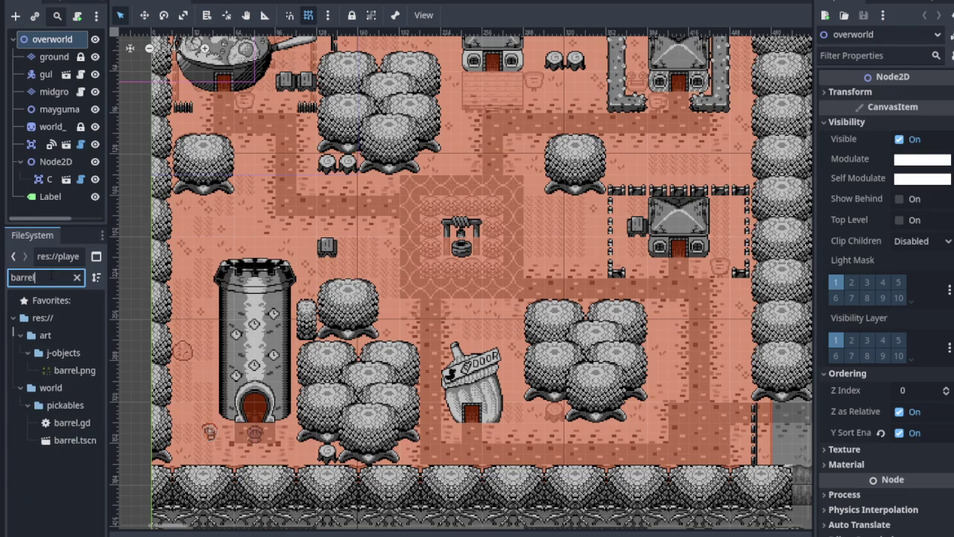
{"action": "left_click", "coordinate": [57, 441]}
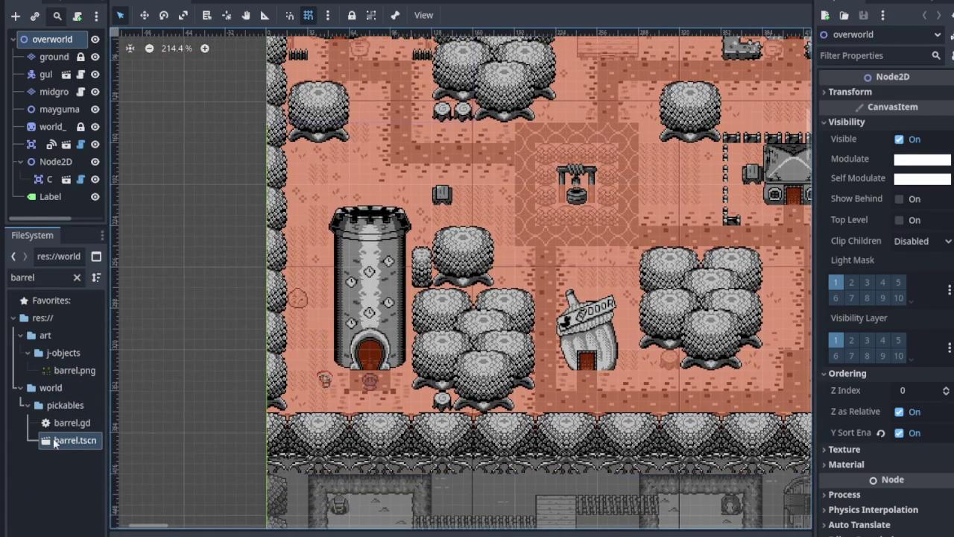
{"action": "mouse_move", "coordinate": [54, 443]}
{"action": "left_mouse_down"}
{"action": "mouse_move", "coordinate": [59, 223]}
{"action": "mouse_move", "coordinate": [38, 207]}
{"action": "left_mouse_up"}
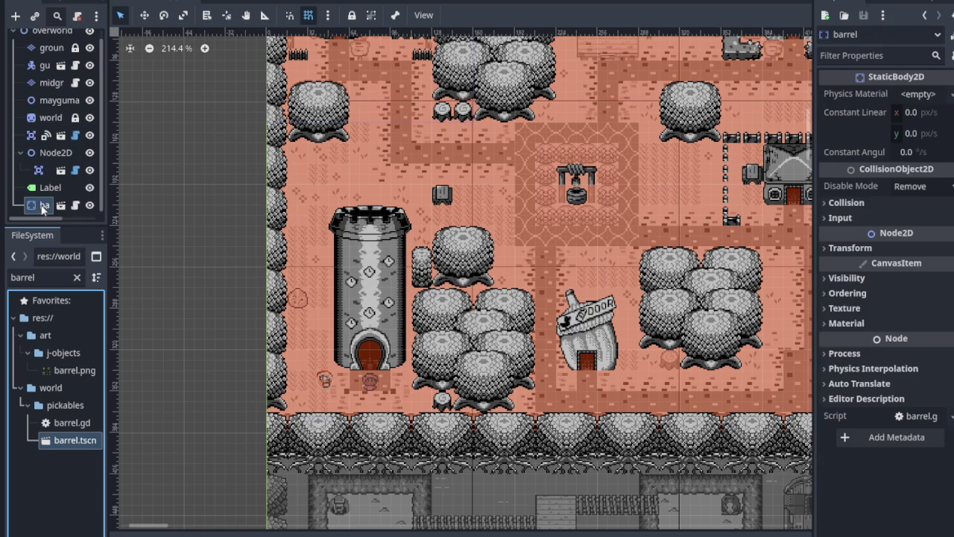
- Rename the Node2D to camera and save the overworld scene
{"action": "left_click", "coordinate": [27, 154]}
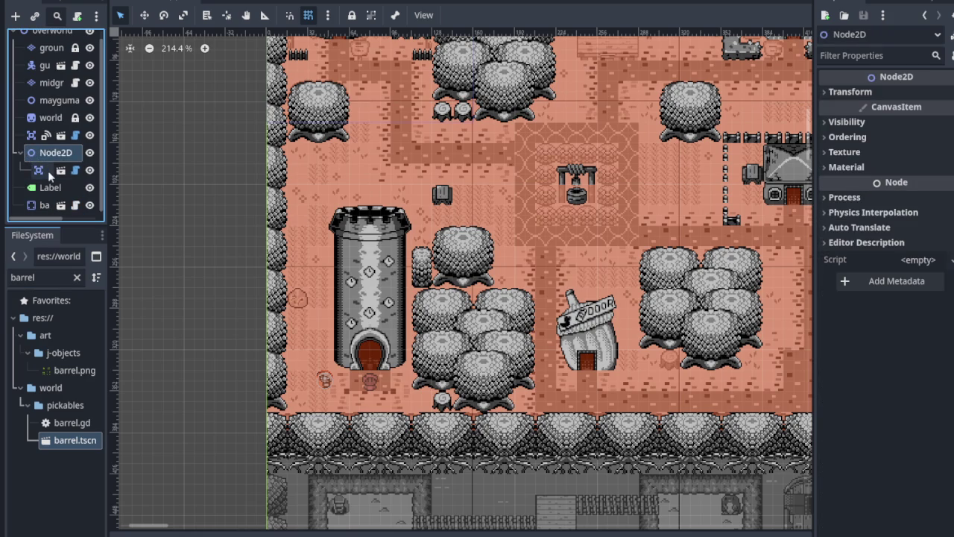
{"action": "key", "text": "F2"}
{"action": "type", "text": "camera"}
{"action": "key", "text": "Return"}
{"action": "key", "text": "ctrl+s"}
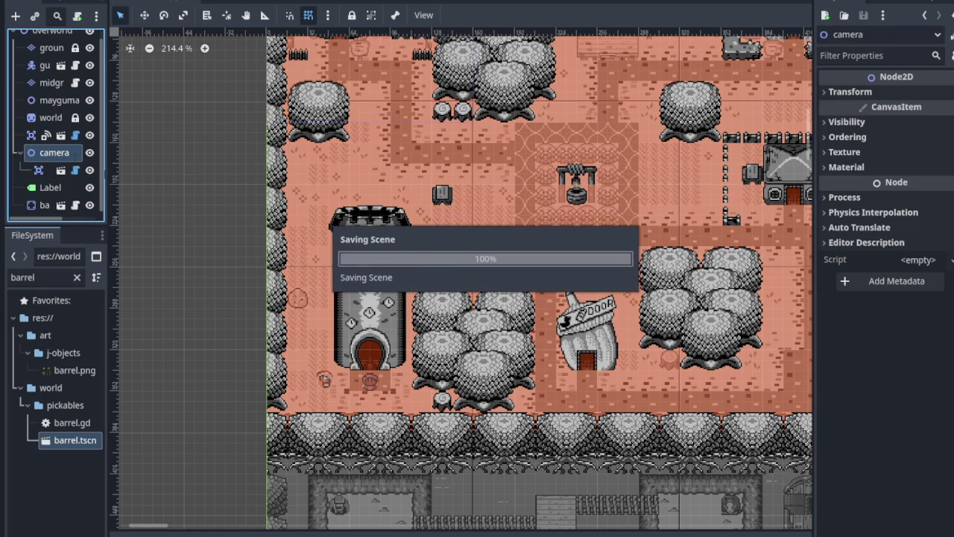
- Move the barrel onto the path beside the tower, save, and return to the script editor
{"action": "scroll", "coordinate": [397, 325], "scroll_direction": "down", "scroll_amount": 5}
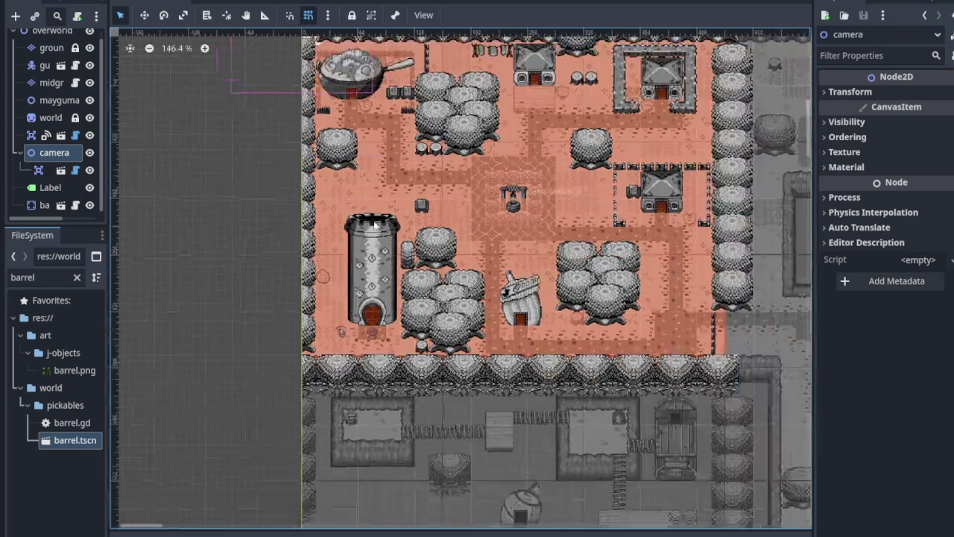
{"action": "scroll", "coordinate": [354, 180], "scroll_direction": "up", "scroll_amount": 5}
{"action": "mouse_move", "coordinate": [332, 215]}
{"action": "left_mouse_down"}
{"action": "mouse_move", "coordinate": [429, 532]}
{"action": "mouse_move", "coordinate": [422, 347]}
{"action": "mouse_move", "coordinate": [395, 192]}
{"action": "mouse_move", "coordinate": [324, 426]}
{"action": "mouse_move", "coordinate": [341, 484]}
{"action": "mouse_move", "coordinate": [358, 426]}
{"action": "mouse_move", "coordinate": [369, 296]}
{"action": "left_mouse_up"}
{"action": "scroll", "coordinate": [422, 347], "scroll_direction": "down", "scroll_amount": 5}
{"action": "scroll", "coordinate": [395, 192], "scroll_direction": "up", "scroll_amount": 1}
{"action": "scroll", "coordinate": [341, 483], "scroll_direction": "up", "scroll_amount": 1}
{"action": "scroll", "coordinate": [369, 296], "scroll_direction": "up", "scroll_amount": 3}
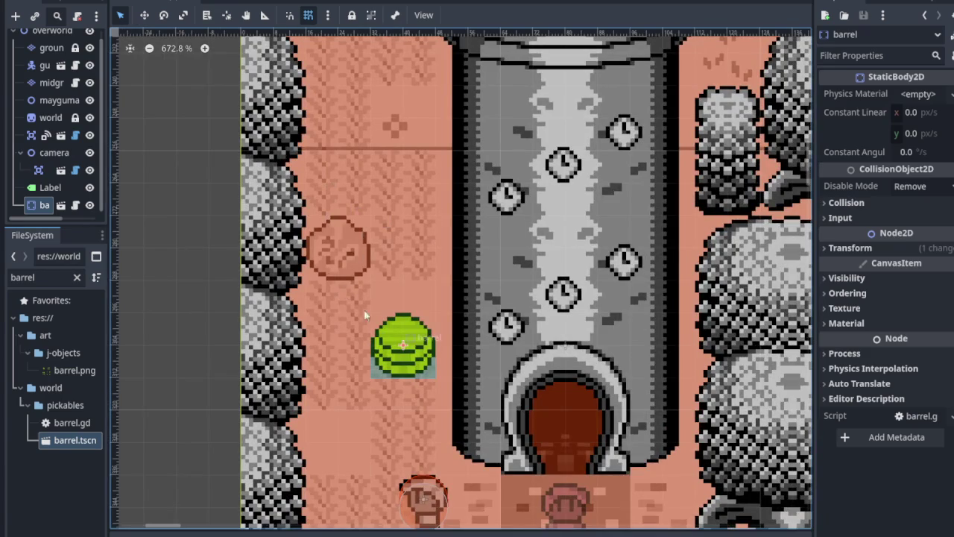
{"action": "scroll", "coordinate": [356, 228], "scroll_direction": "up", "scroll_amount": 3}
{"action": "left_click_drag", "start_coordinate": [373, 231], "coordinate": [308, 134]}
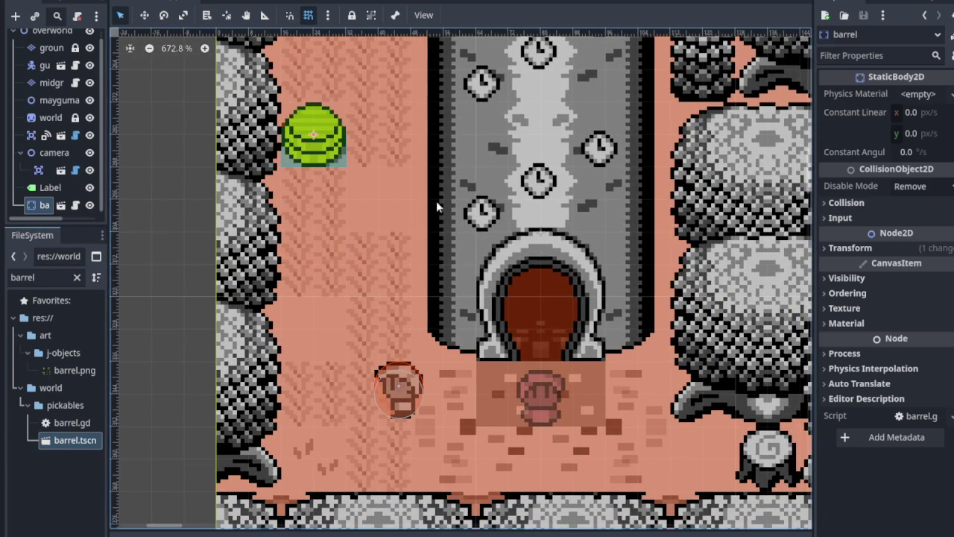
{"action": "left_click", "coordinate": [468, 214]}
{"action": "scroll", "coordinate": [468, 214], "scroll_direction": "down", "scroll_amount": 3}
{"action": "left_click_drag", "start_coordinate": [377, 245], "coordinate": [388, 307]}
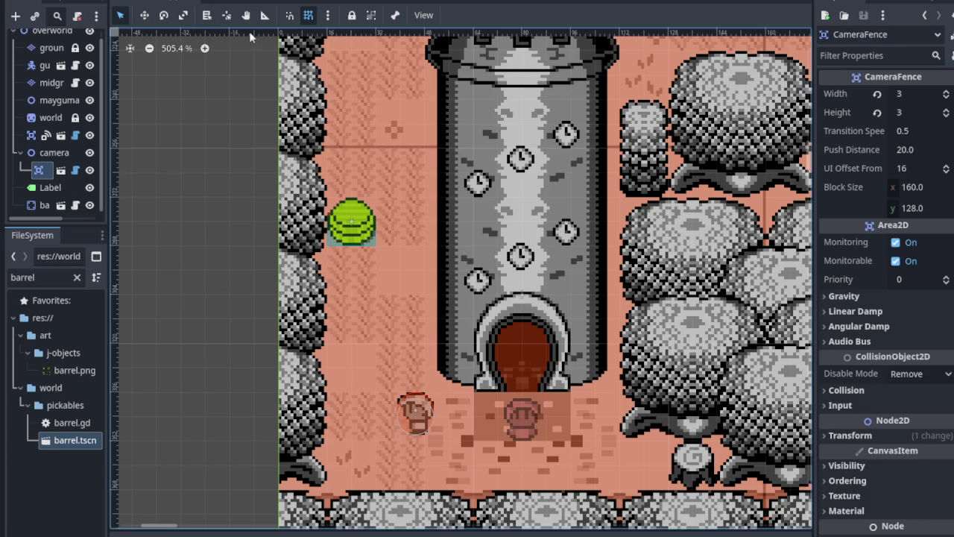
{"action": "key", "text": "ctrl+s"}
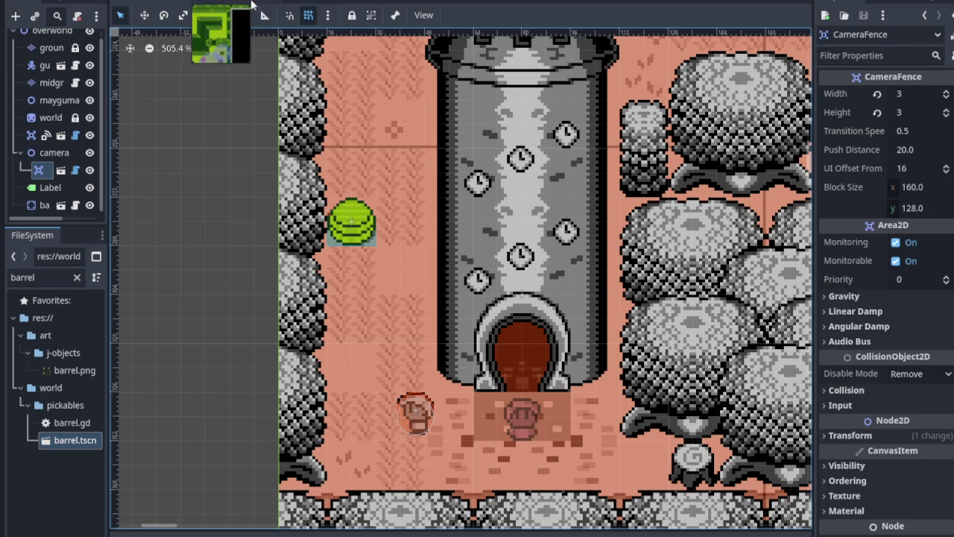
{"action": "key", "text": "ctrl+F3"}
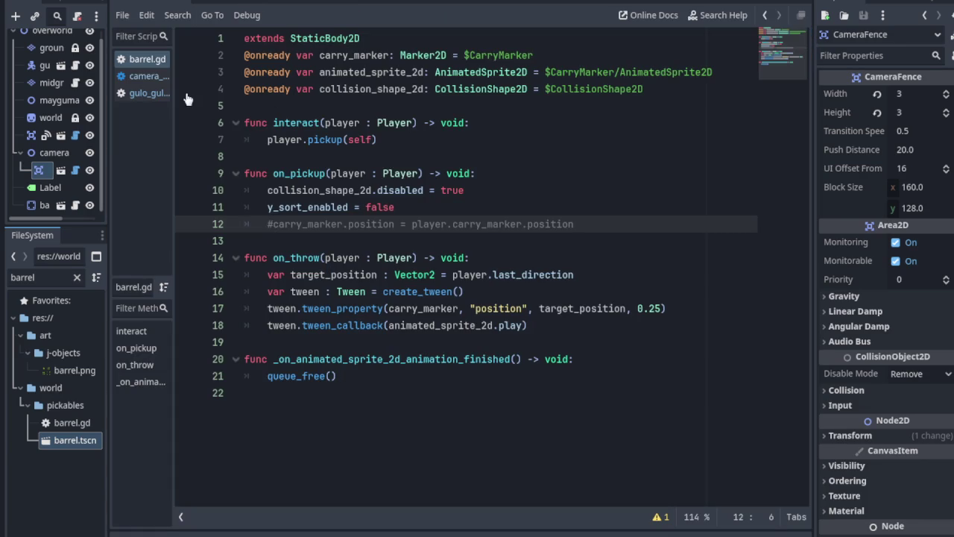
- Open gulo_gulo.gd from the script list and the gulo_gulo.tscn scene via a 'gulo' filter
{"action": "mouse_move", "coordinate": [173, 104]}
{"action": "left_mouse_down"}
{"action": "mouse_move", "coordinate": [298, 102]}
{"action": "mouse_move", "coordinate": [286, 102]}
{"action": "left_mouse_up"}
{"action": "left_click", "coordinate": [179, 95]}
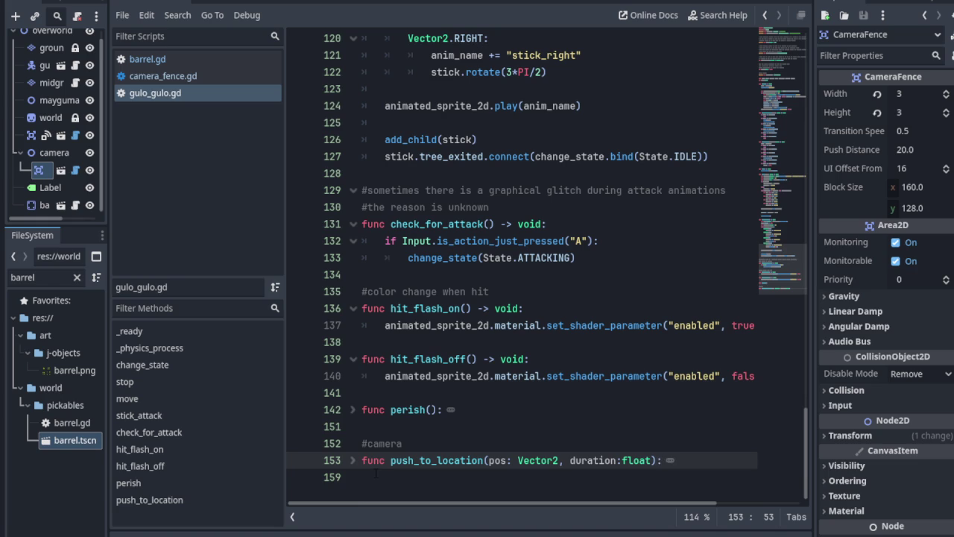
{"action": "left_click", "coordinate": [76, 277]}
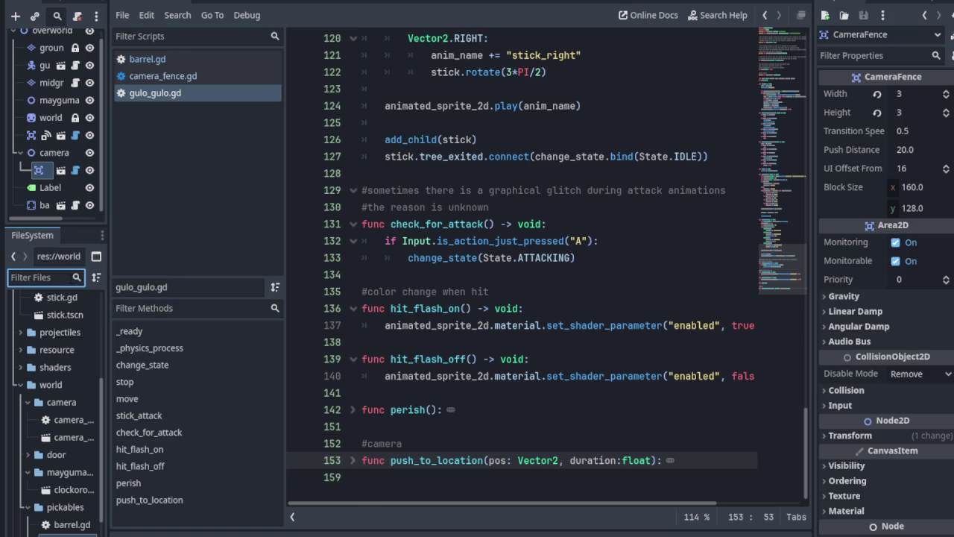
{"action": "type", "text": "gulo"}
{"action": "double_click", "coordinate": [82, 371]}
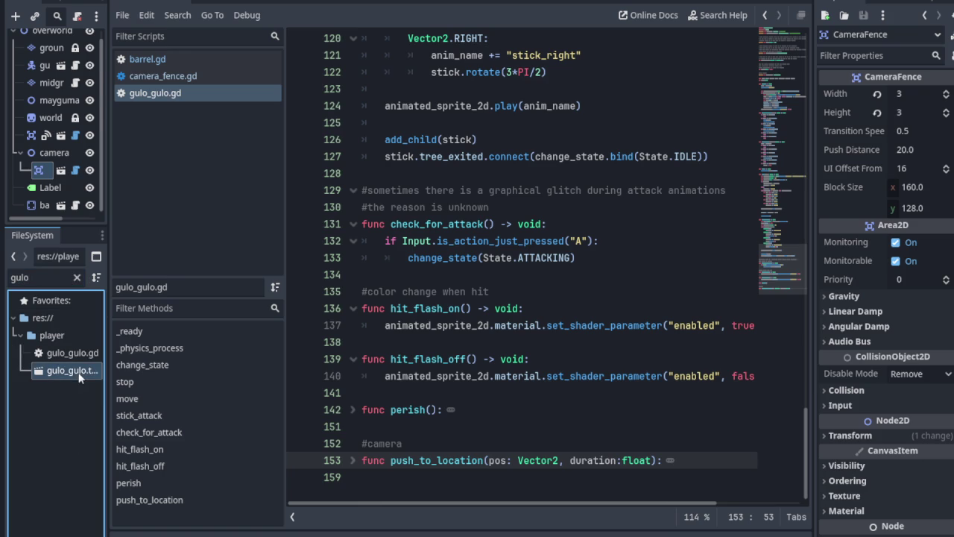
{"action": "left_click_drag", "start_coordinate": [108, 166], "coordinate": [222, 169]}
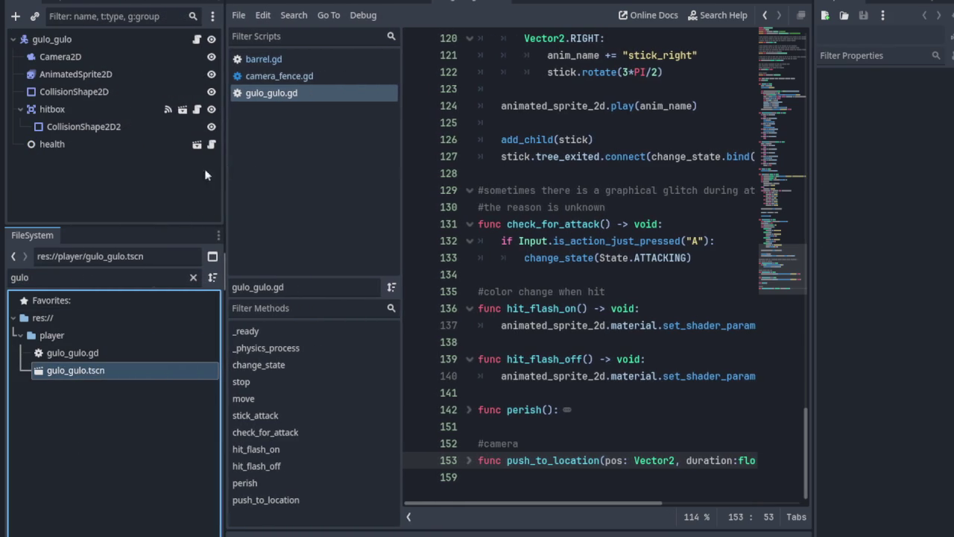
- Select the player's AnimatedSprite2D to show its SpriteFrames animation list
{"action": "left_click", "coordinate": [74, 75]}
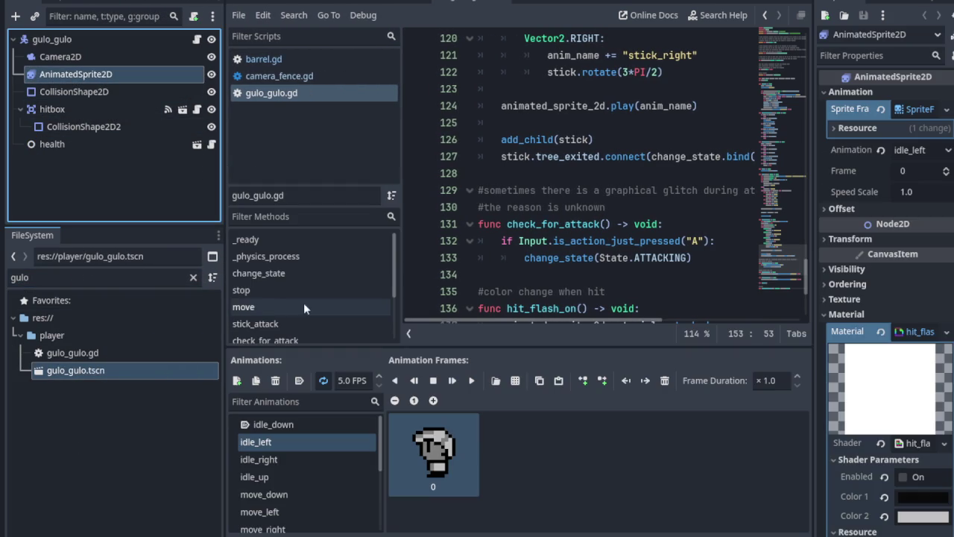
{"action": "left_click_drag", "start_coordinate": [223, 298], "coordinate": [108, 301]}
{"action": "scroll", "coordinate": [223, 470], "scroll_direction": "down", "scroll_amount": 2}
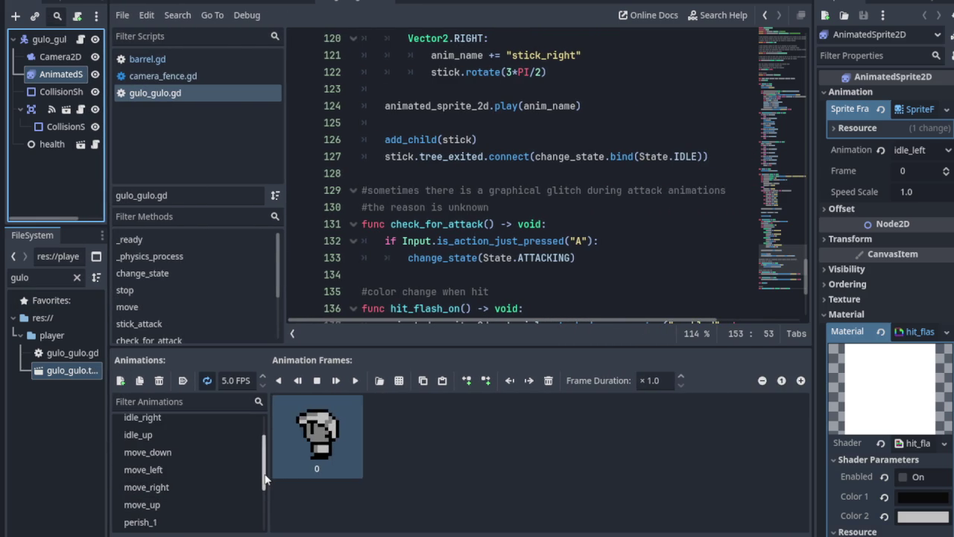
{"action": "left_click_drag", "start_coordinate": [265, 479], "coordinate": [260, 527]}
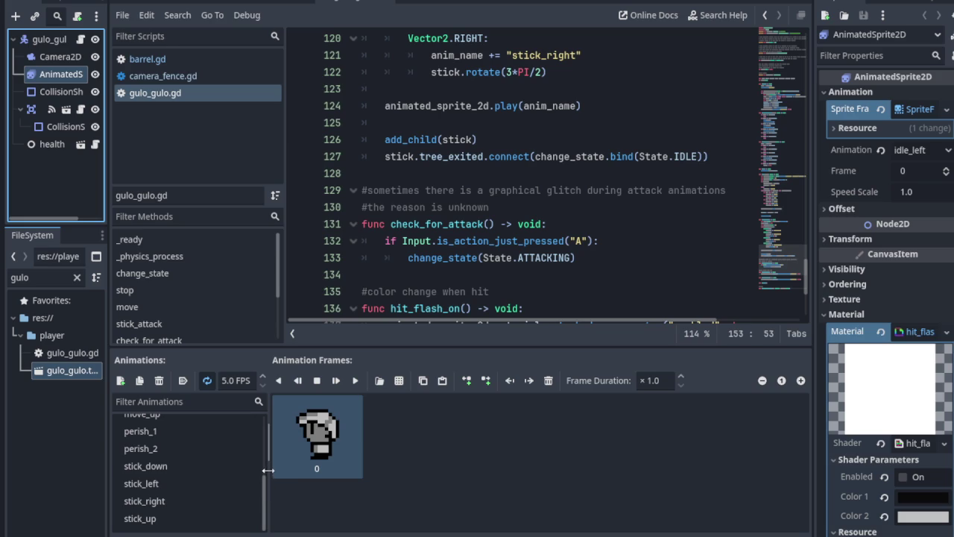
{"action": "scroll", "coordinate": [140, 441], "scroll_direction": "up", "scroll_amount": 3}
{"action": "scroll", "coordinate": [140, 440], "scroll_direction": "down", "scroll_amount": 3}
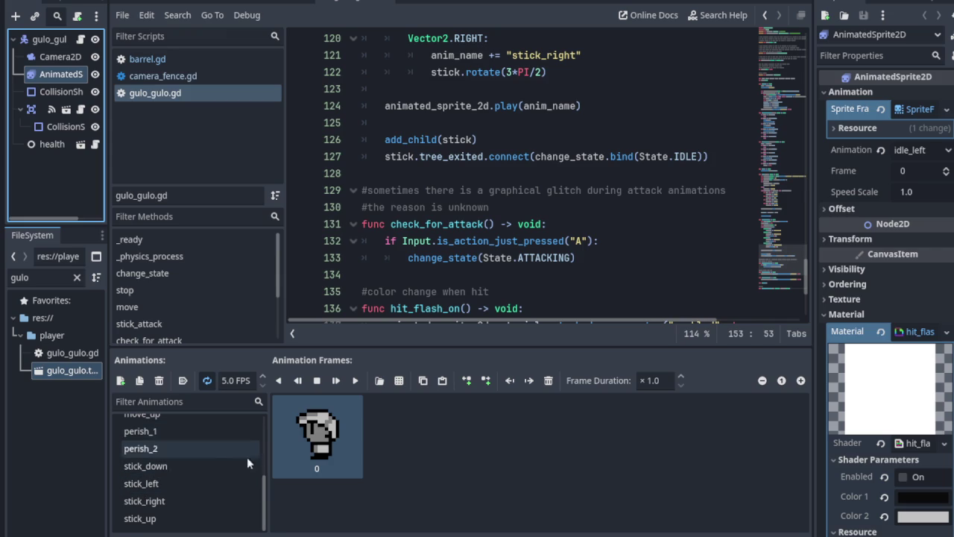
{"action": "scroll", "coordinate": [211, 464], "scroll_direction": "up", "scroll_amount": 3}
{"action": "scroll", "coordinate": [216, 420], "scroll_direction": "down", "scroll_amount": 3}
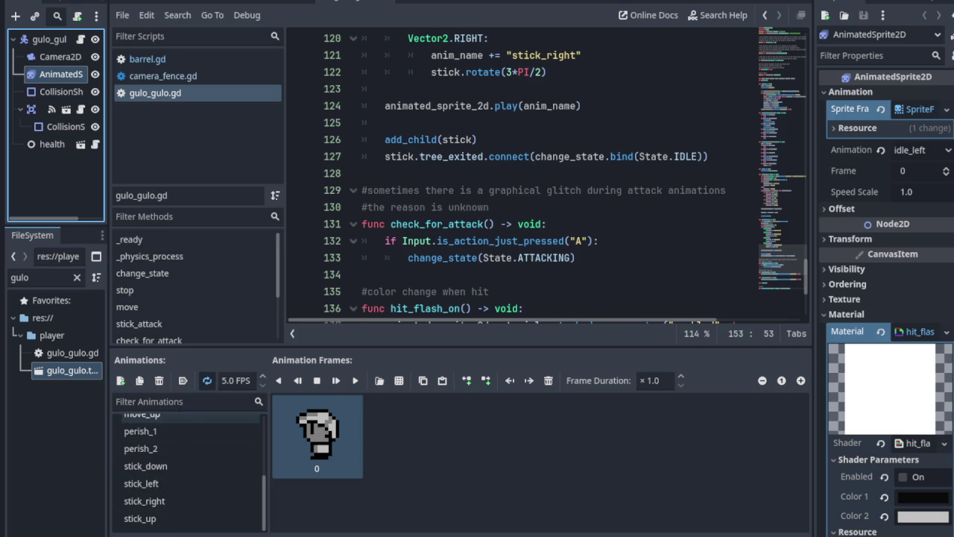
- Add two new animations named pick_up_down and pick_up_left
{"action": "left_click", "coordinate": [120, 380]}
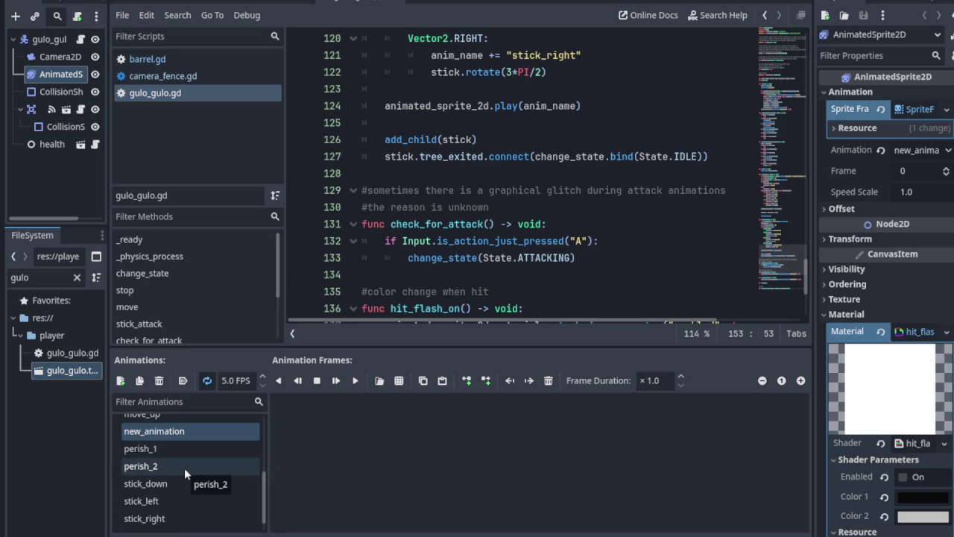
{"action": "double_click", "coordinate": [162, 435]}
{"action": "type", "text": "pic"}
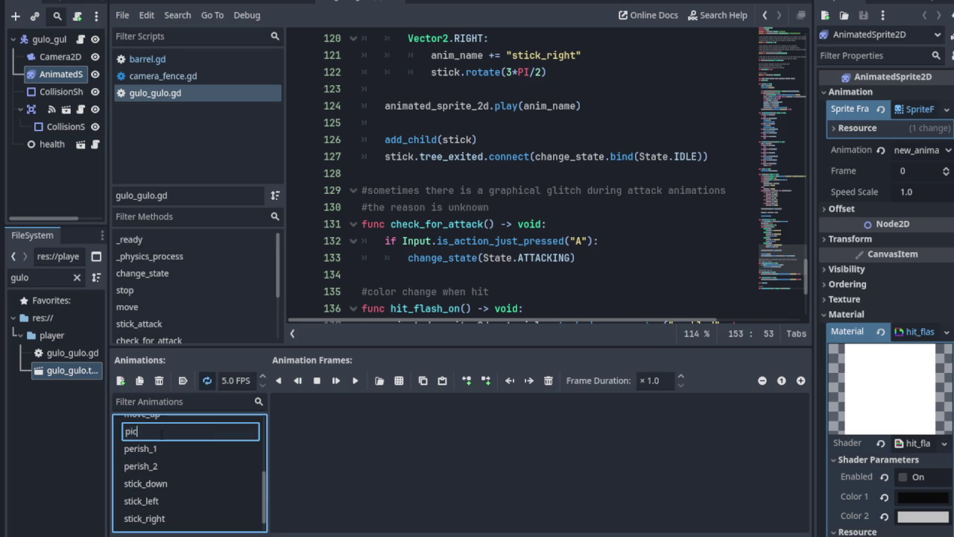
{"action": "type", "text": "k_up_d"}
{"action": "type", "text": "own"}
{"action": "key", "text": "Return"}
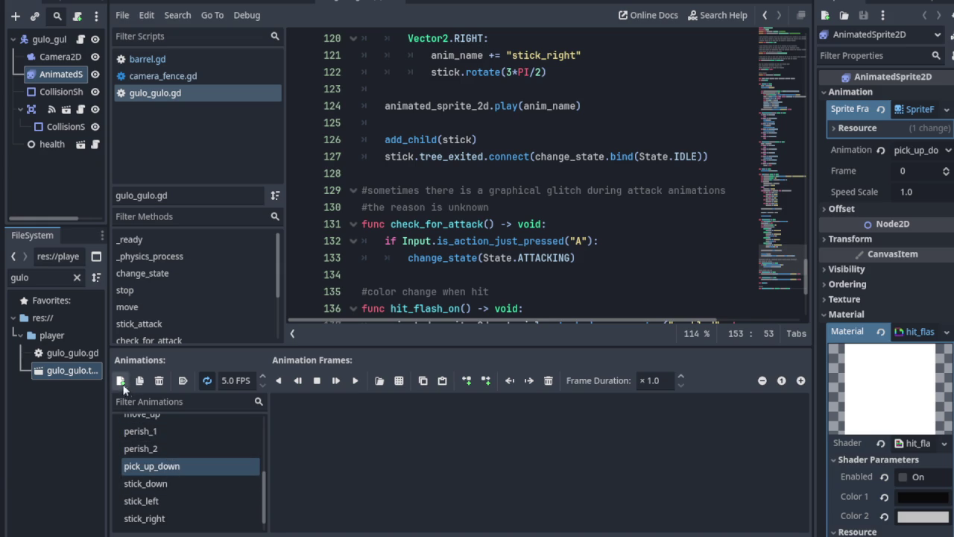
{"action": "left_click", "coordinate": [121, 381]}
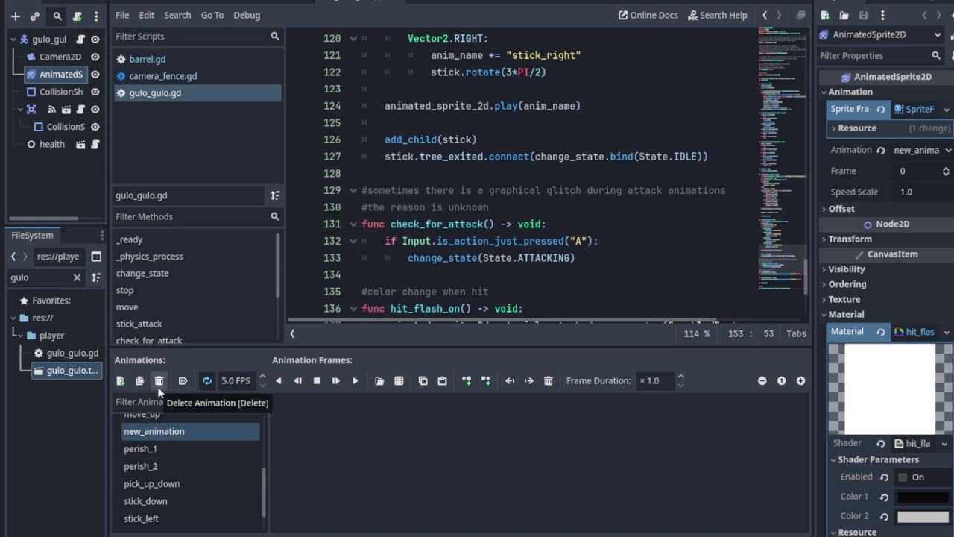
{"action": "double_click", "coordinate": [176, 432]}
{"action": "type", "text": "pick_up_l"}
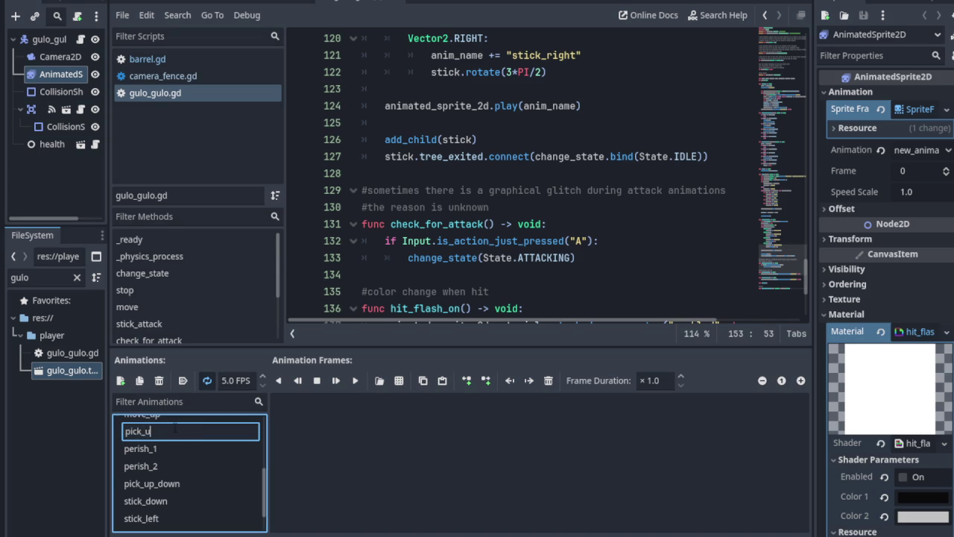
{"action": "type", "text": "eft"}
{"action": "key", "text": "Return"}
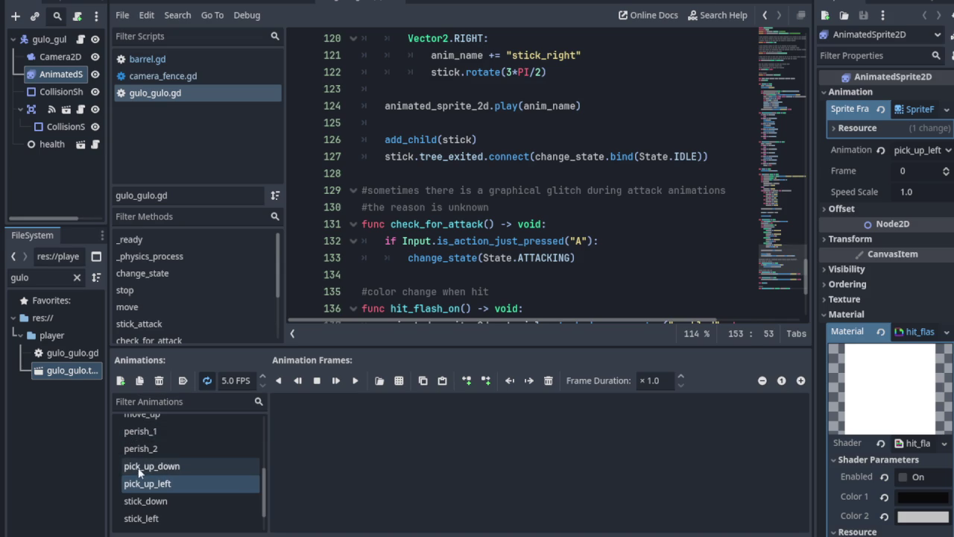
- Add two more animations named pick_up_right and pick_up_up
{"action": "left_click", "coordinate": [120, 381]}
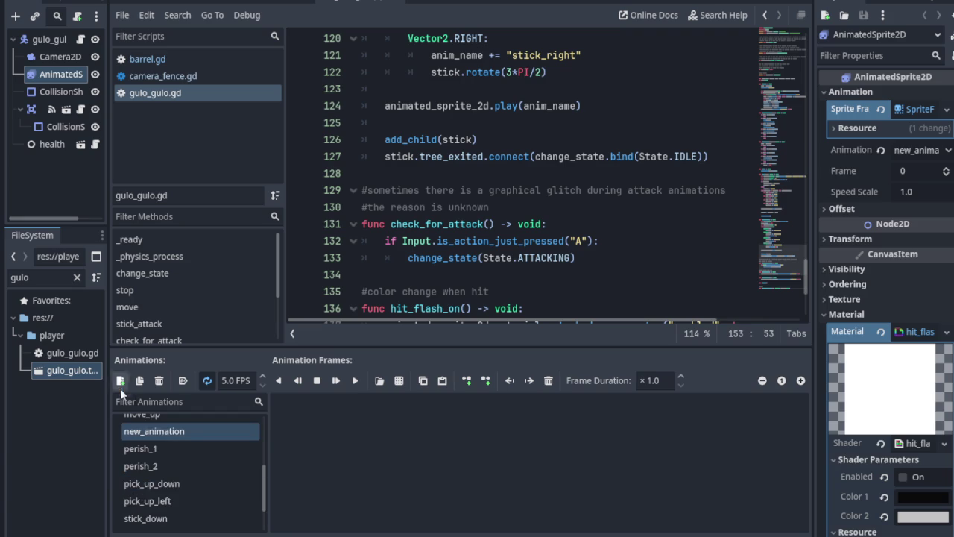
{"action": "double_click", "coordinate": [159, 435]}
{"action": "type", "text": "pick_up_"}
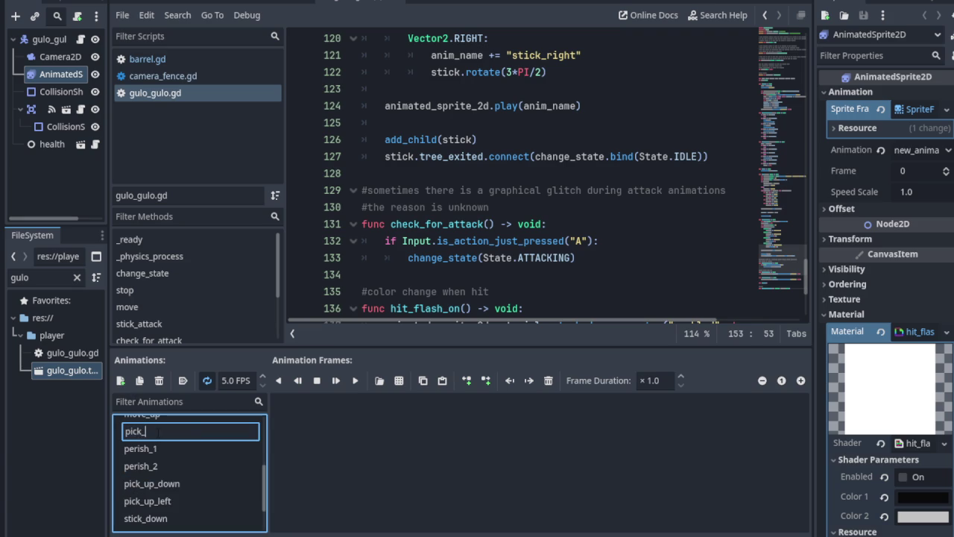
{"action": "type", "text": "right"}
{"action": "key", "text": "Return"}
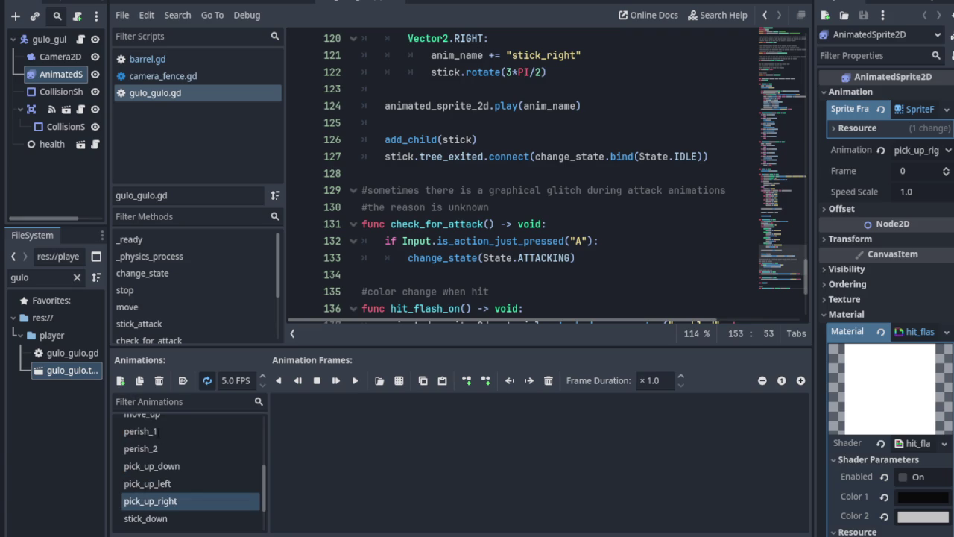
{"action": "left_click", "coordinate": [120, 380]}
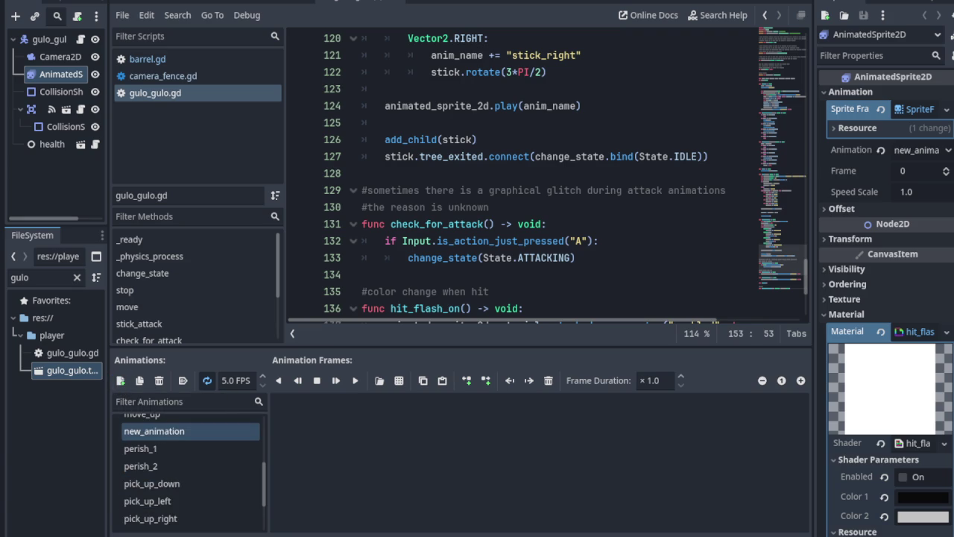
{"action": "double_click", "coordinate": [158, 432]}
{"action": "type", "text": "pick_"}
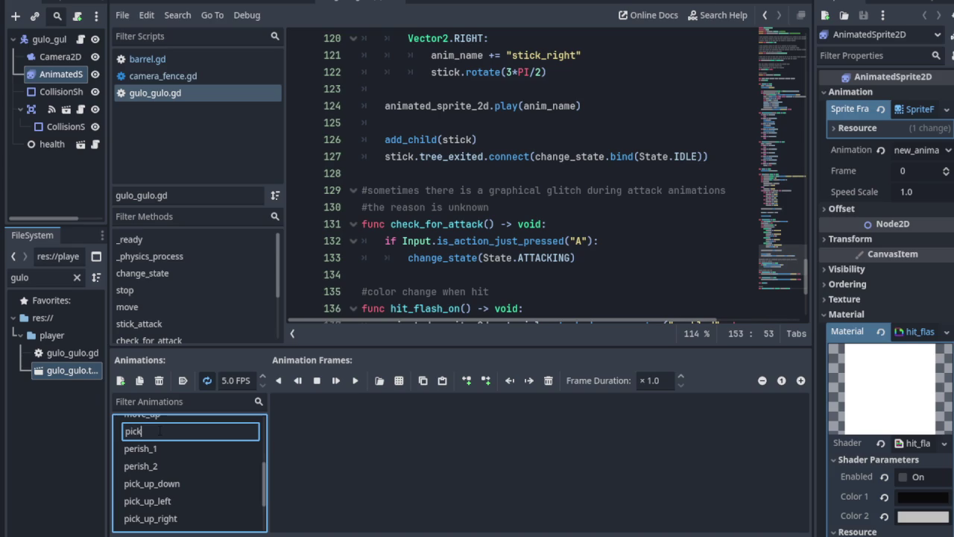
{"action": "type", "text": "up_up"}
{"action": "key", "text": "Return"}
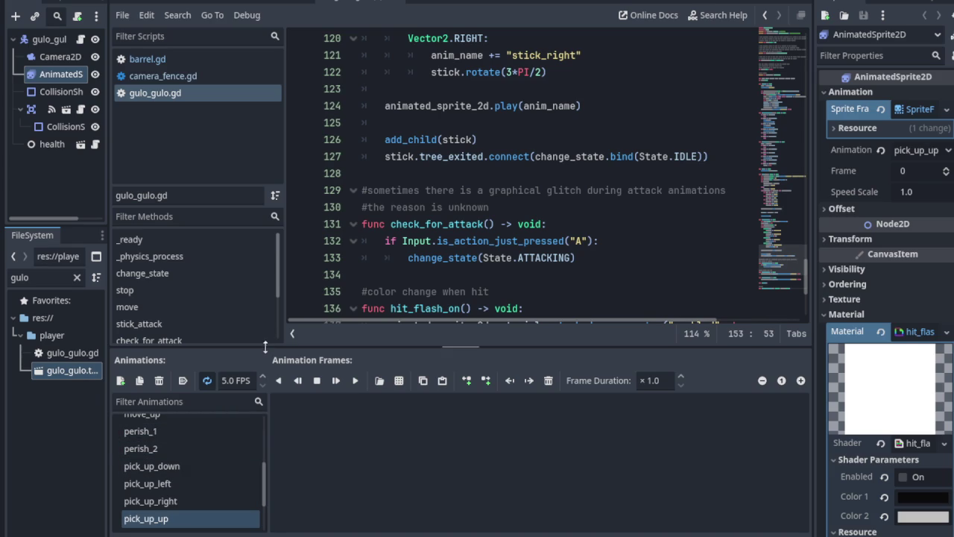
{"action": "left_click_drag", "start_coordinate": [265, 346], "coordinate": [265, 230]}
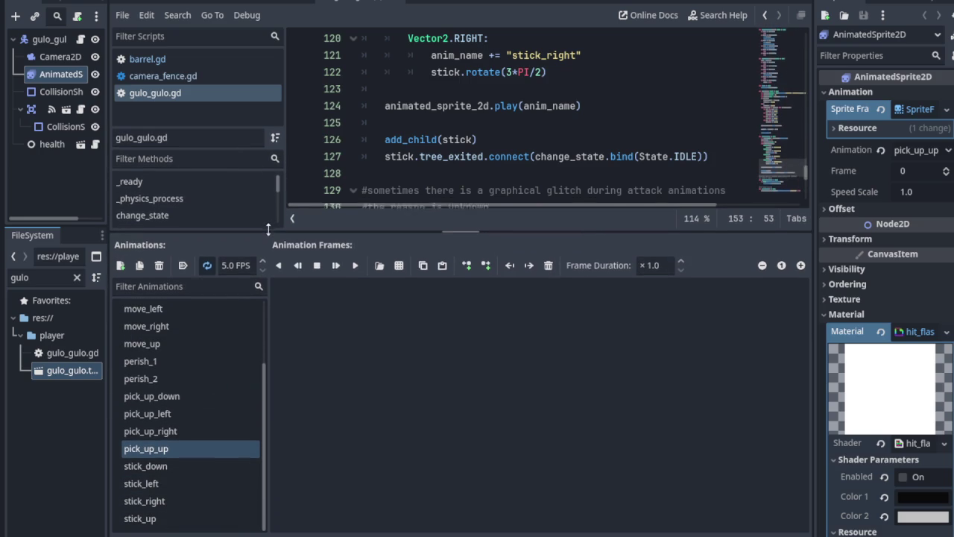
- Select pick_up_down and load art/a-hero/a-hero_color_4.png as a sprite sheet
{"action": "left_click", "coordinate": [172, 395]}
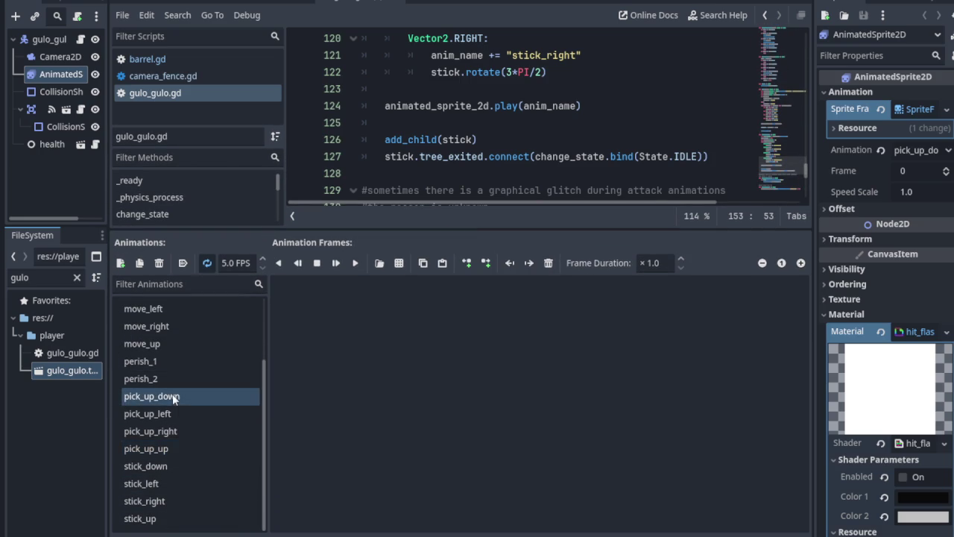
{"action": "left_click", "coordinate": [403, 265]}
{"action": "double_click", "coordinate": [307, 130]}
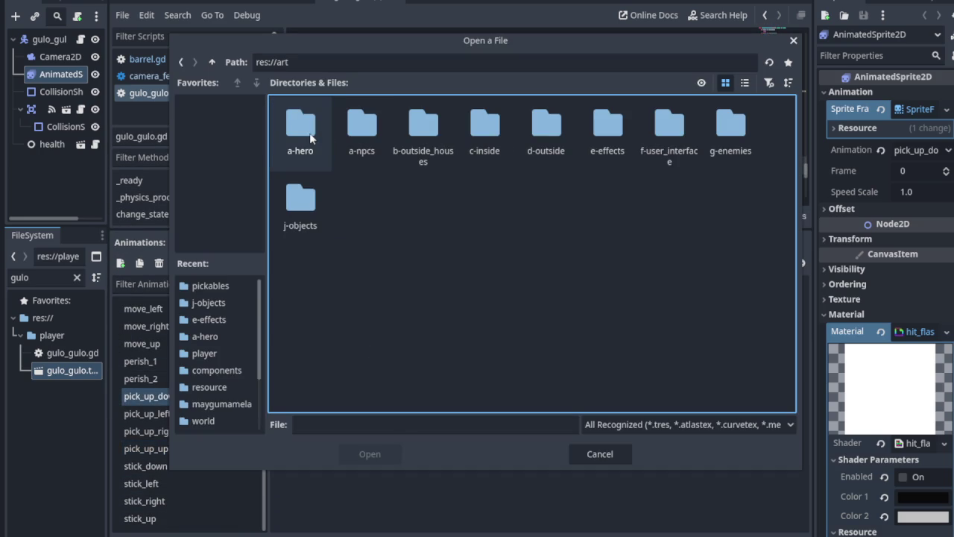
{"action": "double_click", "coordinate": [309, 133]}
{"action": "left_click", "coordinate": [322, 142]}
{"action": "left_click", "coordinate": [391, 454]}
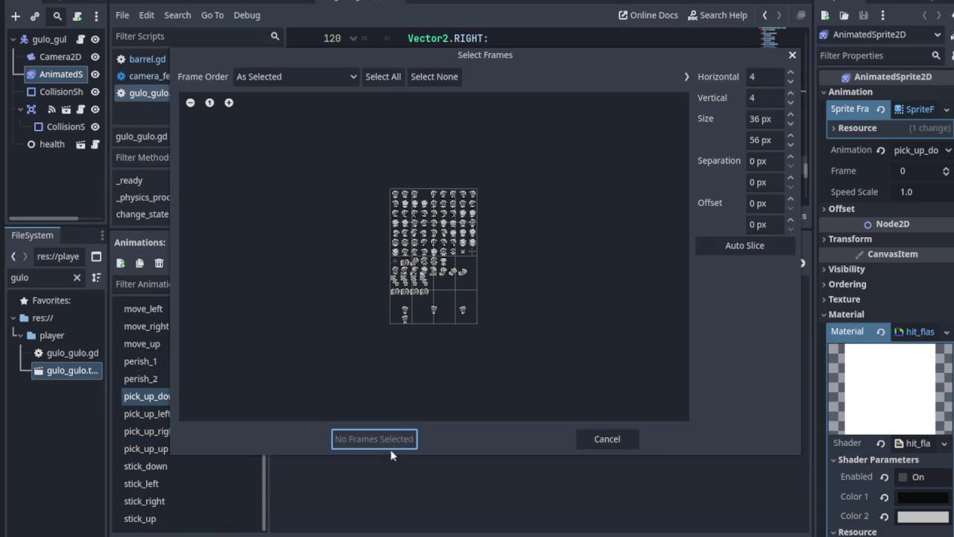
- Set the sprite sheet frame size to 16×16
{"action": "left_click", "coordinate": [756, 119]}
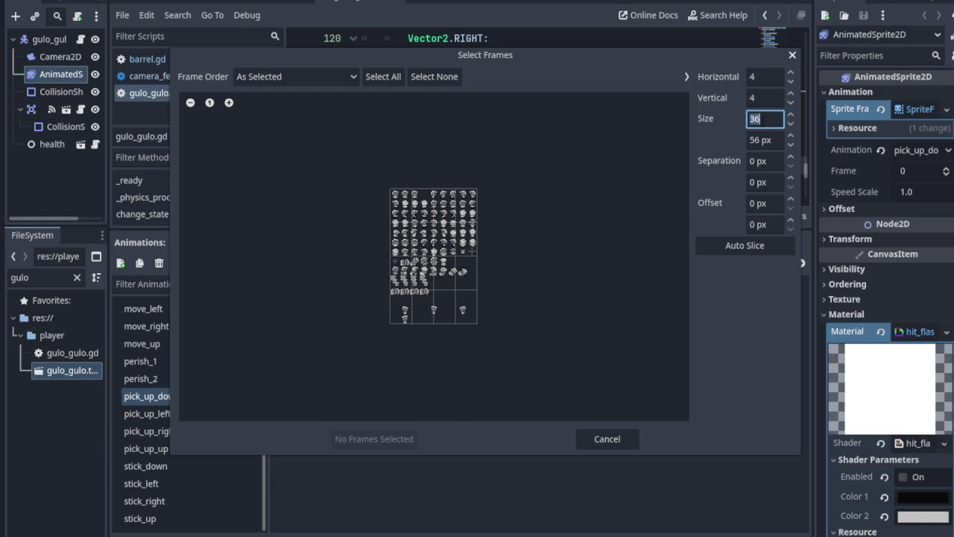
{"action": "type", "text": "16"}
{"action": "key", "text": "Return"}
{"action": "key", "text": "Tab"}
{"action": "type", "text": "16"}
{"action": "key", "text": "Return"}
- Zoom in, pick three consecutive tiles, and add them as pick_up_down's frames
{"action": "left_click", "coordinate": [229, 103]}
{"action": "left_click", "coordinate": [229, 103]}
{"action": "left_click", "coordinate": [229, 103]}
{"action": "left_click", "coordinate": [228, 103]}
{"action": "left_click", "coordinate": [229, 103]}
{"action": "left_click", "coordinate": [229, 103]}
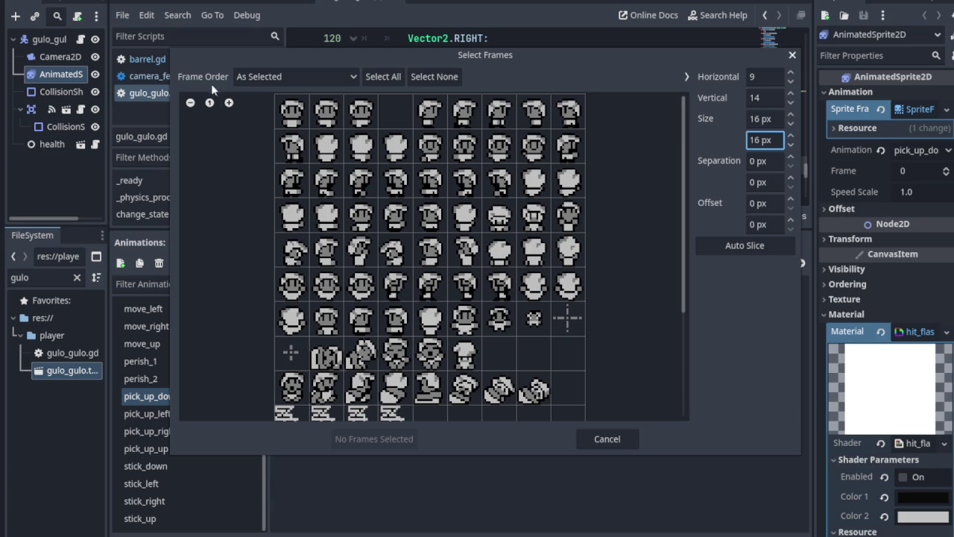
{"action": "left_click", "coordinate": [229, 103]}
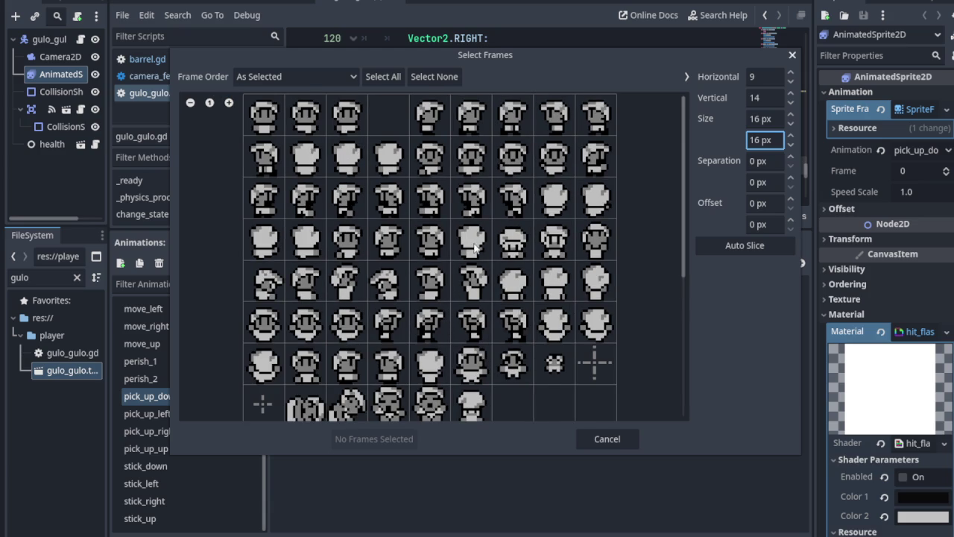
{"action": "left_click", "coordinate": [516, 245]}
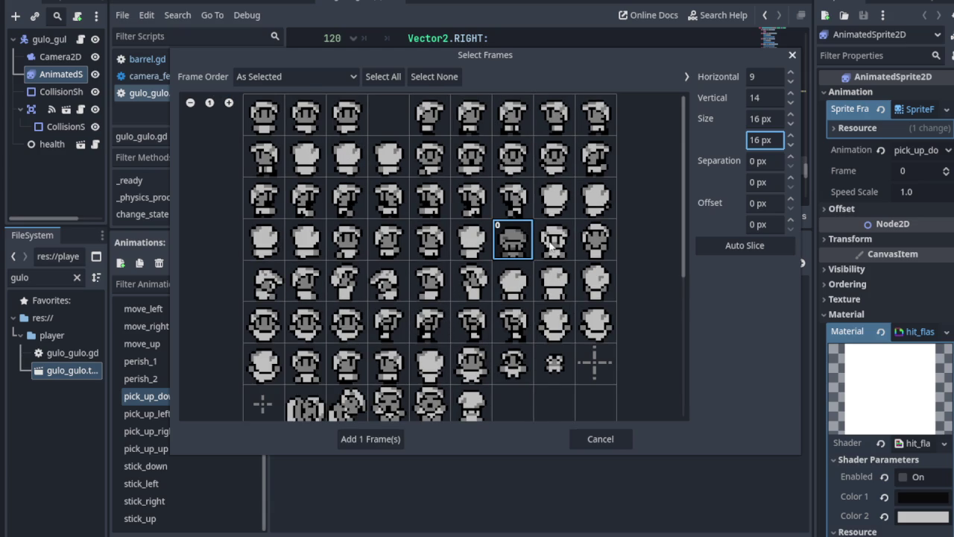
{"action": "left_click", "coordinate": [552, 246]}
{"action": "left_click", "coordinate": [610, 244]}
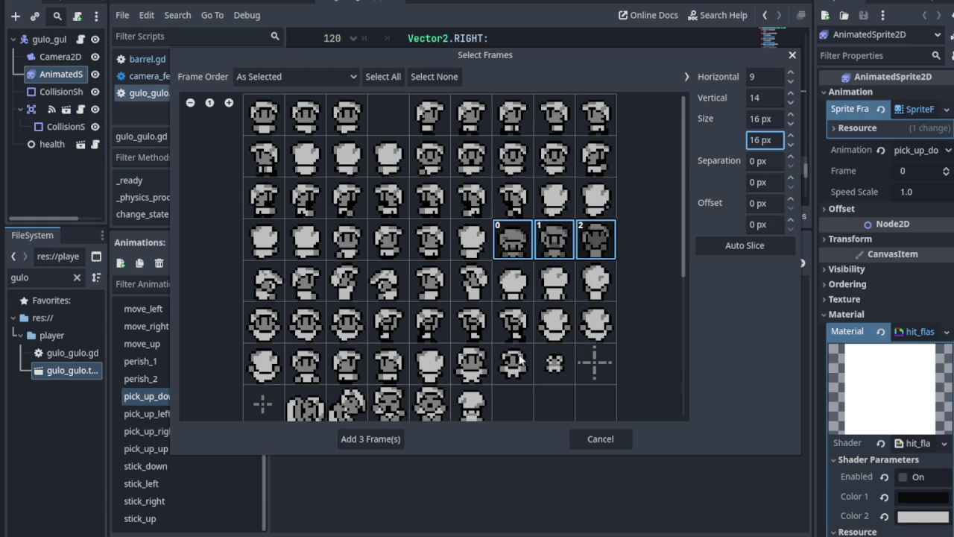
{"action": "left_click", "coordinate": [370, 439]}
{"action": "left_click", "coordinate": [150, 413]}
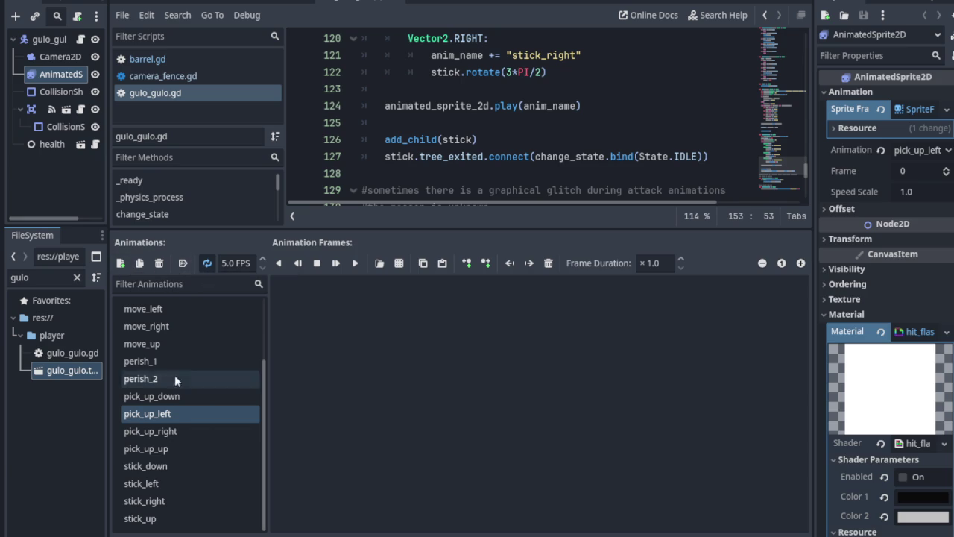
{"action": "left_click", "coordinate": [170, 396]}
- Remove the stray new_animation and select the empty pick_up_left animation
{"action": "left_click", "coordinate": [207, 263]}
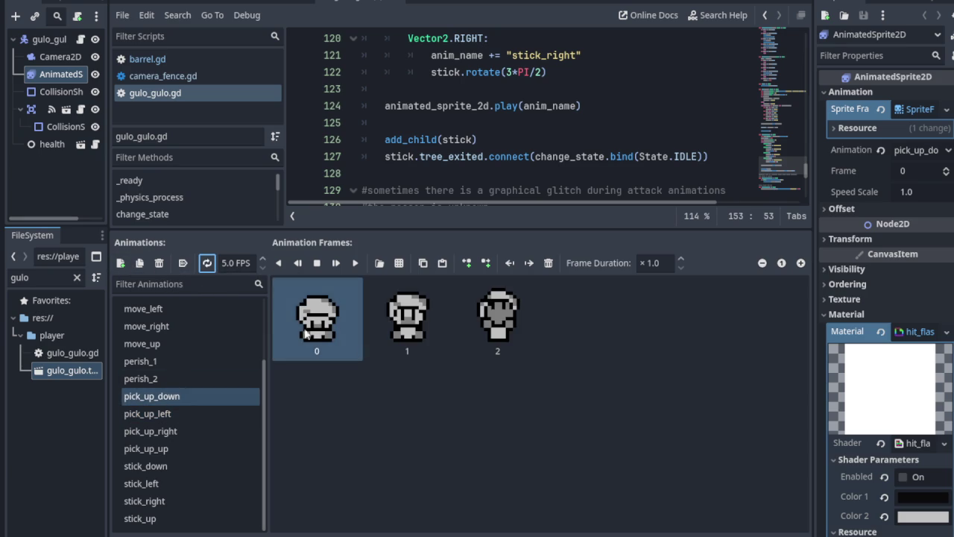
{"action": "left_click", "coordinate": [168, 414]}
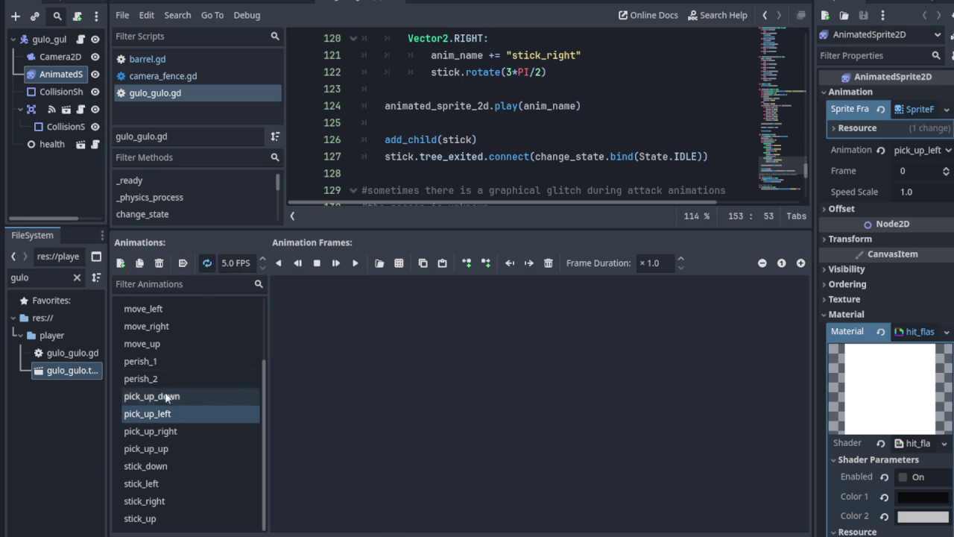
{"action": "left_click", "coordinate": [205, 263]}
{"action": "left_click", "coordinate": [126, 264]}
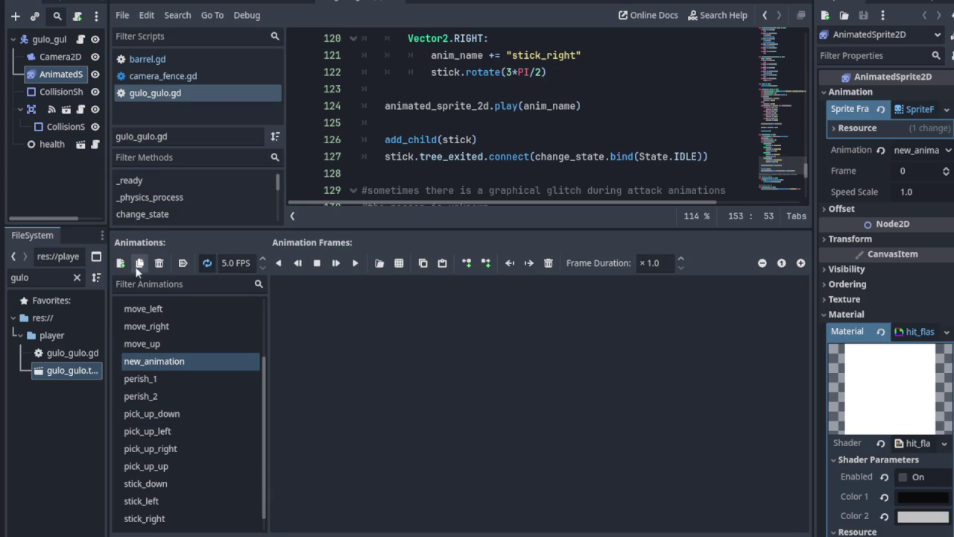
{"action": "left_click", "coordinate": [157, 265]}
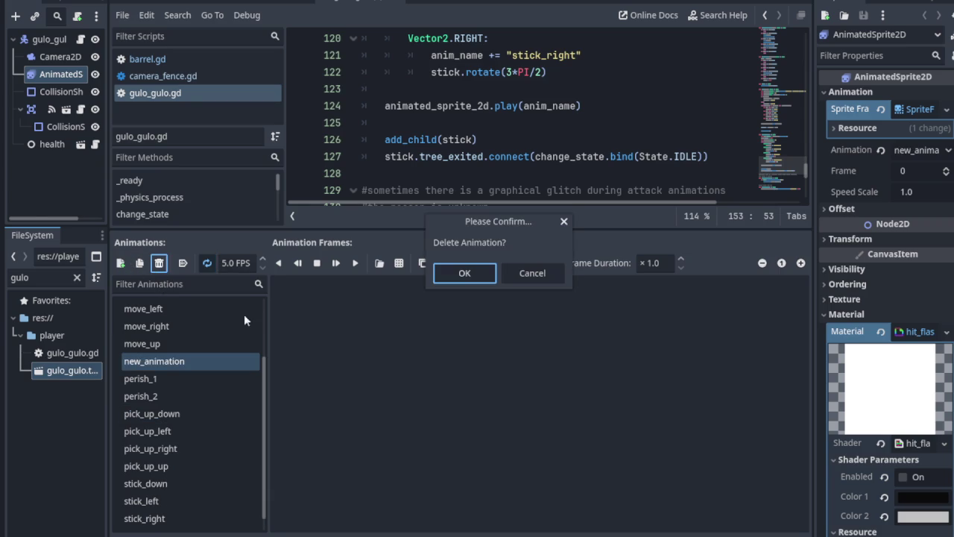
{"action": "left_click", "coordinate": [454, 278]}
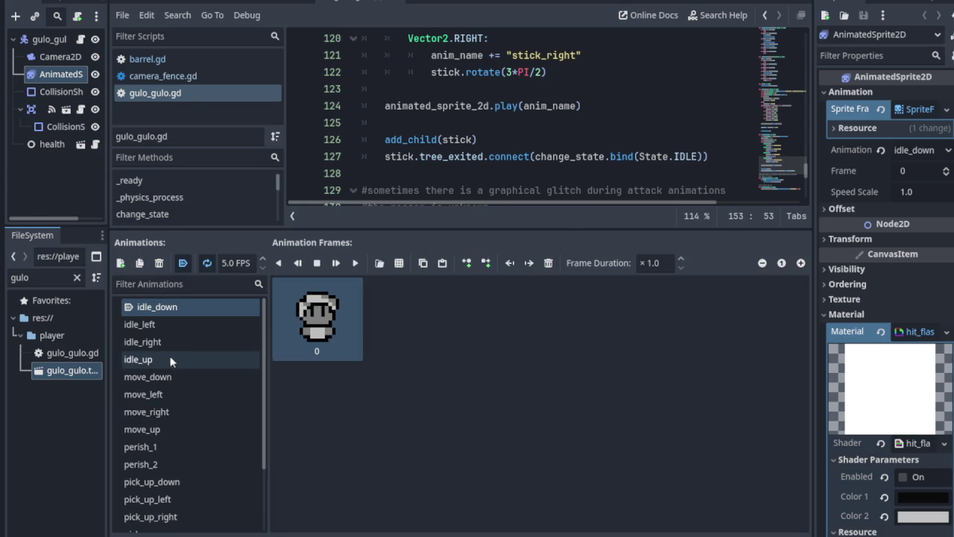
{"action": "key", "text": "ctrl+z"}
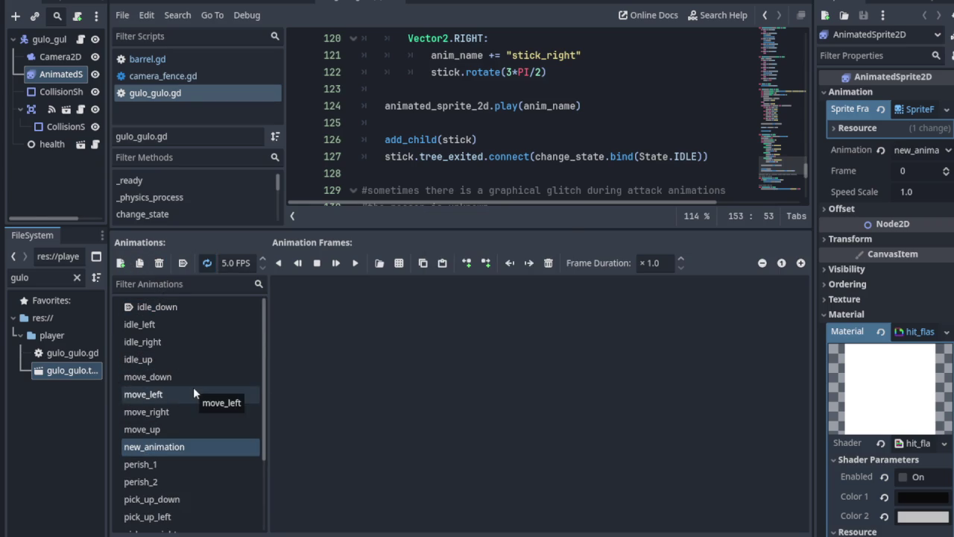
{"action": "key", "text": "ctrl+shift+z"}
{"action": "scroll", "coordinate": [162, 457], "scroll_direction": "down", "scroll_amount": 3}
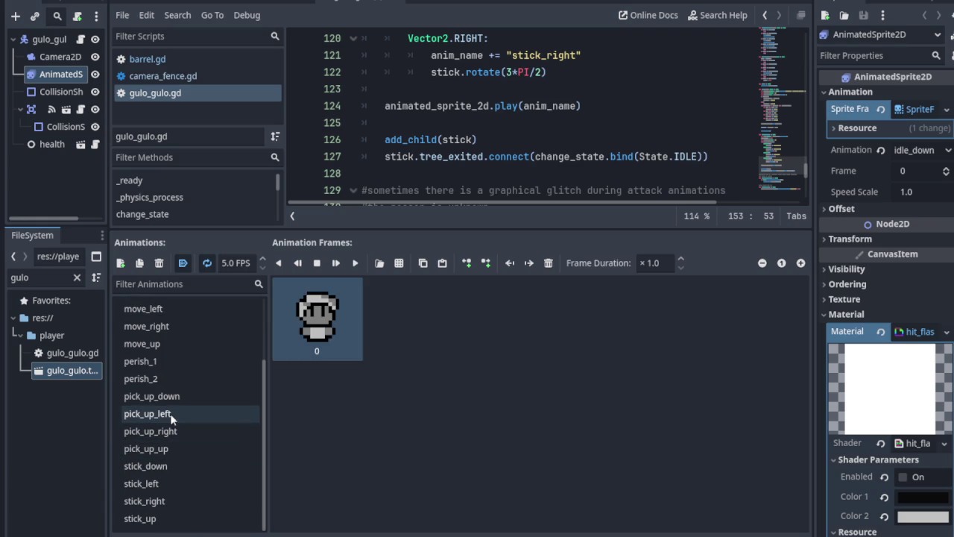
{"action": "left_click", "coordinate": [170, 416]}
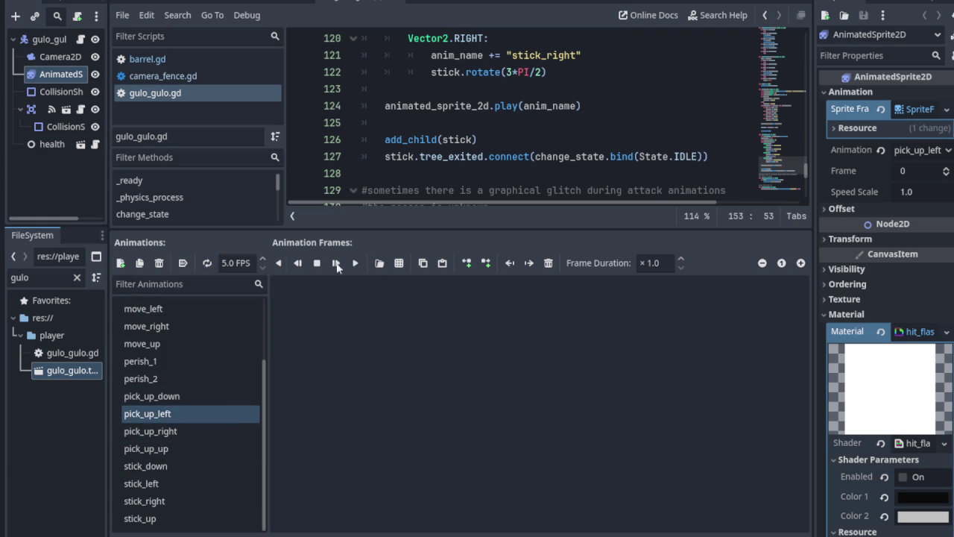
- Load a-hero_color_4.png as a sprite sheet and zoom into the preview
{"action": "left_click", "coordinate": [399, 262]}
{"action": "left_click", "coordinate": [301, 126]}
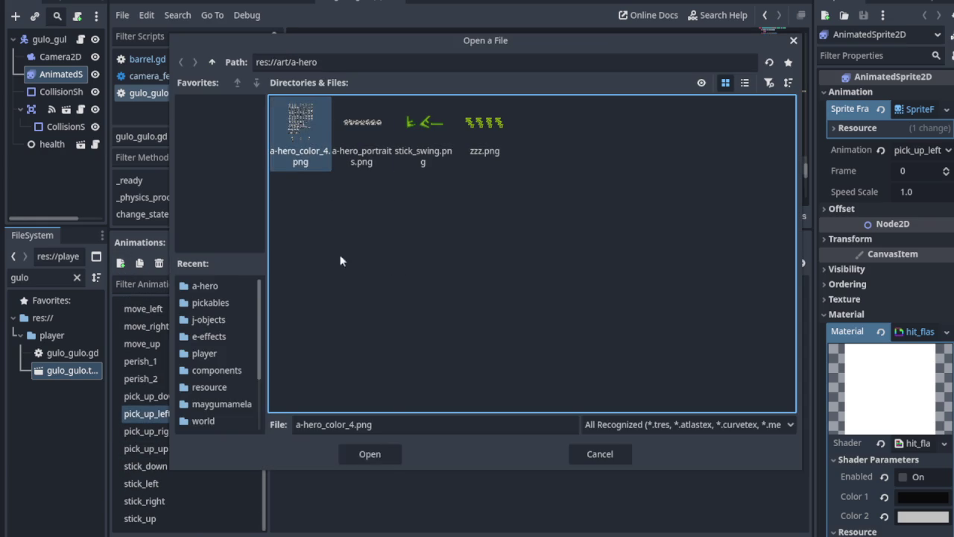
{"action": "left_click", "coordinate": [389, 456]}
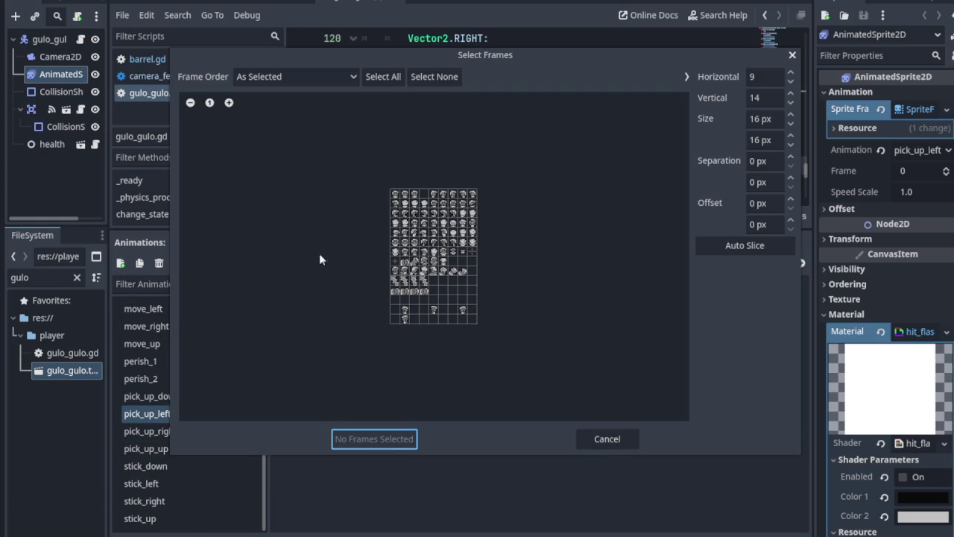
{"action": "left_click", "coordinate": [229, 104]}
{"action": "left_click", "coordinate": [228, 104]}
{"action": "left_click", "coordinate": [228, 103]}
{"action": "left_click", "coordinate": [228, 104]}
{"action": "left_click", "coordinate": [229, 103]}
{"action": "left_click", "coordinate": [229, 103]}
{"action": "left_click", "coordinate": [229, 104]}
{"action": "left_click", "coordinate": [228, 103]}
{"action": "left_click", "coordinate": [229, 104]}
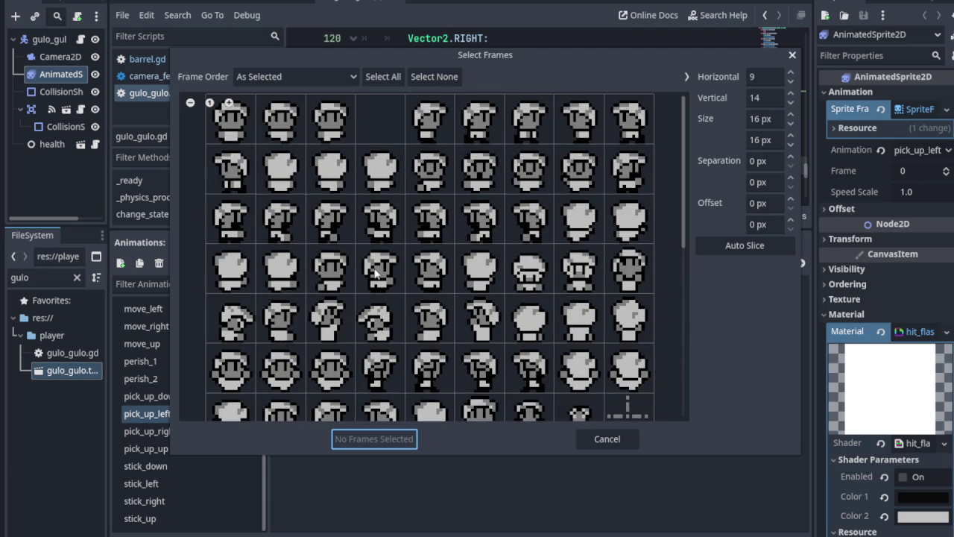
- Select three fifth-row frames and add them to pick_up_left
{"action": "left_click", "coordinate": [384, 333]}
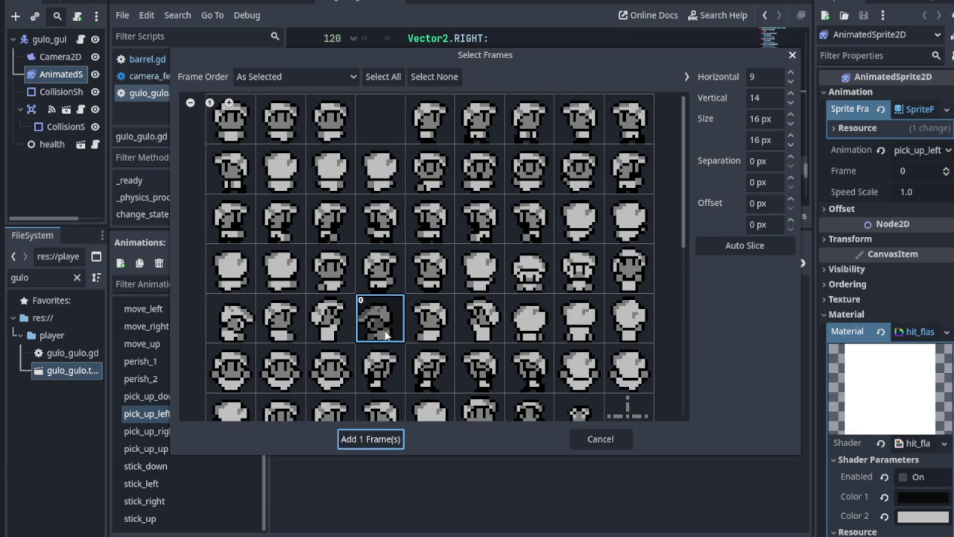
{"action": "left_click", "coordinate": [423, 333]}
{"action": "left_click", "coordinate": [481, 330]}
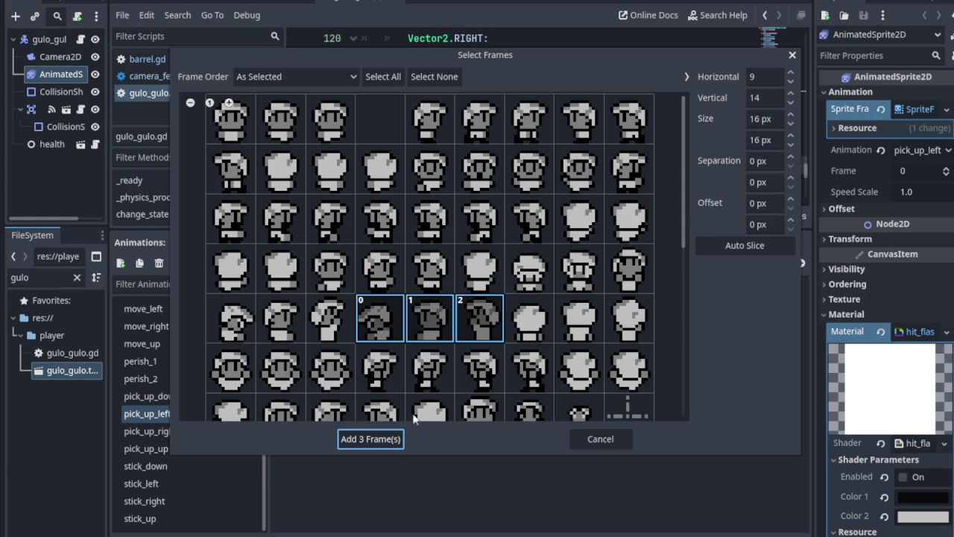
{"action": "left_click", "coordinate": [381, 441]}
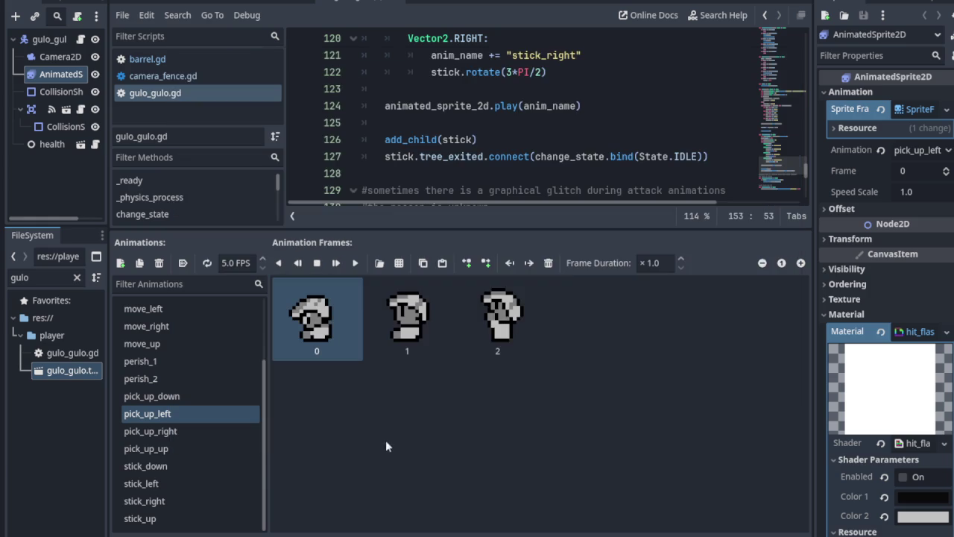
{"action": "left_click", "coordinate": [160, 431]}
- Add three right-facing pick-up frames from a-hero_color_4.png to pick_up_right
{"action": "left_click", "coordinate": [380, 262]}
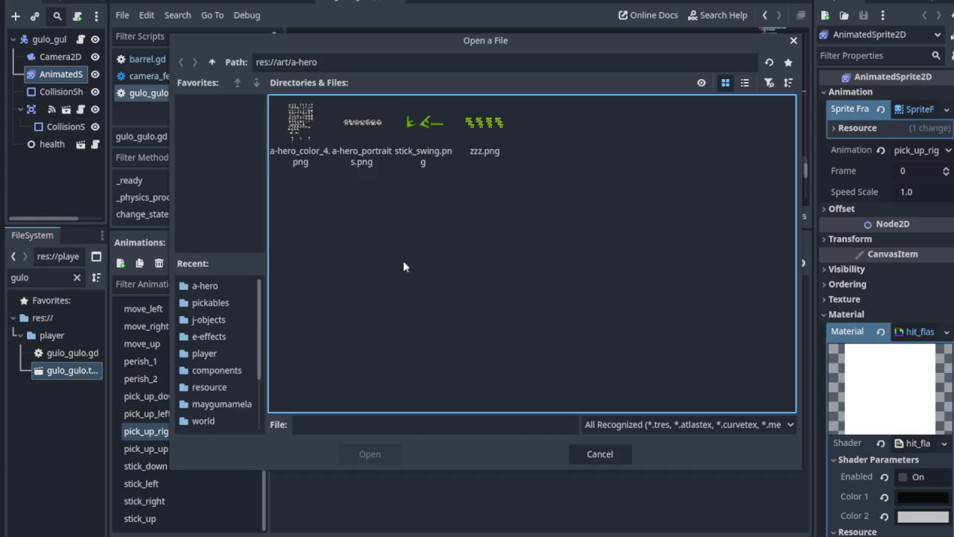
{"action": "left_click", "coordinate": [300, 126]}
{"action": "left_click", "coordinate": [370, 453]}
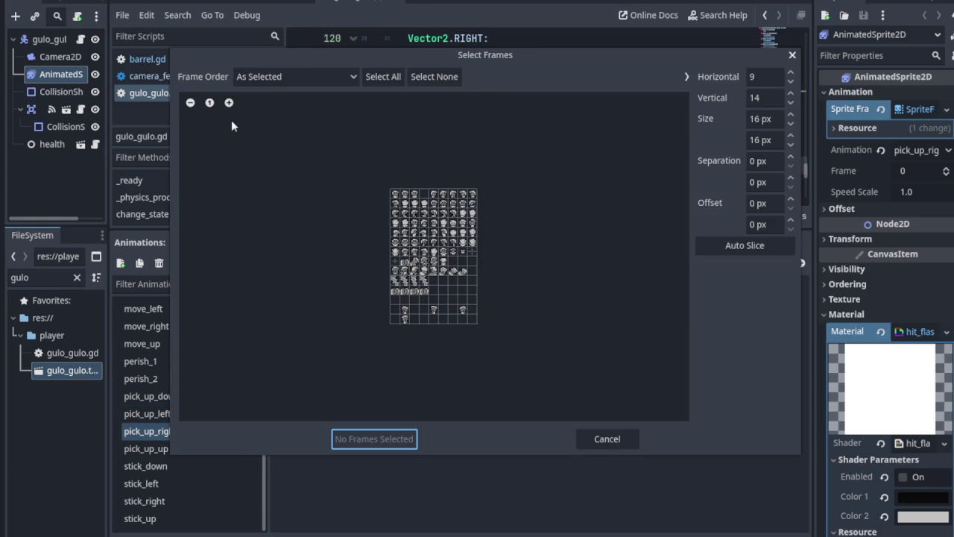
{"action": "left_click", "coordinate": [229, 103]}
{"action": "left_click", "coordinate": [229, 102]}
{"action": "left_click", "coordinate": [229, 102]}
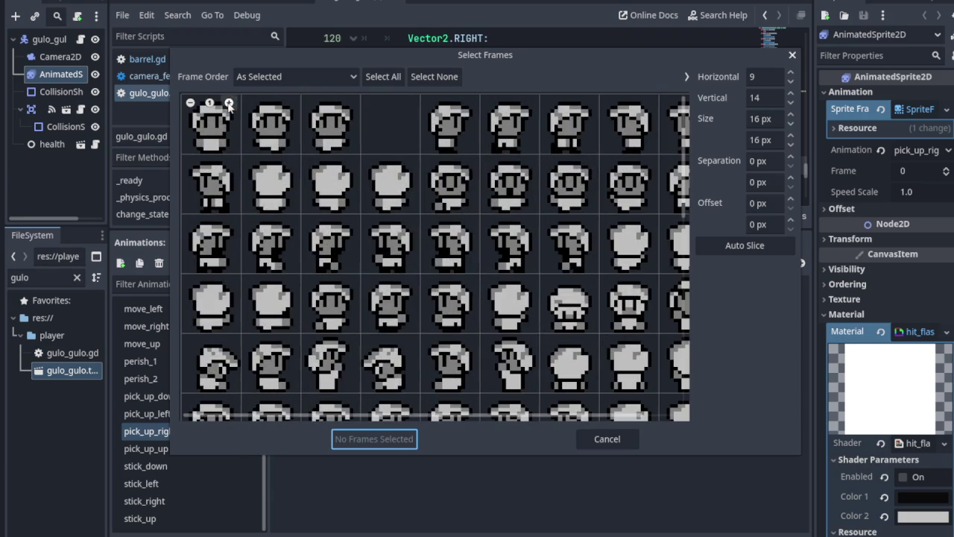
{"action": "scroll", "coordinate": [334, 267], "scroll_direction": "down", "scroll_amount": 1}
{"action": "scroll", "coordinate": [337, 285], "scroll_direction": "down", "scroll_amount": 1}
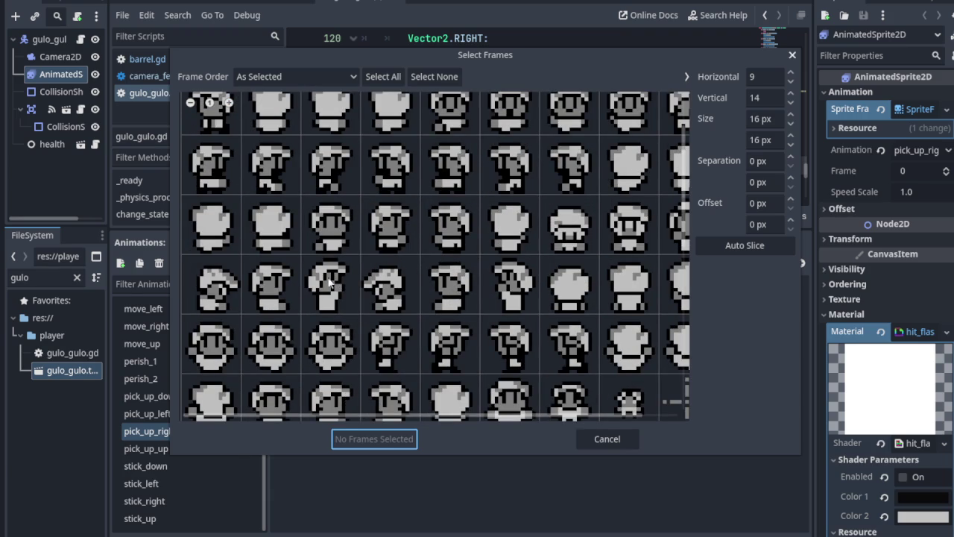
{"action": "left_click", "coordinate": [213, 298]}
{"action": "left_click", "coordinate": [279, 307]}
{"action": "left_click", "coordinate": [345, 298]}
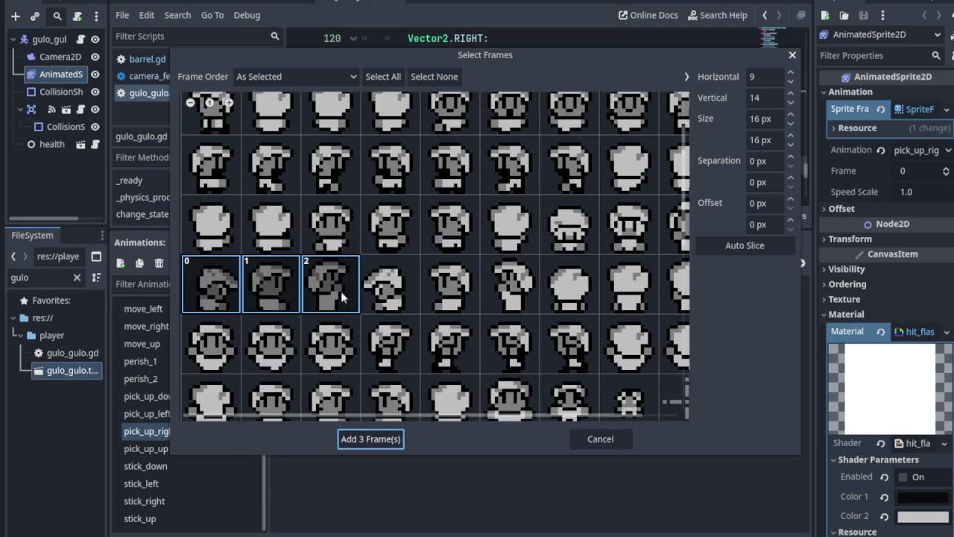
{"action": "left_click", "coordinate": [370, 439]}
- Recheck pick_up_right's frames, then select the empty pick_up_up animation
{"action": "left_click", "coordinate": [168, 449]}
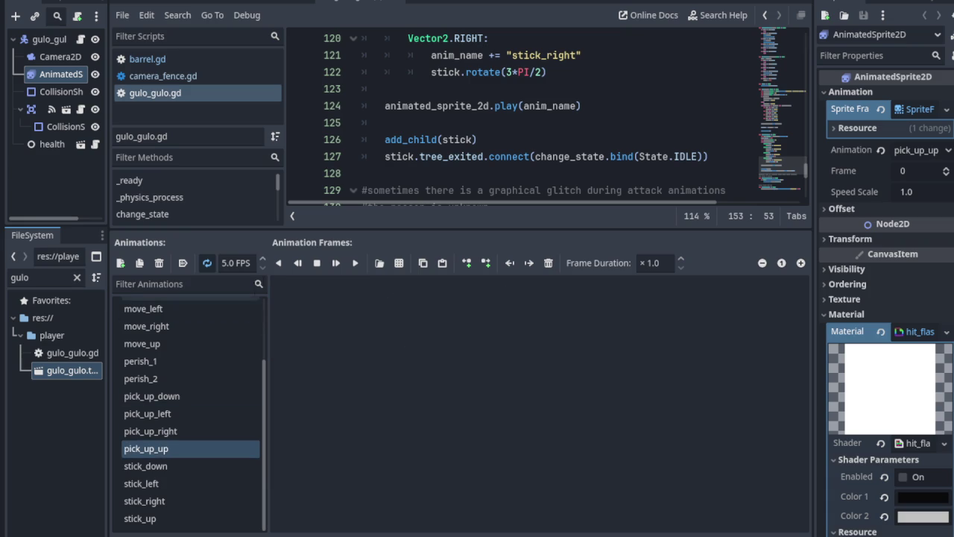
{"action": "left_click", "coordinate": [168, 432]}
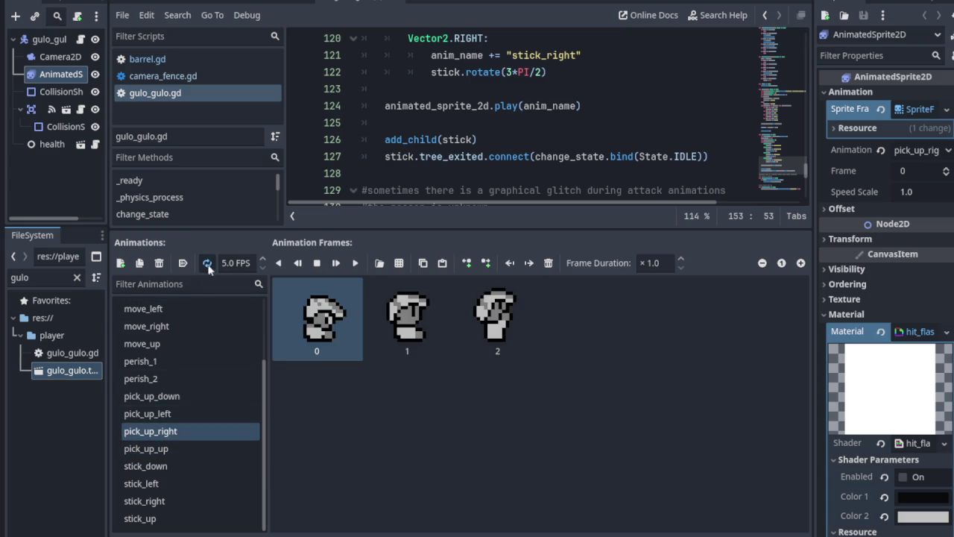
{"action": "left_click", "coordinate": [207, 262]}
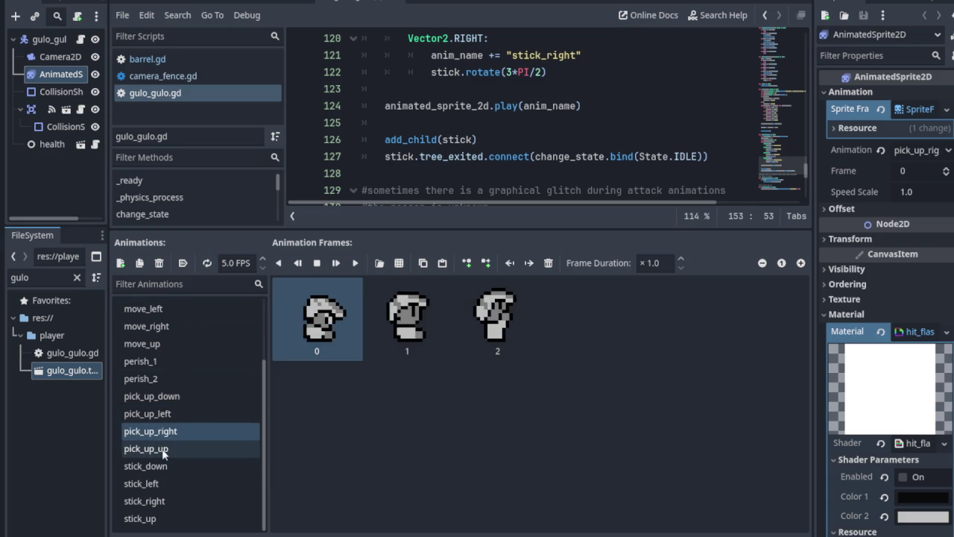
{"action": "left_click", "coordinate": [159, 447]}
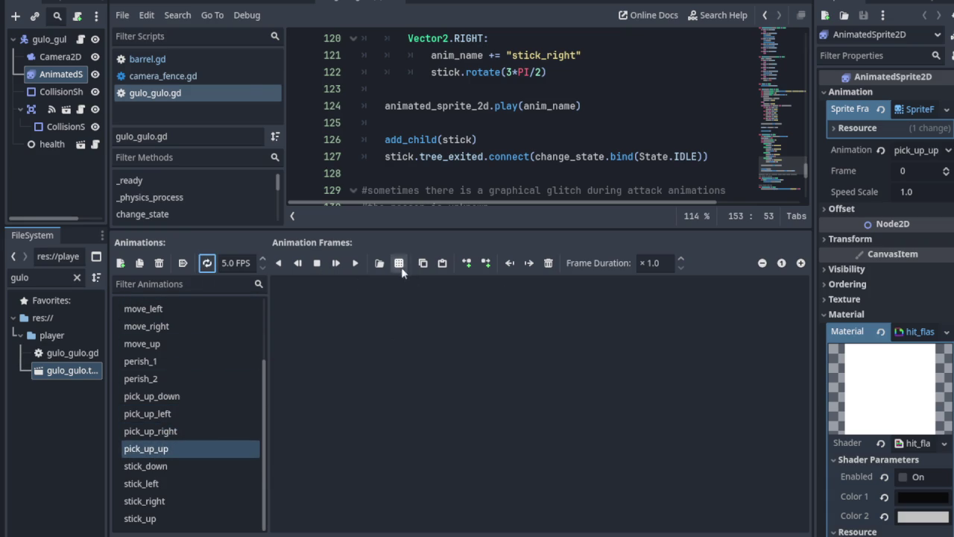
- Add three back-facing pick-up frames from a-hero_color_4.png's fifth row to pick_up_up
{"action": "left_click", "coordinate": [399, 263]}
{"action": "left_click", "coordinate": [302, 123]}
{"action": "left_click", "coordinate": [369, 453]}
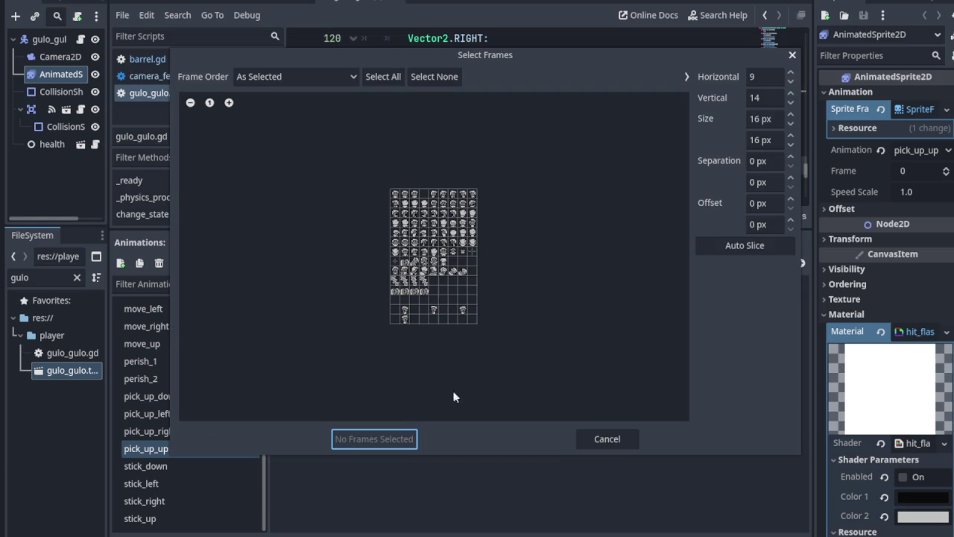
{"action": "left_click", "coordinate": [229, 102]}
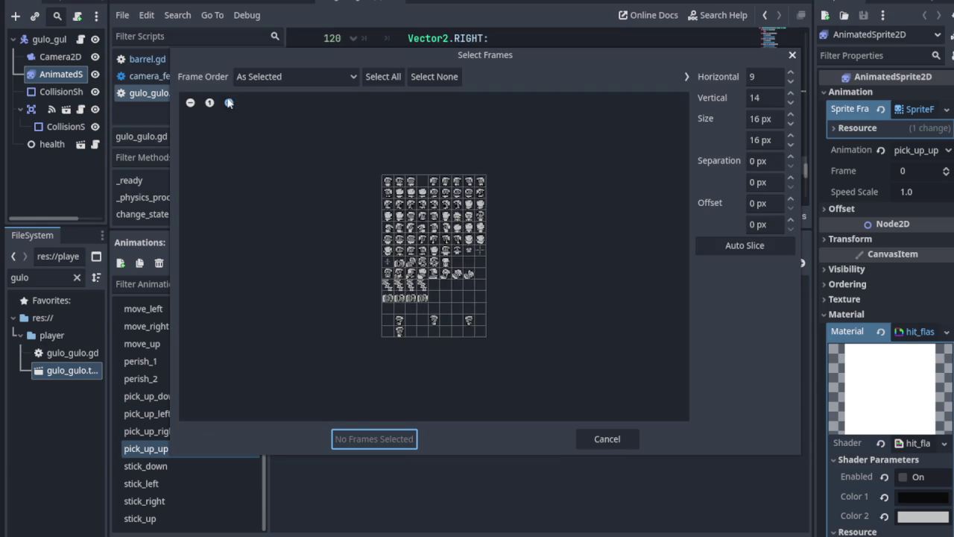
{"action": "left_click", "coordinate": [229, 102]}
{"action": "left_click", "coordinate": [228, 102]}
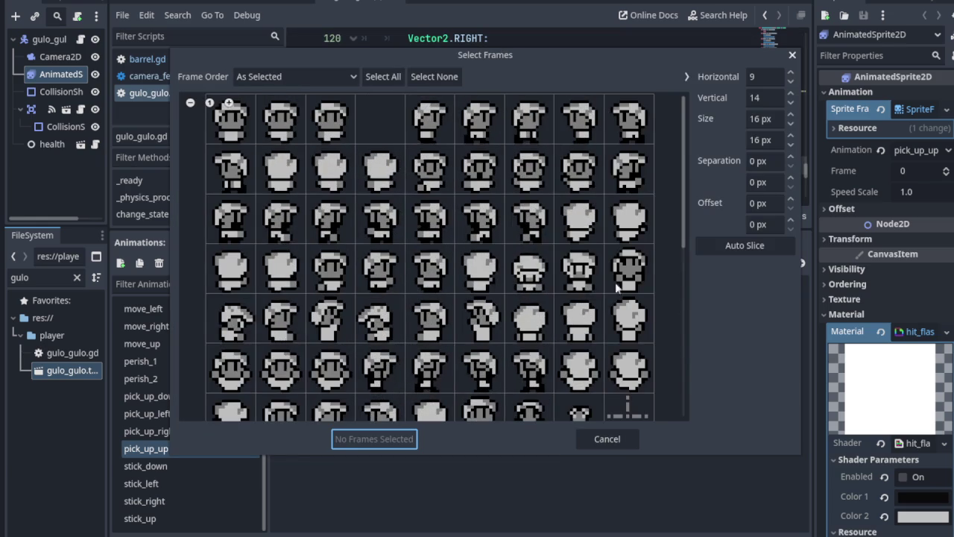
{"action": "left_click", "coordinate": [531, 315]}
{"action": "left_click", "coordinate": [582, 316]}
{"action": "left_click", "coordinate": [628, 316]}
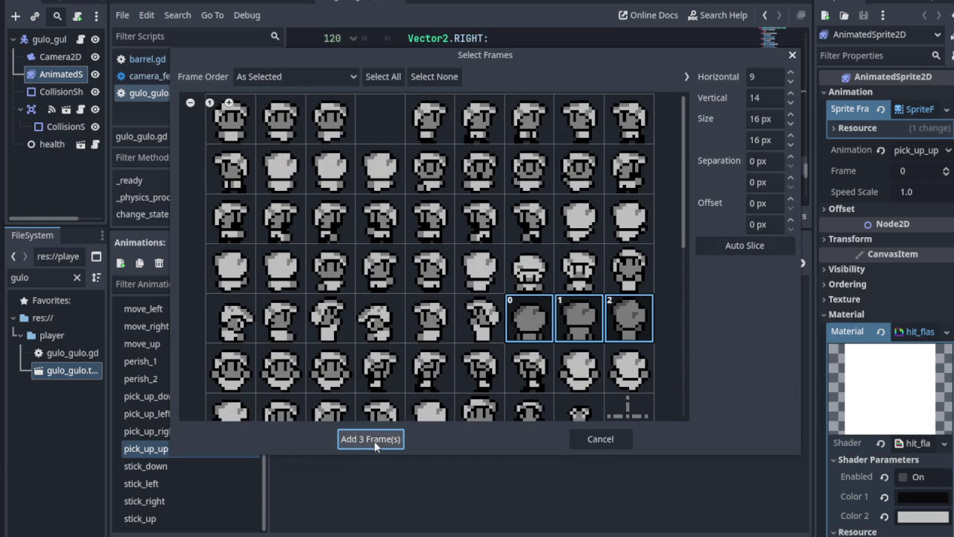
{"action": "left_click", "coordinate": [374, 441]}
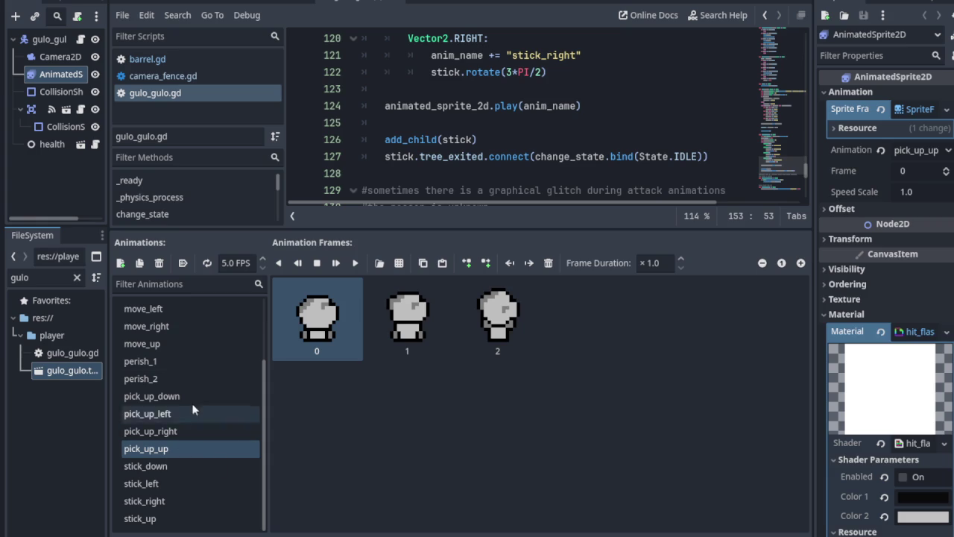
- Create two new animations named carry_down and carry_left
{"action": "left_click", "coordinate": [120, 262]}
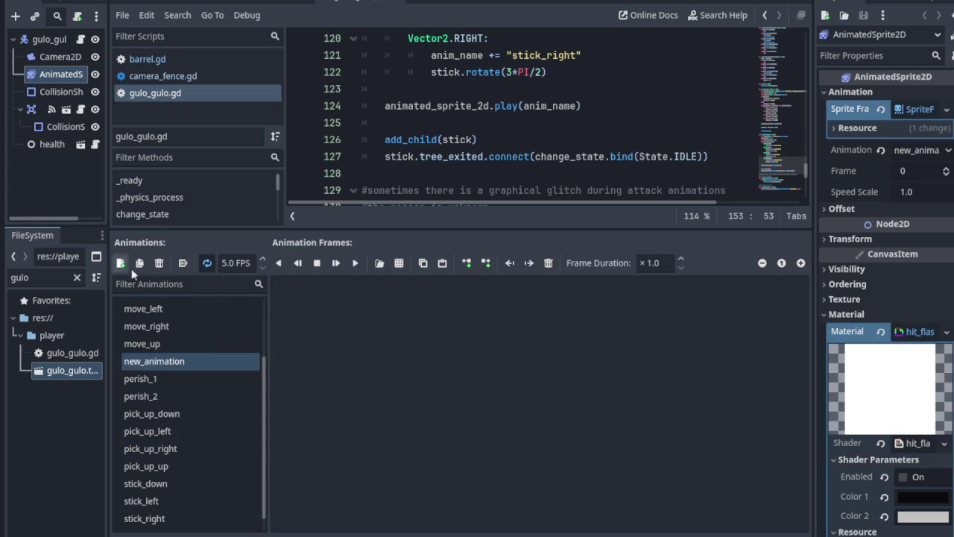
{"action": "double_click", "coordinate": [184, 361]}
{"action": "type", "text": "carry_down"}
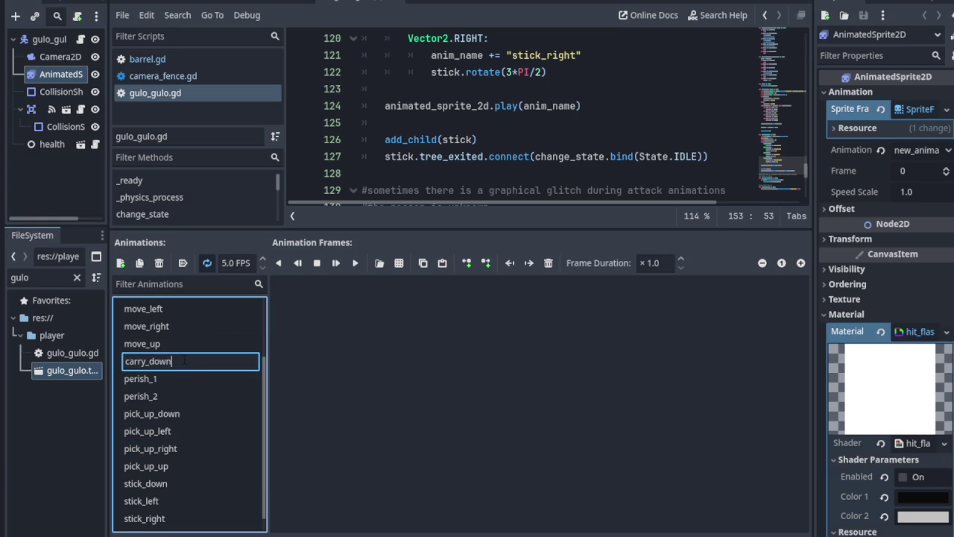
{"action": "key", "text": "Return"}
{"action": "left_click", "coordinate": [120, 262]}
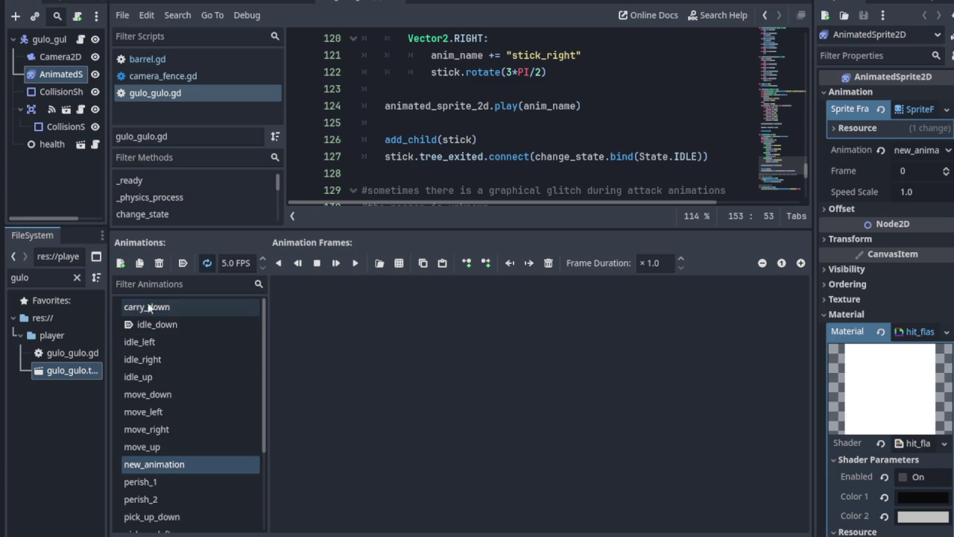
{"action": "double_click", "coordinate": [172, 464]}
{"action": "type", "text": "carry_le"}
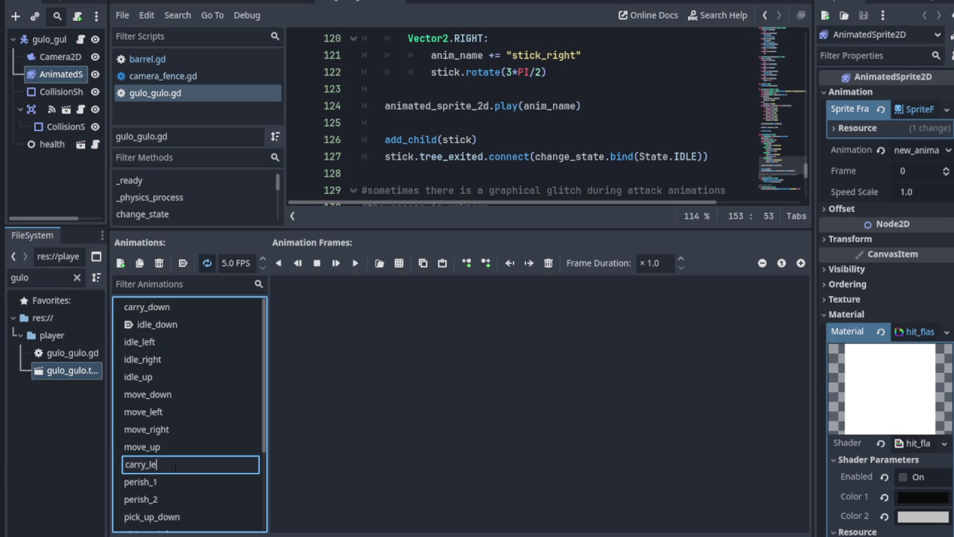
{"action": "key", "text": "Return"}
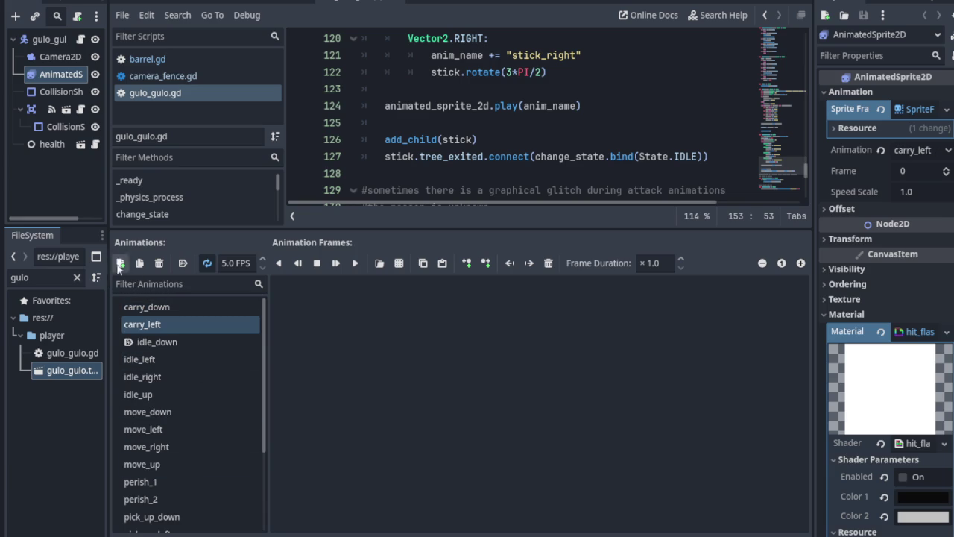
- Create two more animations named carry_right and carry_up
{"action": "left_click", "coordinate": [120, 263]}
{"action": "double_click", "coordinate": [160, 480]}
{"action": "type", "text": "ca"}
{"action": "type", "text": "ght"}
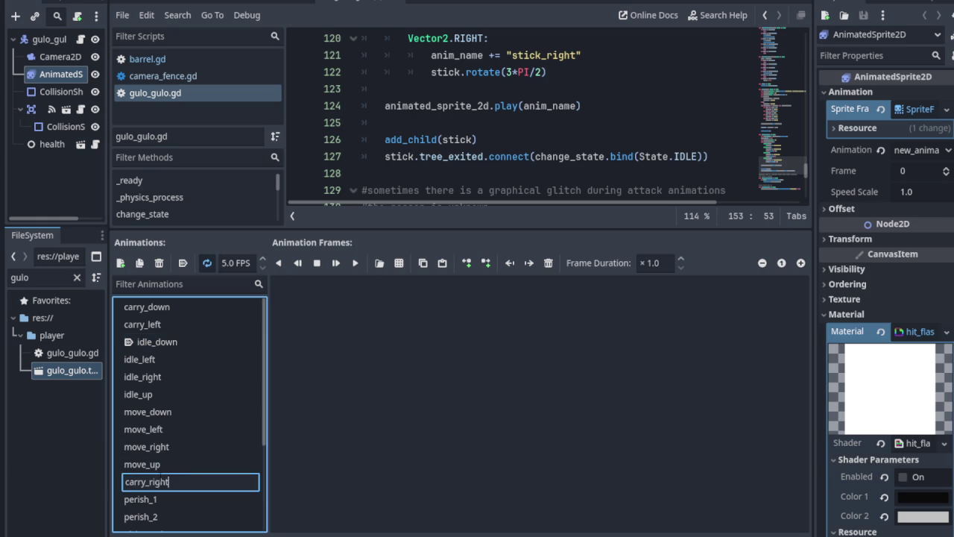
{"action": "key", "text": "Return"}
{"action": "left_click", "coordinate": [120, 262]}
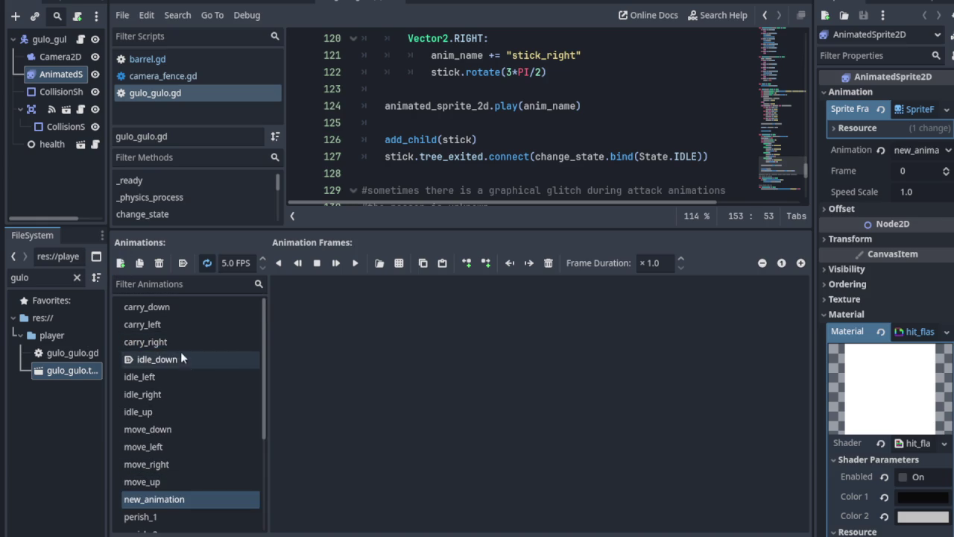
{"action": "double_click", "coordinate": [153, 498]}
{"action": "type", "text": "carry_up"}
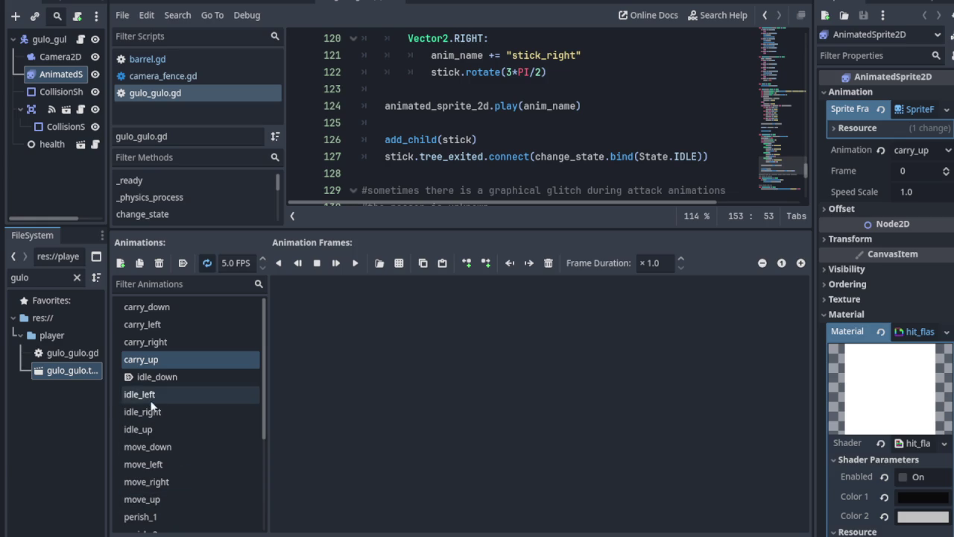
{"action": "double_click", "coordinate": [157, 309]}
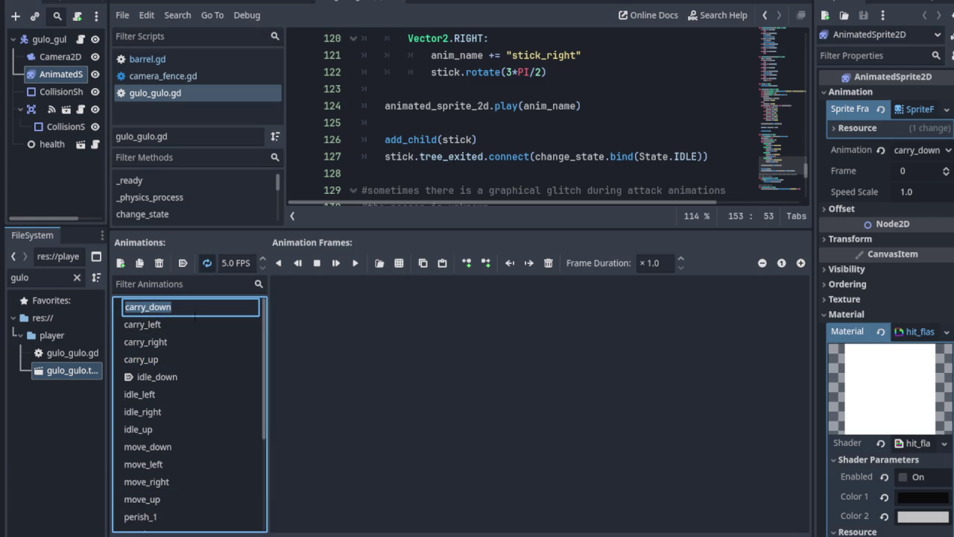
{"action": "key", "text": "Return"}
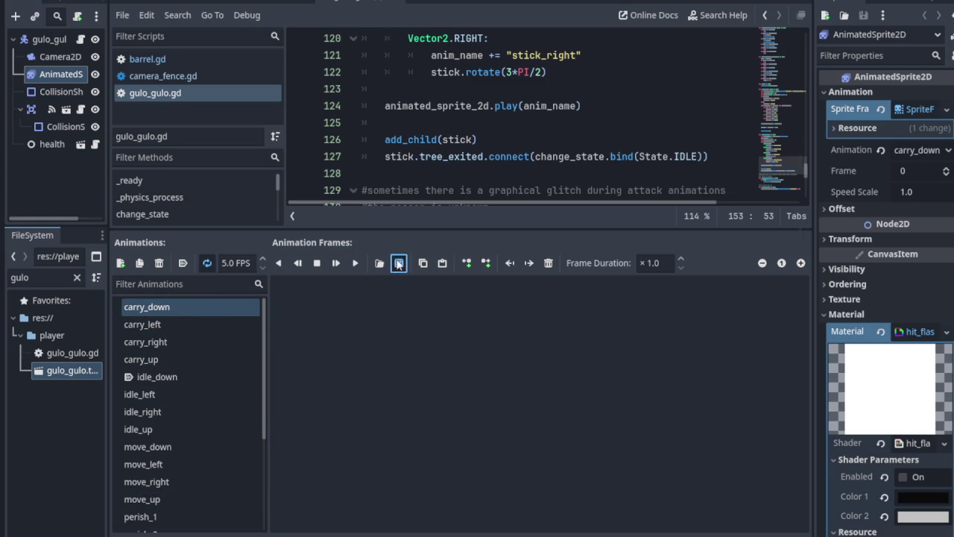
- Add three front-facing carry frames from a-hero_color_4.png to carry_down
{"action": "left_click", "coordinate": [399, 263]}
{"action": "left_click", "coordinate": [301, 127]}
{"action": "left_click", "coordinate": [369, 454]}
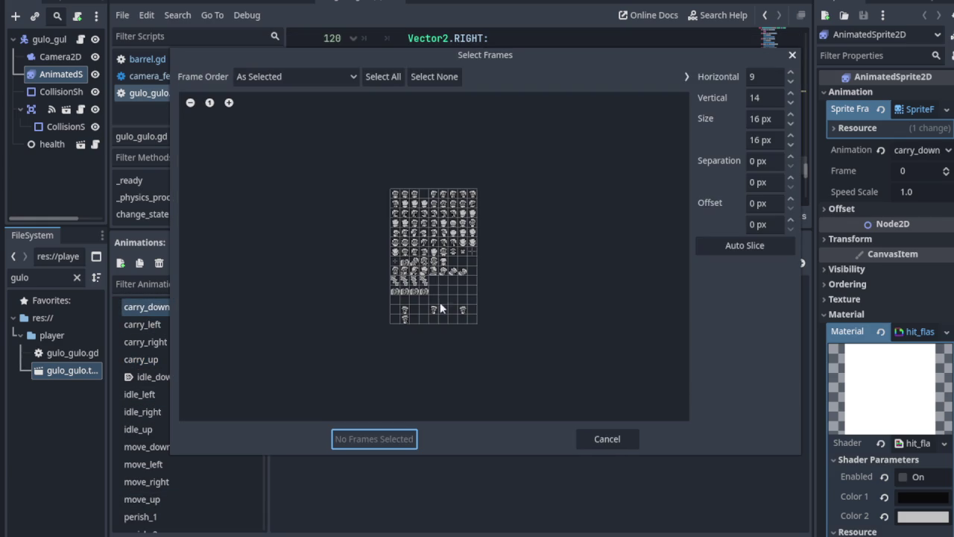
{"action": "left_click", "coordinate": [228, 102]}
{"action": "left_click", "coordinate": [229, 102]}
{"action": "left_click", "coordinate": [229, 102]}
{"action": "left_click", "coordinate": [229, 102]}
{"action": "left_click", "coordinate": [229, 103]}
{"action": "left_click", "coordinate": [229, 102]}
{"action": "left_click", "coordinate": [229, 102]}
{"action": "left_click", "coordinate": [229, 102]}
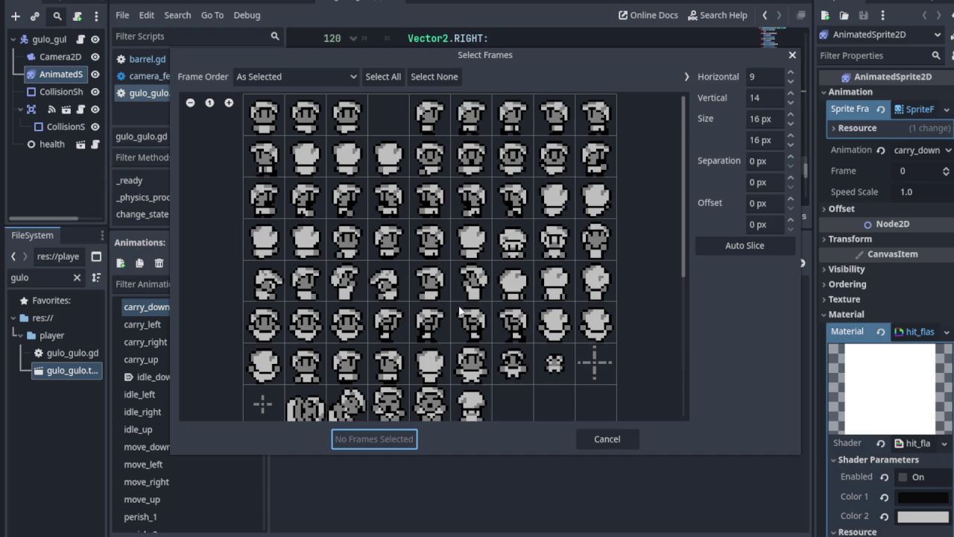
{"action": "left_click", "coordinate": [354, 328]}
{"action": "left_click", "coordinate": [317, 328]}
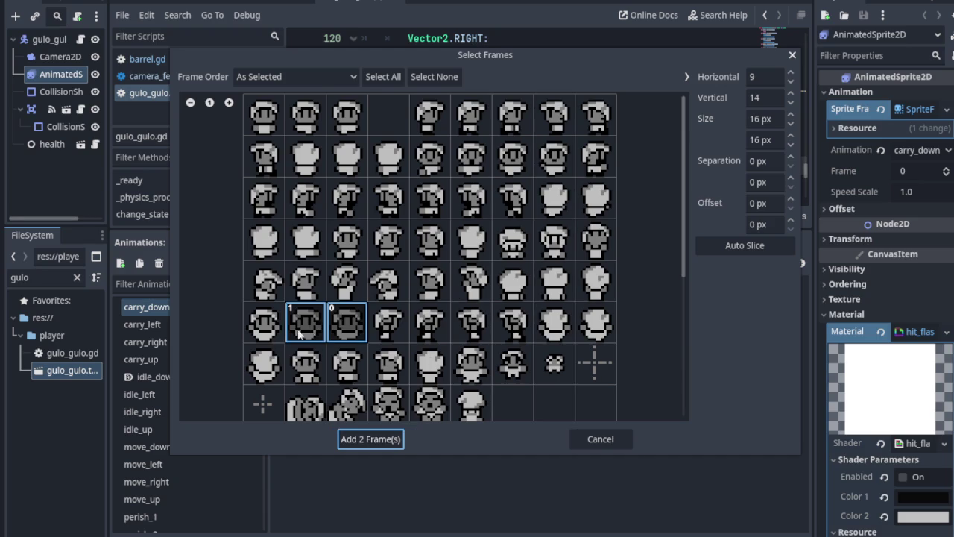
{"action": "left_click", "coordinate": [275, 336]}
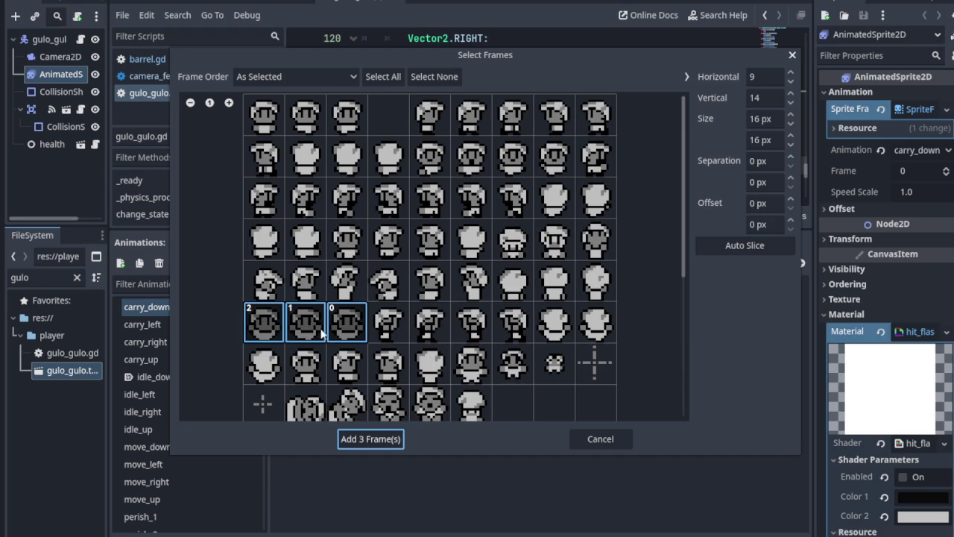
{"action": "left_click", "coordinate": [377, 440]}
- Append a copy of frame 1 so carry_down holds four frames, then select carry_left
{"action": "mouse_move", "coordinate": [326, 332]}
{"action": "left_mouse_down"}
{"action": "mouse_move", "coordinate": [441, 336]}
{"action": "mouse_move", "coordinate": [407, 333]}
{"action": "mouse_move", "coordinate": [417, 341]}
{"action": "mouse_move", "coordinate": [540, 324]}
{"action": "mouse_move", "coordinate": [522, 332]}
{"action": "left_mouse_up"}
{"action": "left_click", "coordinate": [410, 343]}
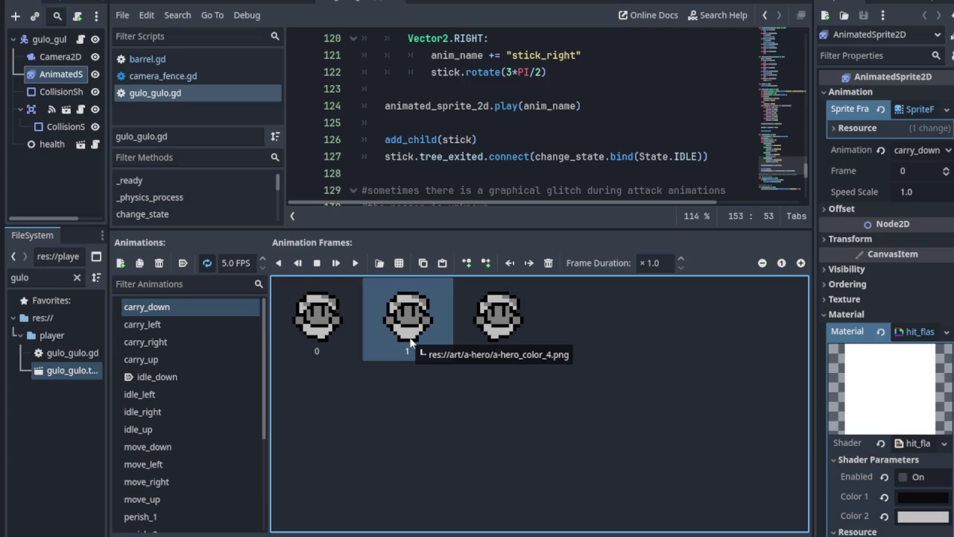
{"action": "right_click", "coordinate": [409, 341]}
{"action": "key", "text": "Escape"}
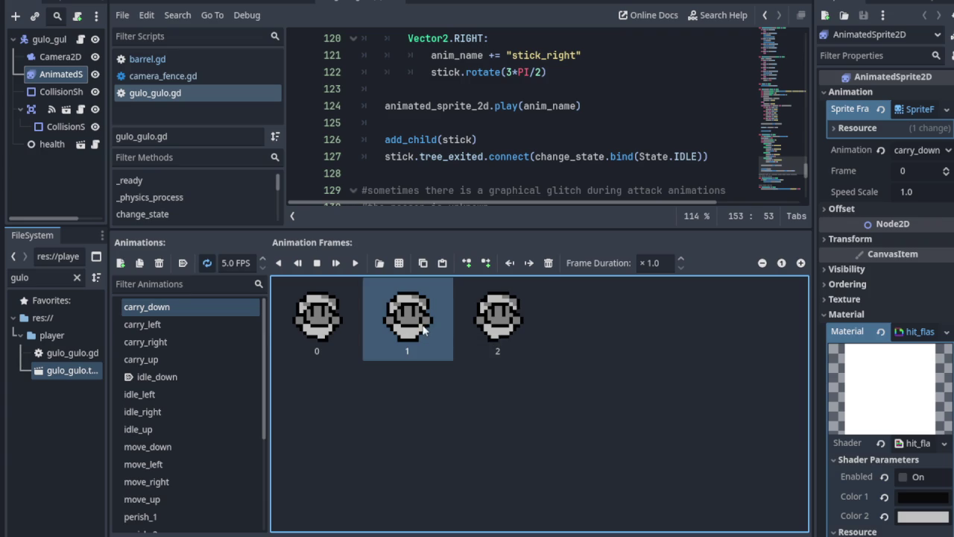
{"action": "key", "text": "ctrl+v"}
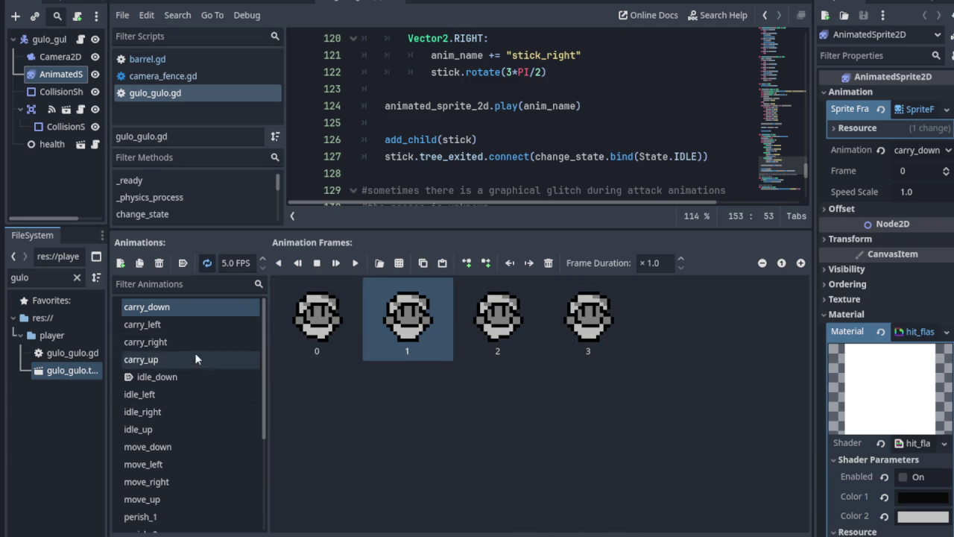
{"action": "left_click", "coordinate": [175, 326]}
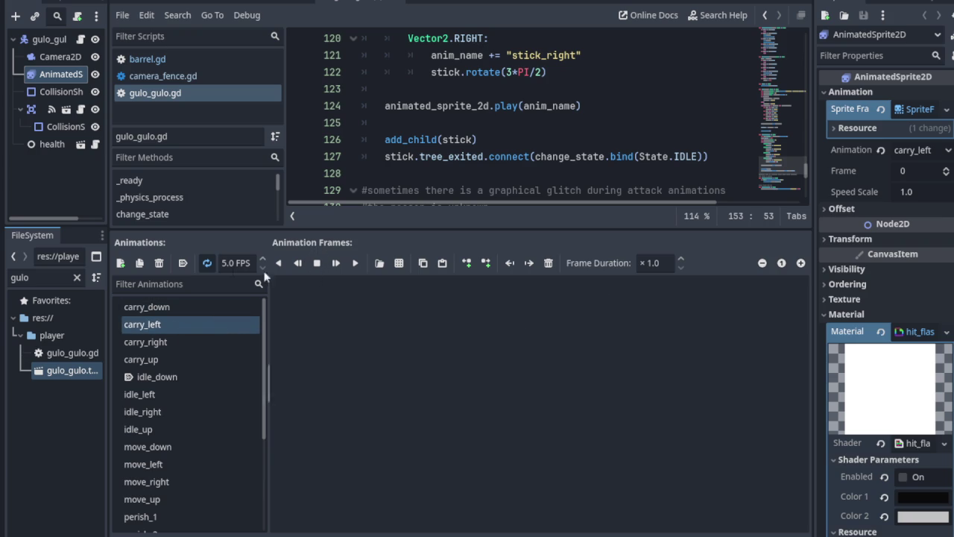
- Load a-hero_color_4.png into the Select Frames dialog and zoom in on the carry rows
{"action": "left_click", "coordinate": [399, 262]}
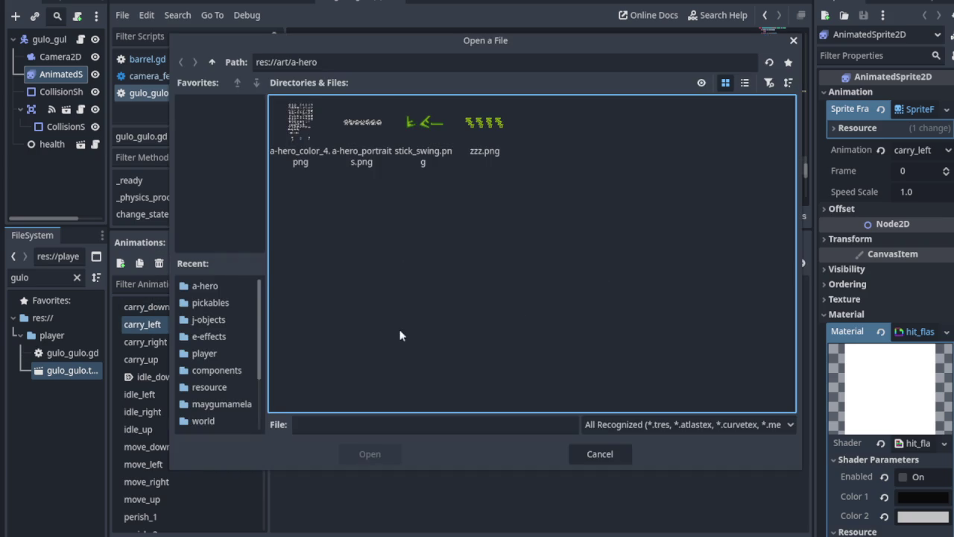
{"action": "left_click", "coordinate": [323, 153]}
{"action": "left_click", "coordinate": [376, 453]}
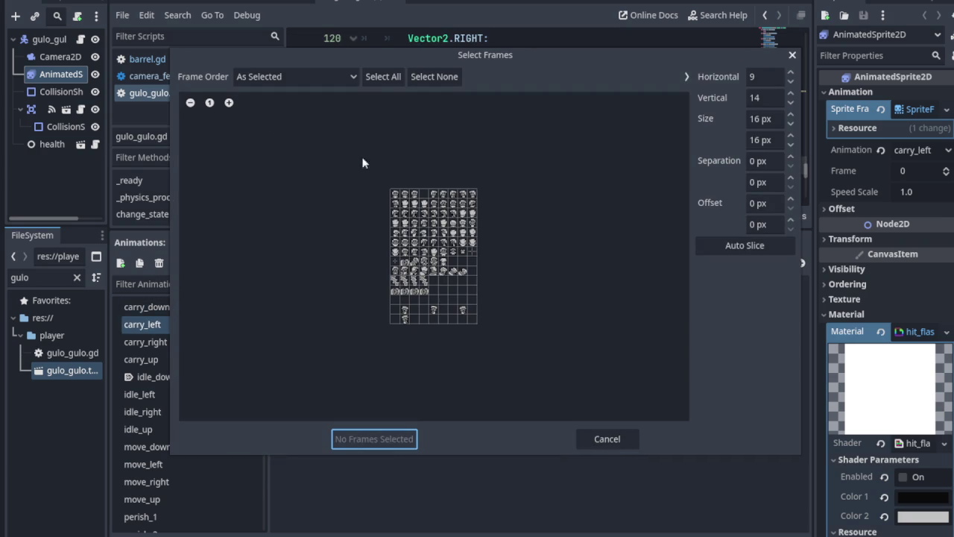
{"action": "left_click", "coordinate": [229, 102]}
{"action": "left_click", "coordinate": [229, 103]}
{"action": "left_click", "coordinate": [229, 103]}
{"action": "left_click", "coordinate": [229, 103]}
{"action": "left_click", "coordinate": [229, 103]}
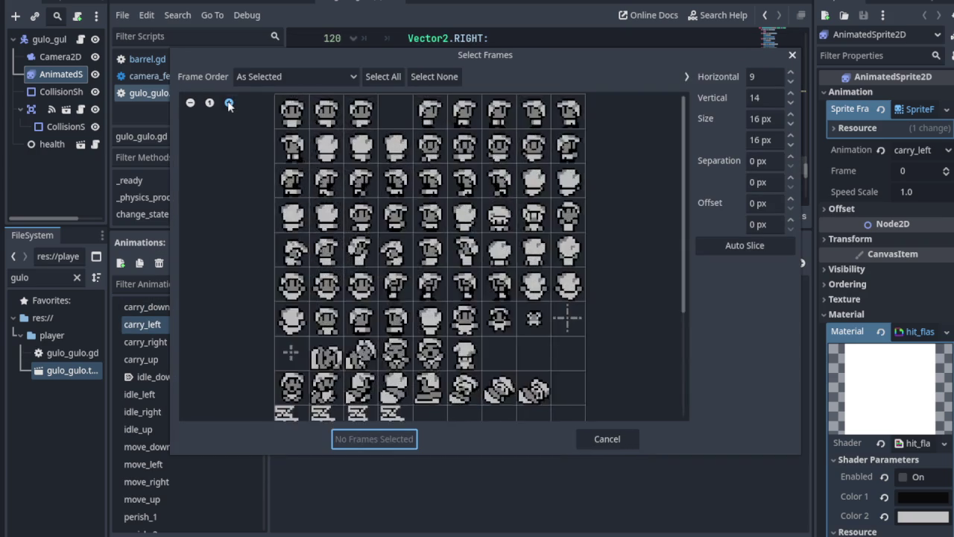
{"action": "left_click", "coordinate": [229, 103]}
{"action": "left_click", "coordinate": [229, 103]}
{"action": "scroll", "coordinate": [411, 355], "scroll_direction": "down", "scroll_amount": 1}
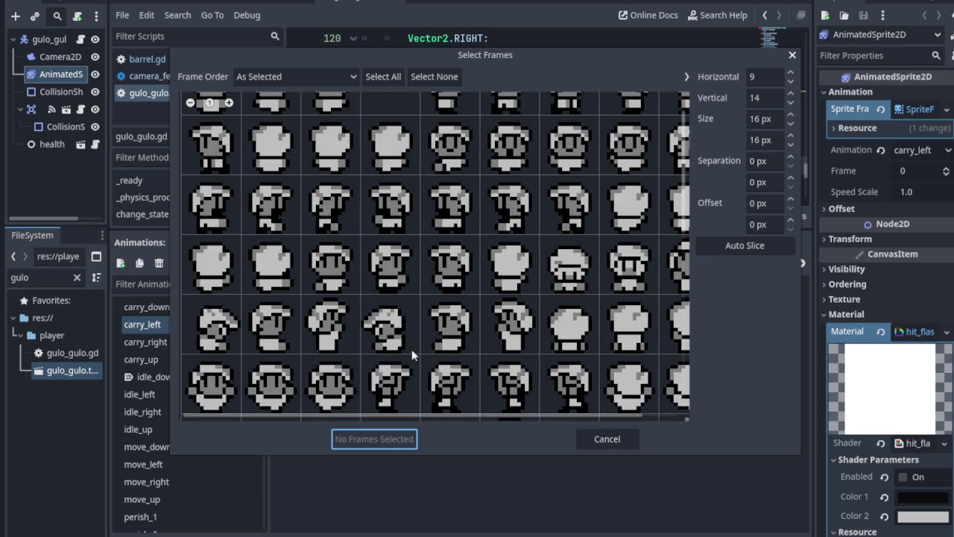
{"action": "scroll", "coordinate": [412, 355], "scroll_direction": "down", "scroll_amount": 1}
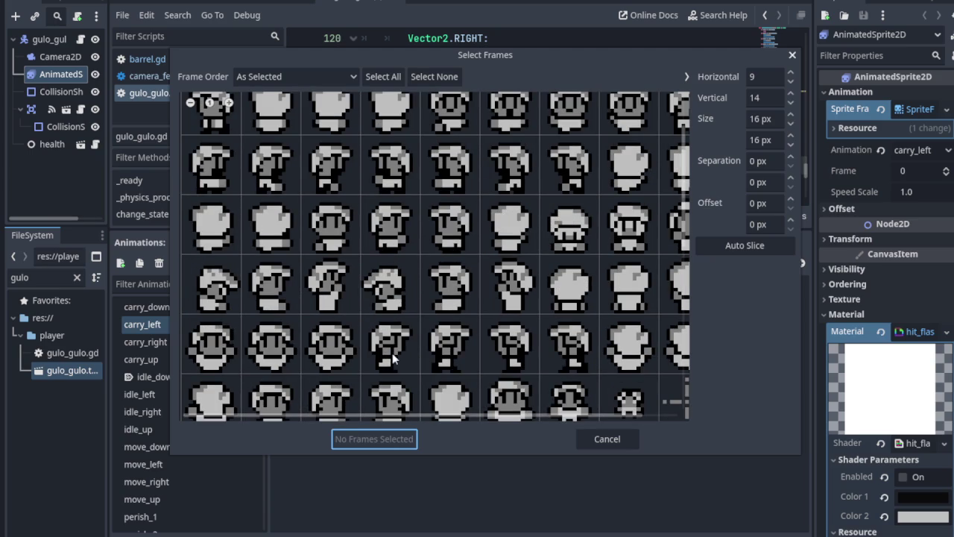
- Add two side-facing carry frames to carry_left, then reselect carry_down
{"action": "left_click", "coordinate": [509, 364]}
{"action": "left_click", "coordinate": [528, 361]}
{"action": "left_click", "coordinate": [576, 360]}
{"action": "left_click", "coordinate": [529, 358]}
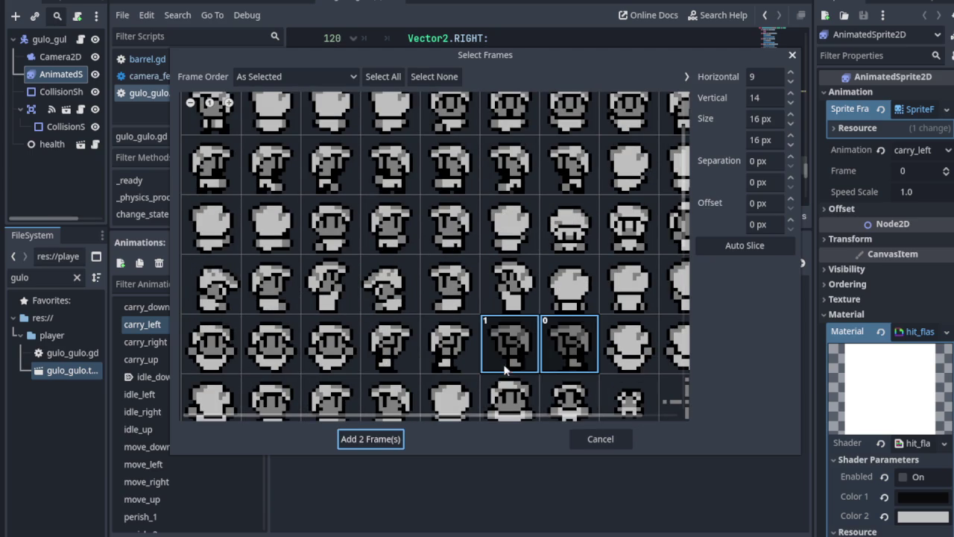
{"action": "left_click", "coordinate": [400, 440]}
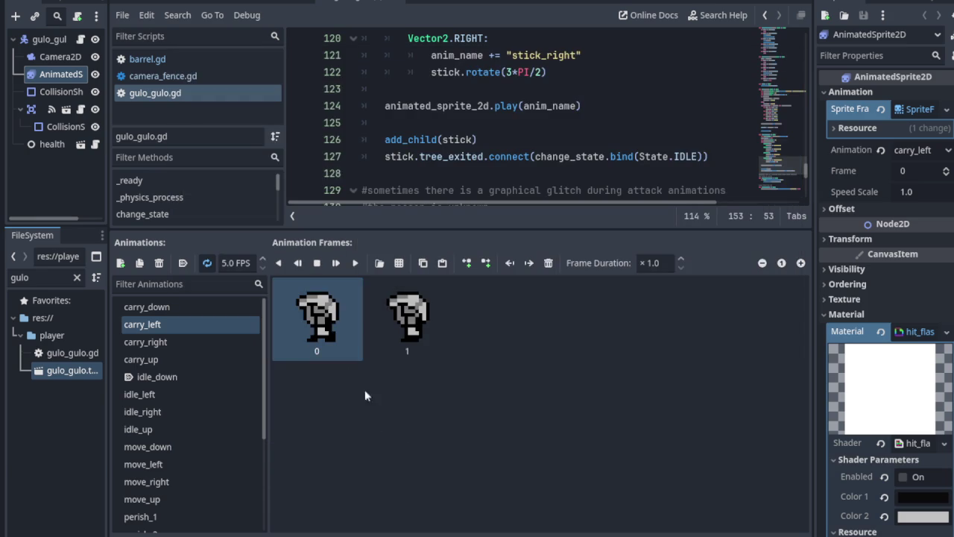
{"action": "left_click", "coordinate": [163, 311]}
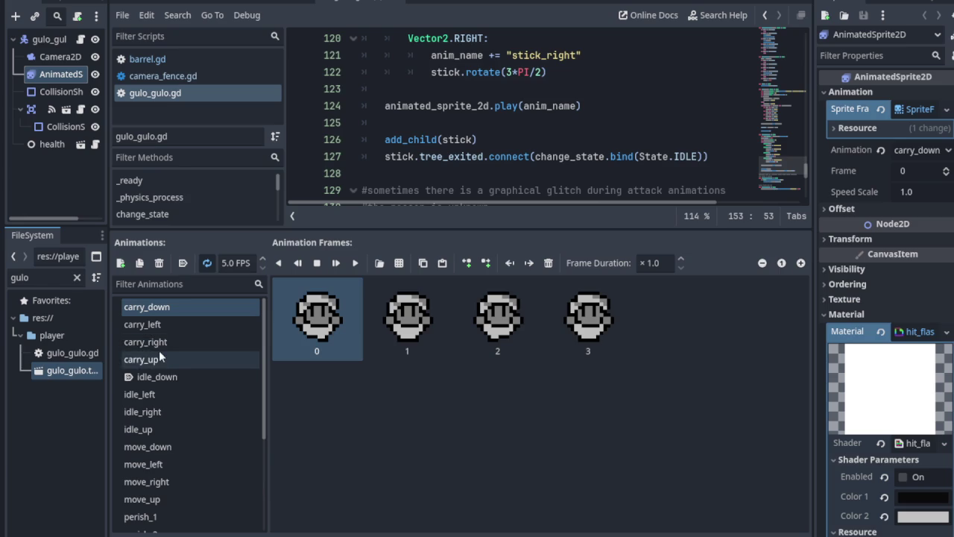
- Select carry_right and load a-hero_color_4.png, zoomed in, into the Select Frames dialog
{"action": "left_click", "coordinate": [158, 342]}
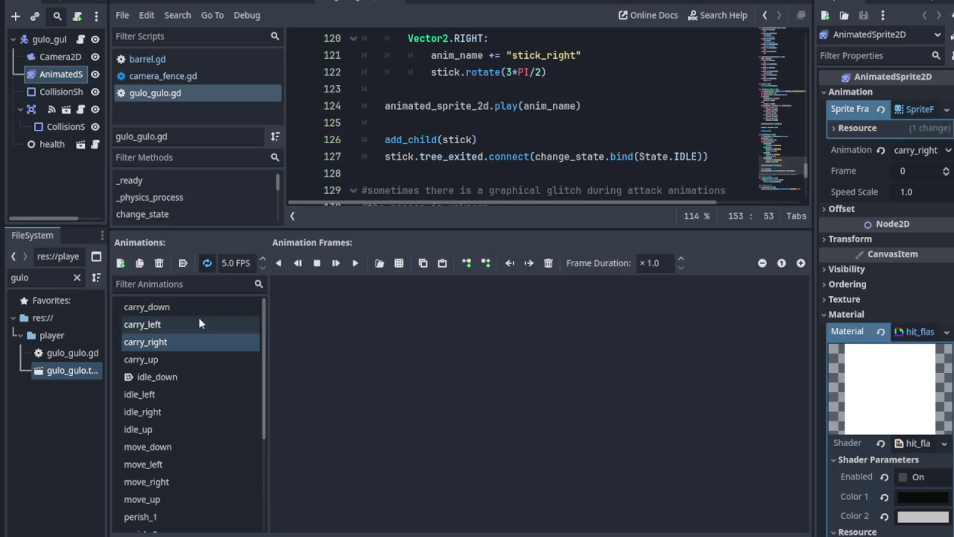
{"action": "left_click", "coordinate": [399, 262]}
{"action": "left_click", "coordinate": [313, 160]}
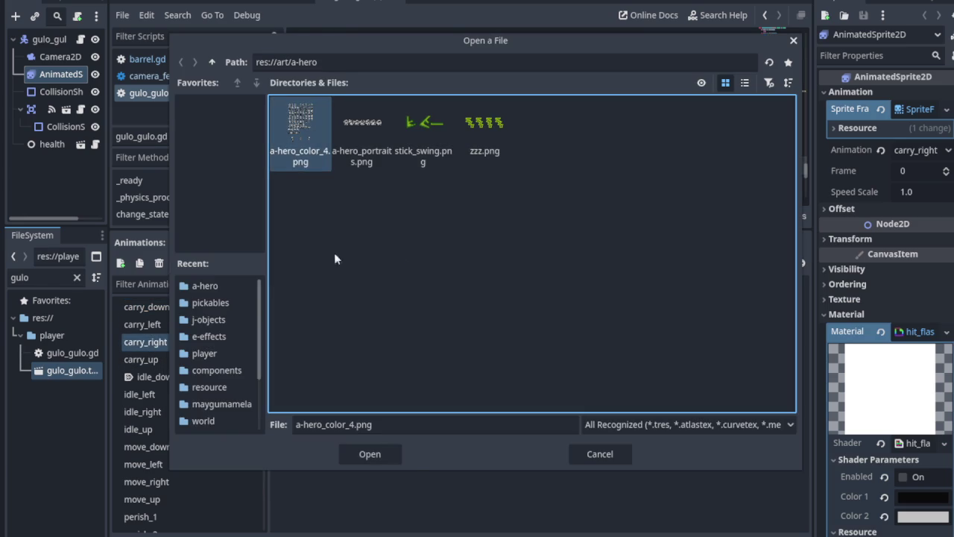
{"action": "left_click", "coordinate": [367, 453]}
{"action": "left_click", "coordinate": [229, 102]}
{"action": "triple_click", "coordinate": [229, 102]}
{"action": "double_click", "coordinate": [229, 103]}
{"action": "triple_click", "coordinate": [229, 102]}
- Add two right-facing carry frames to carry_right, then select carry_up
{"action": "scroll", "coordinate": [417, 328], "scroll_direction": "down", "scroll_amount": 1}
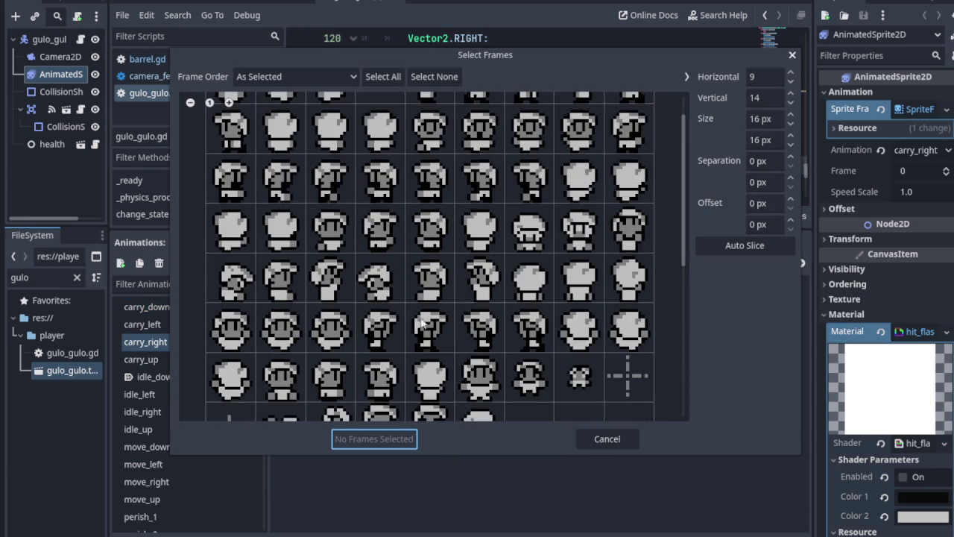
{"action": "left_click", "coordinate": [431, 336]}
{"action": "left_click", "coordinate": [384, 337]}
{"action": "left_click", "coordinate": [384, 439]}
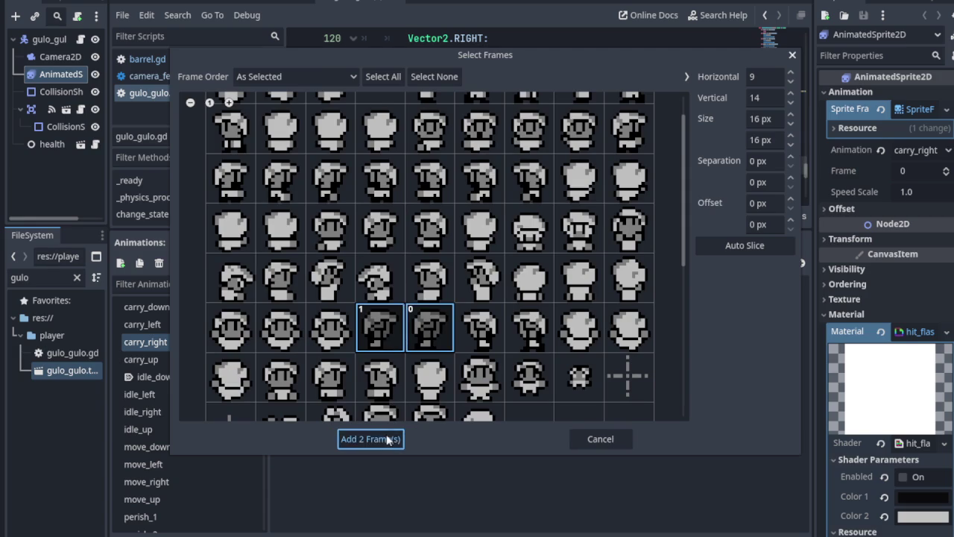
{"action": "left_click", "coordinate": [160, 359]}
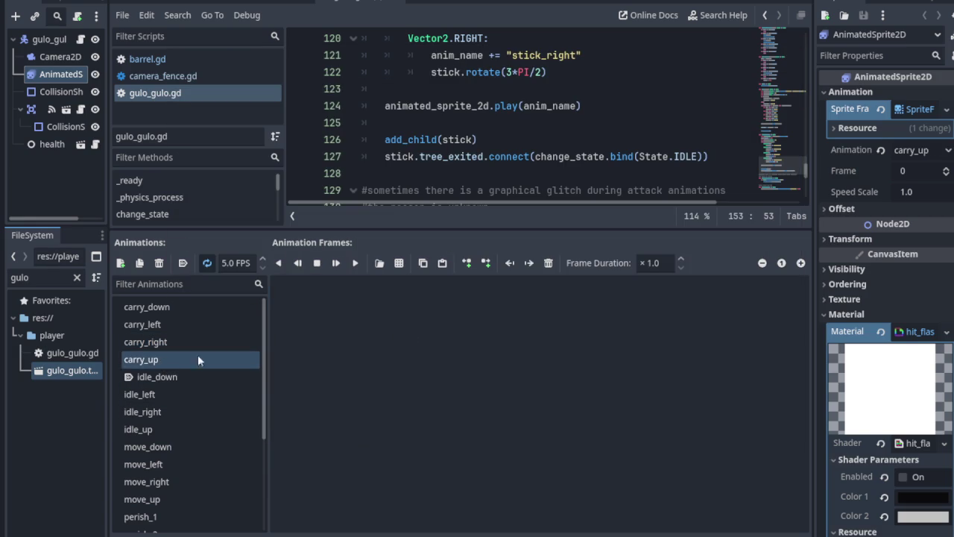
- Add three back-facing carry frames from a-hero_color_4.png to carry_up
{"action": "left_click", "coordinate": [400, 263]}
{"action": "left_click", "coordinate": [312, 143]}
{"action": "left_click", "coordinate": [389, 449]}
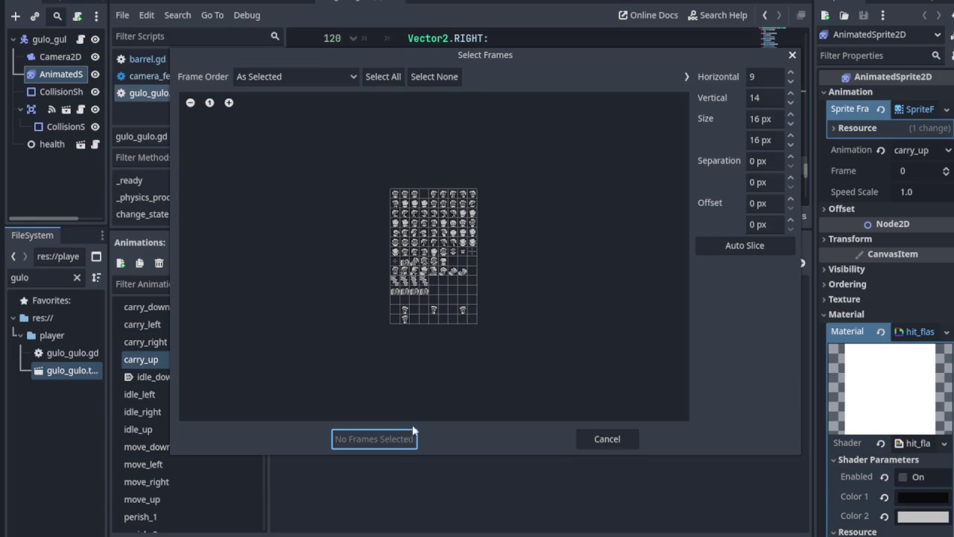
{"action": "left_click", "coordinate": [228, 104]}
{"action": "left_click", "coordinate": [228, 103]}
{"action": "left_click", "coordinate": [228, 103]}
{"action": "left_click", "coordinate": [228, 103]}
{"action": "left_click", "coordinate": [228, 103]}
{"action": "scroll", "coordinate": [437, 247], "scroll_direction": "down", "scroll_amount": 1}
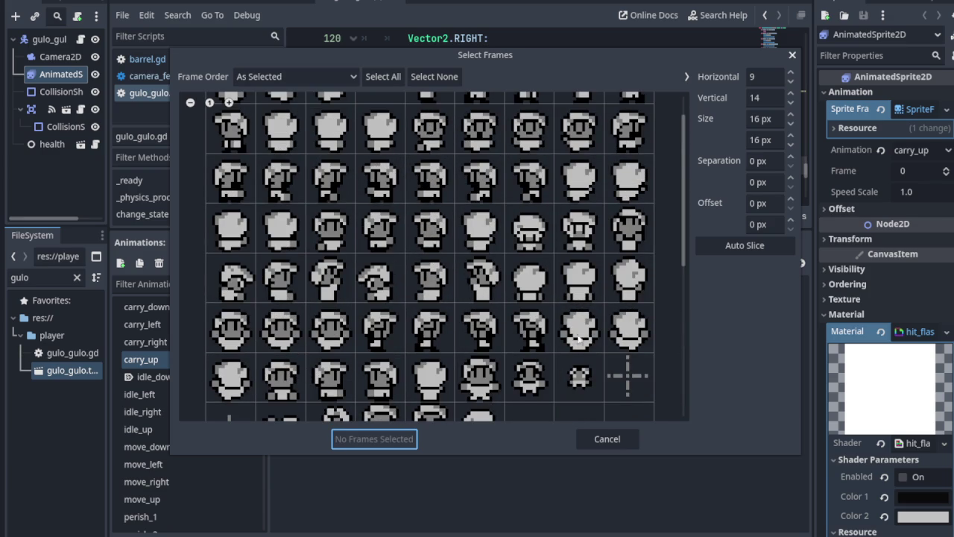
{"action": "left_click", "coordinate": [233, 378]}
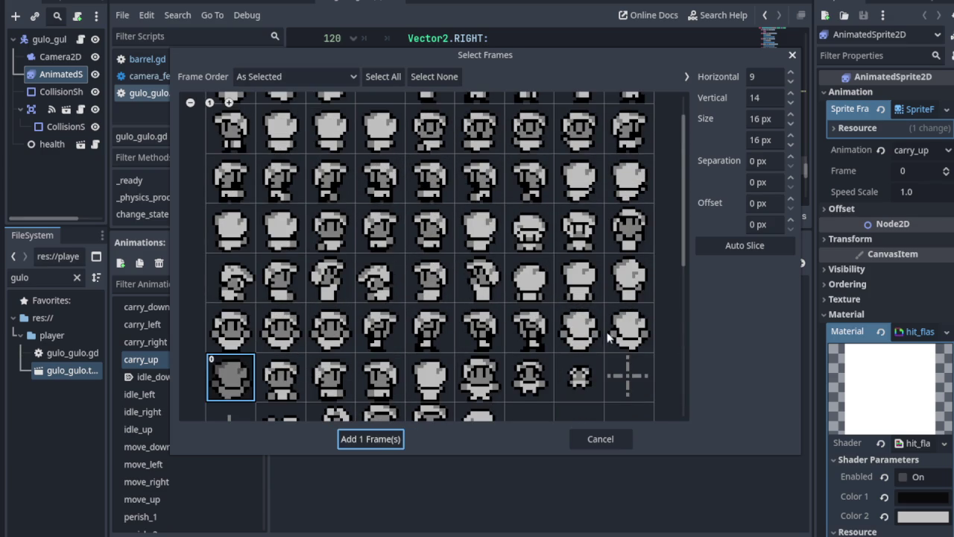
{"action": "left_click", "coordinate": [588, 337]}
{"action": "left_click", "coordinate": [629, 334]}
{"action": "left_click", "coordinate": [372, 439]}
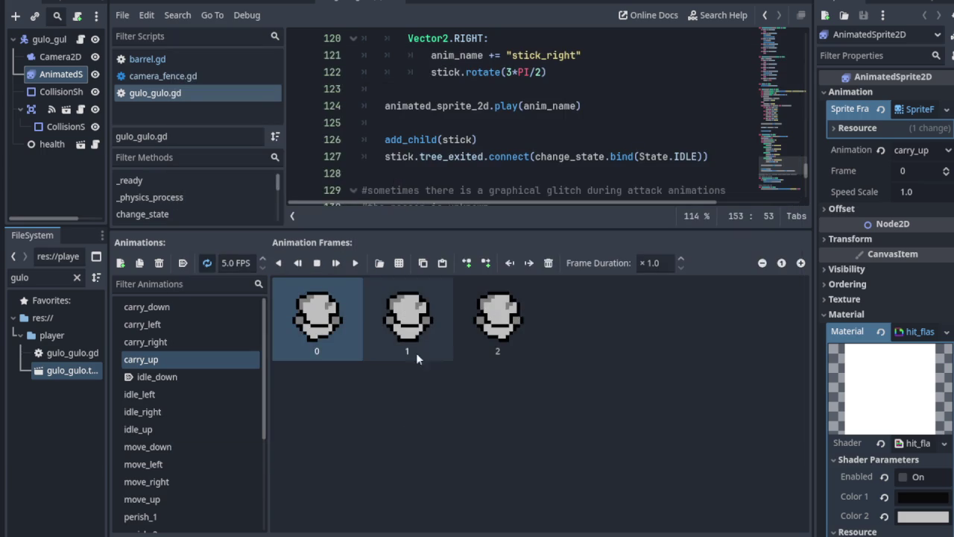
- Append a copy of frame 1 to give carry_up four frames and save the scene
{"action": "left_click", "coordinate": [418, 332]}
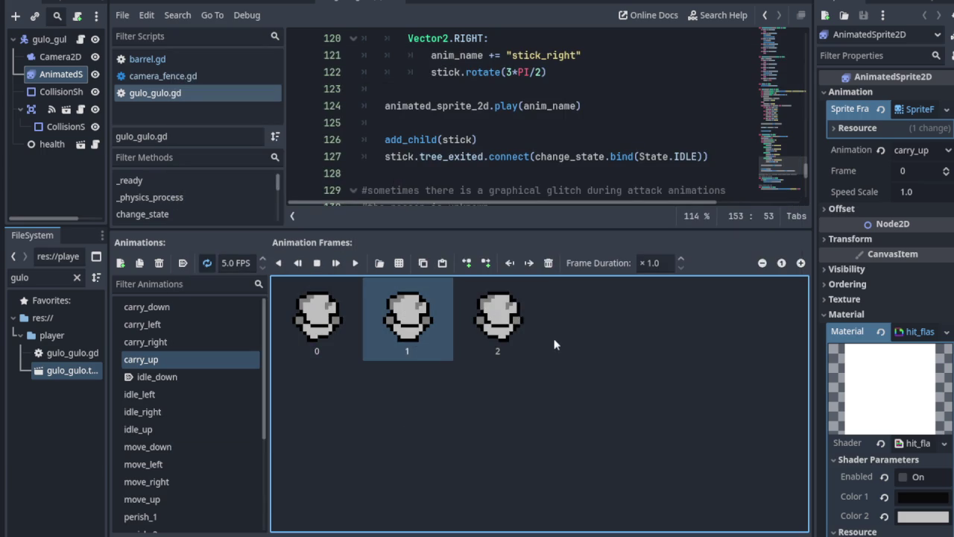
{"action": "key", "text": "ctrl+v"}
{"action": "key", "text": "ctrl+s"}
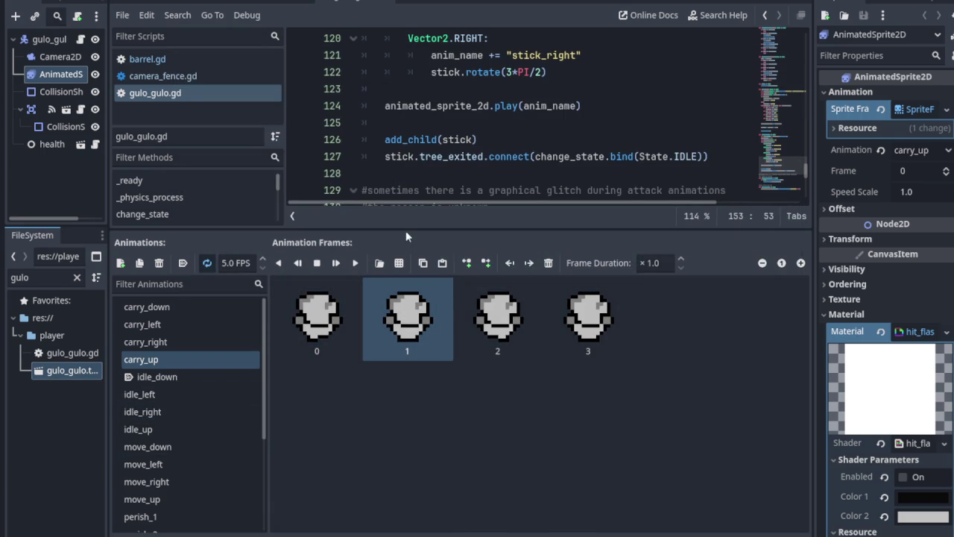
- Enlarge the script editor, then review carry_right, carry_left and carry_down frames
{"action": "left_click_drag", "start_coordinate": [409, 229], "coordinate": [409, 313]}
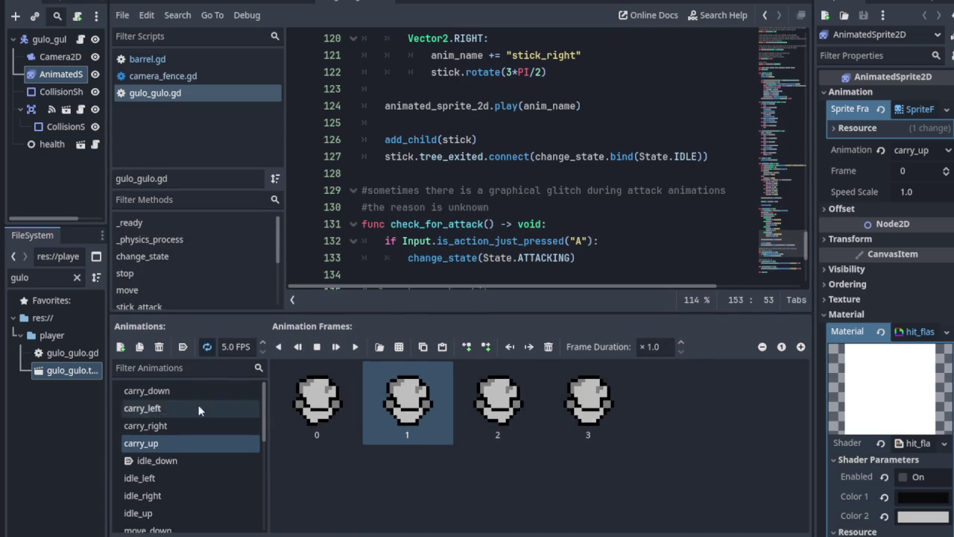
{"action": "left_click", "coordinate": [152, 427]}
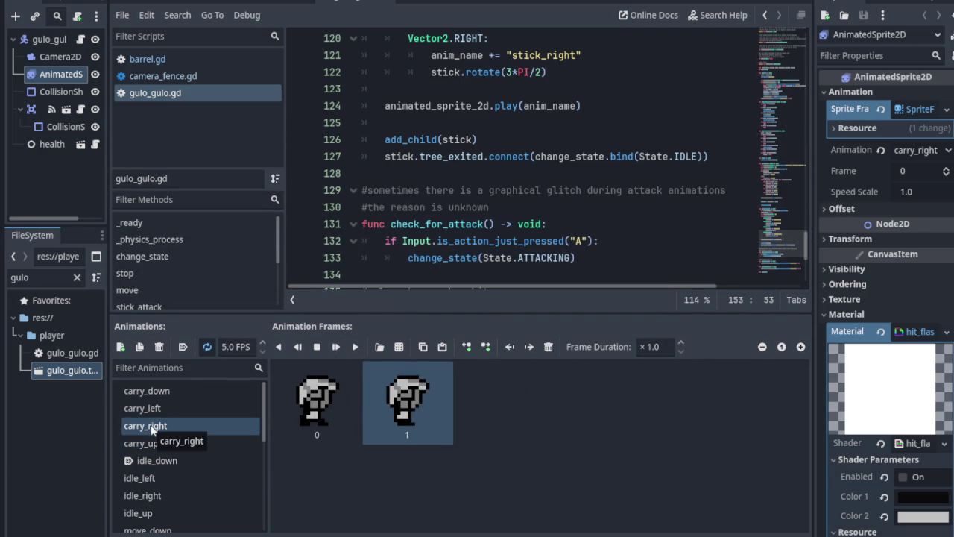
{"action": "left_click", "coordinate": [158, 408]}
{"action": "left_click", "coordinate": [163, 395]}
{"action": "scroll", "coordinate": [162, 395], "scroll_direction": "down", "scroll_amount": 1}
{"action": "scroll", "coordinate": [163, 407], "scroll_direction": "down", "scroll_amount": 4}
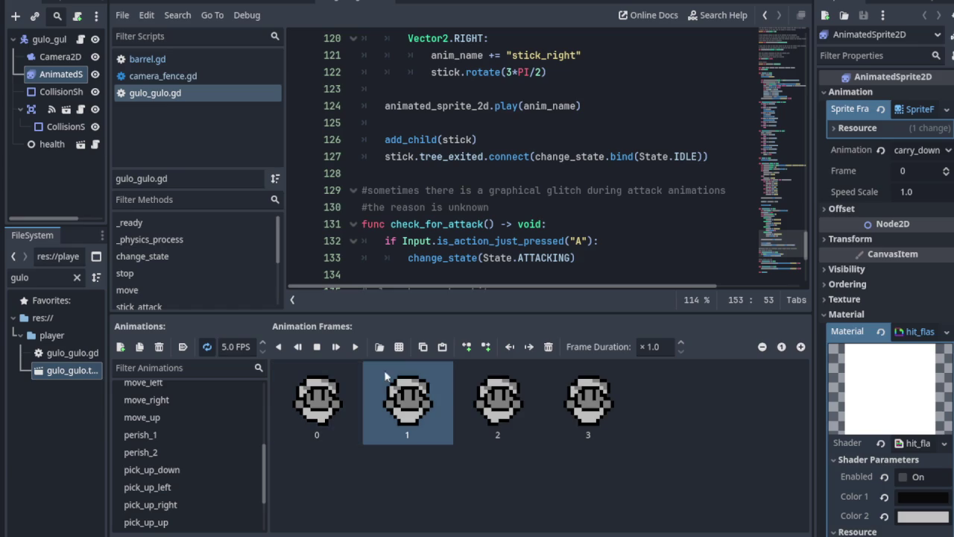
- Preview the frames of the pick_up_up, pick_up_left, carry_right and carry_down animations
{"action": "scroll", "coordinate": [157, 486], "scroll_direction": "down", "scroll_amount": 3}
{"action": "left_click", "coordinate": [160, 449]}
{"action": "left_click", "coordinate": [164, 414]}
{"action": "scroll", "coordinate": [162, 422], "scroll_direction": "up", "scroll_amount": 3}
{"action": "scroll", "coordinate": [163, 422], "scroll_direction": "up", "scroll_amount": 4}
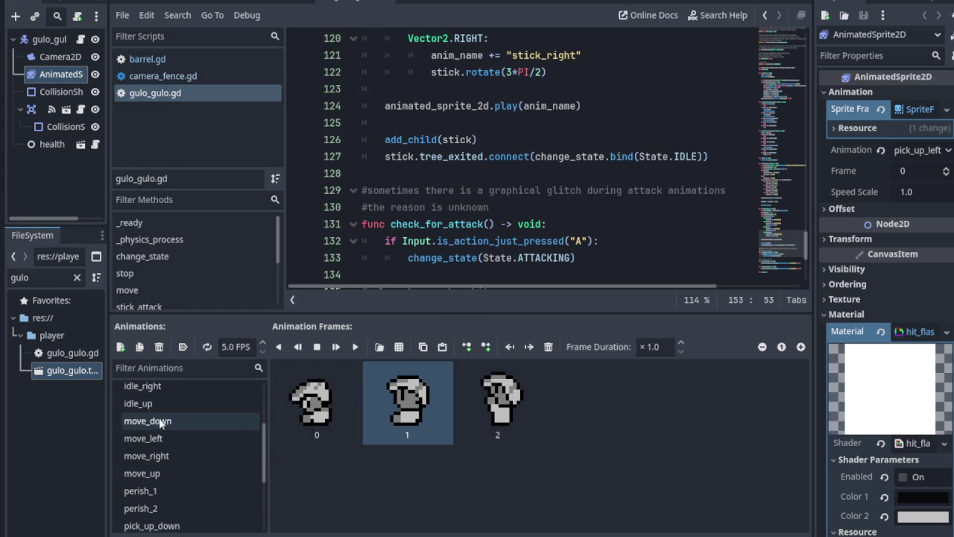
{"action": "scroll", "coordinate": [156, 406], "scroll_direction": "down", "scroll_amount": 3}
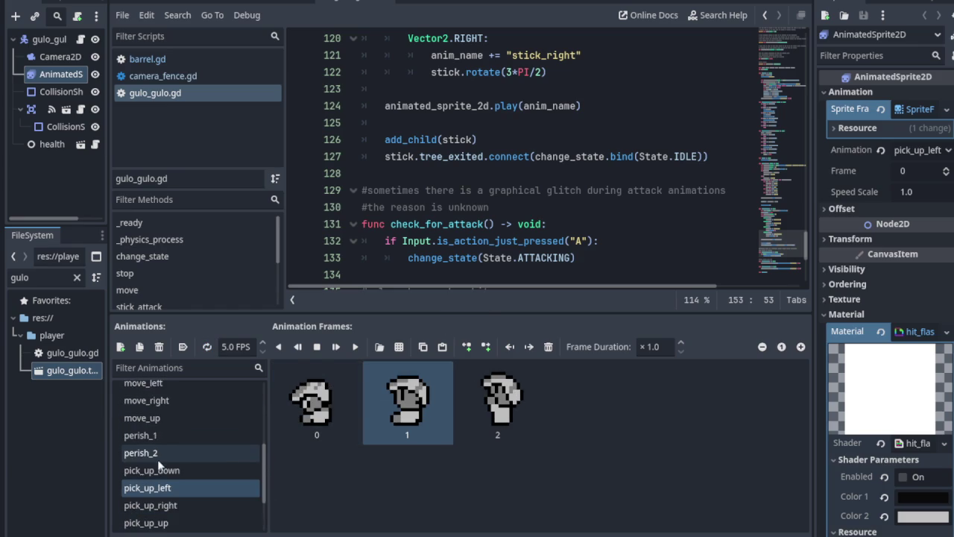
{"action": "scroll", "coordinate": [160, 463], "scroll_direction": "up", "scroll_amount": 5}
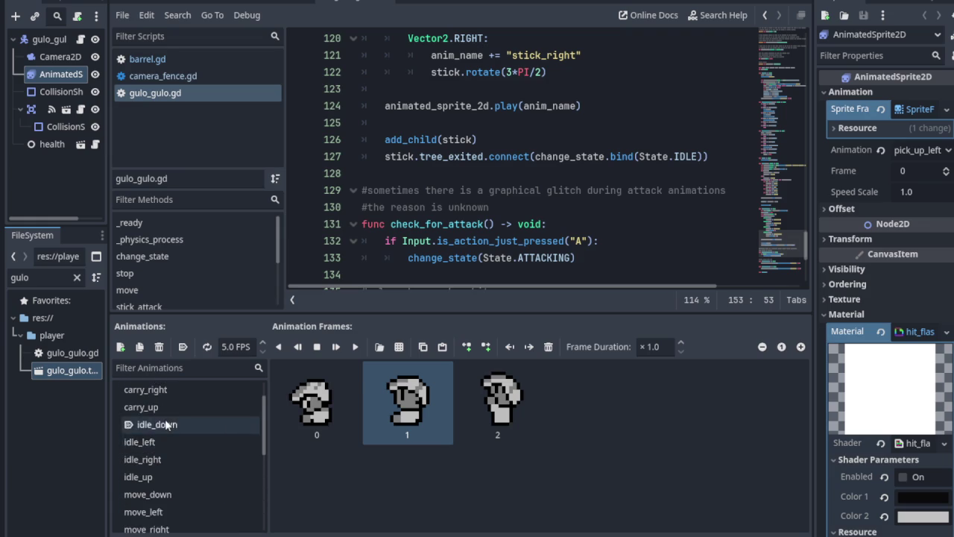
{"action": "left_click", "coordinate": [155, 430]}
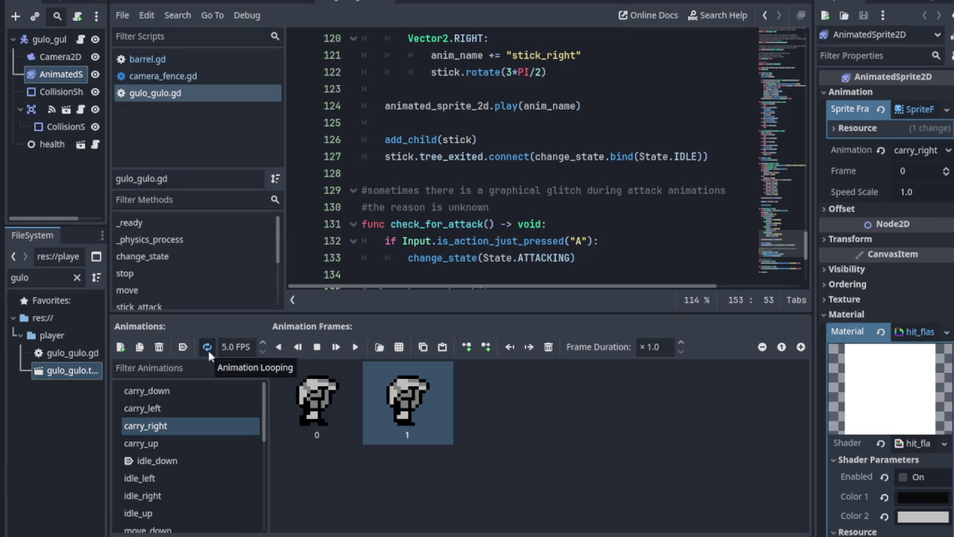
{"action": "left_click", "coordinate": [164, 392]}
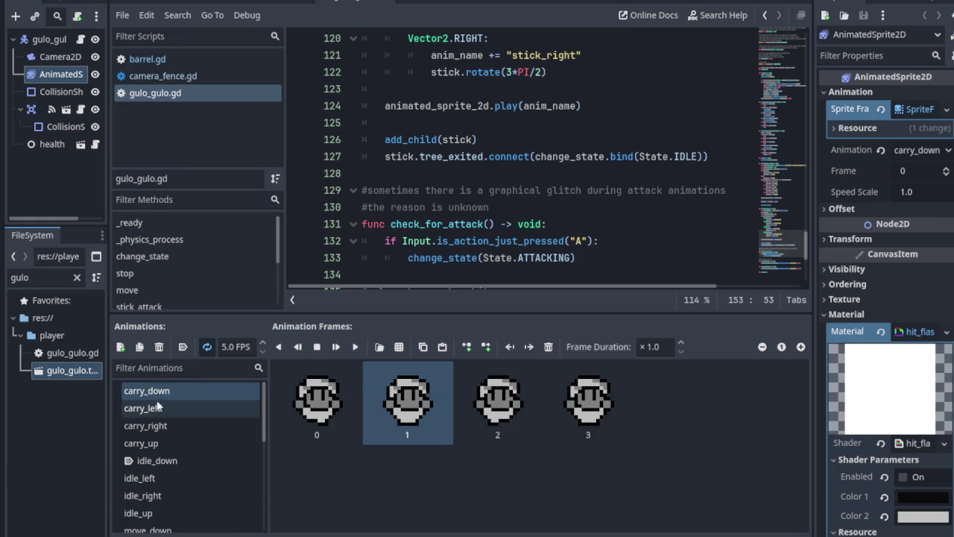
{"action": "scroll", "coordinate": [161, 432], "scroll_direction": "down", "scroll_amount": 5}
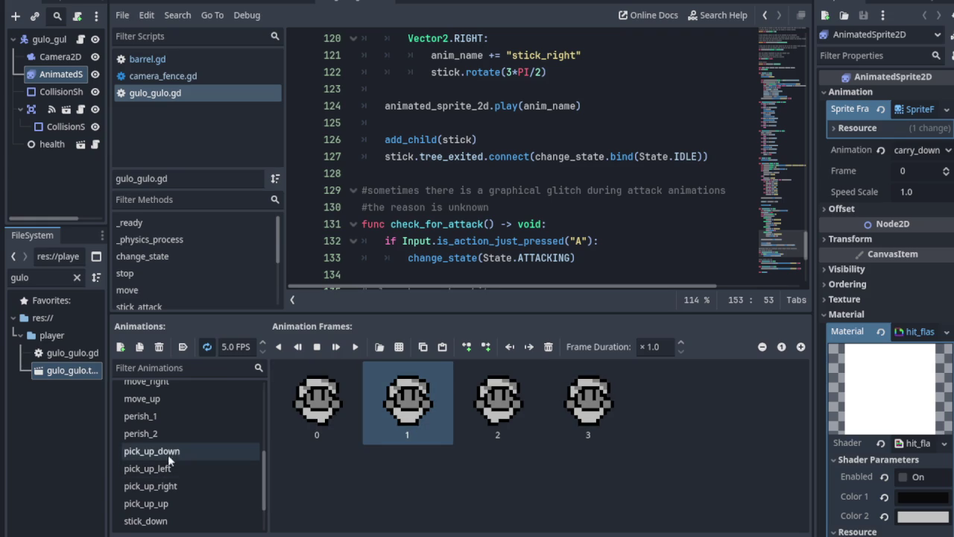
- Preview the pick_up_down, pick_up_left, pick_up_right, pick_up_up and stick_down animation frames
{"action": "left_click", "coordinate": [170, 452]}
{"action": "left_click", "coordinate": [164, 469]}
{"action": "left_click", "coordinate": [159, 495]}
{"action": "left_click", "coordinate": [158, 505]}
{"action": "left_click", "coordinate": [156, 522]}
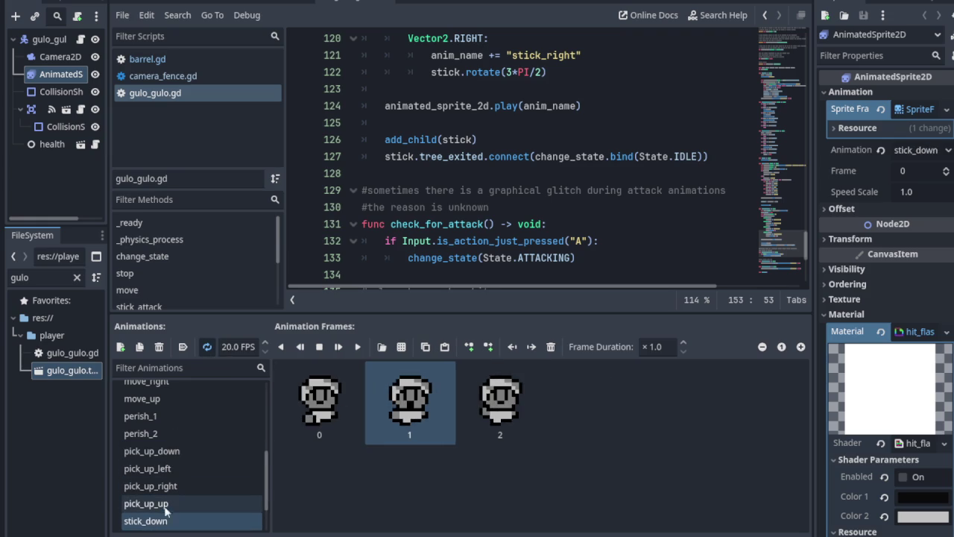
{"action": "scroll", "coordinate": [156, 514], "scroll_direction": "down", "scroll_amount": 2}
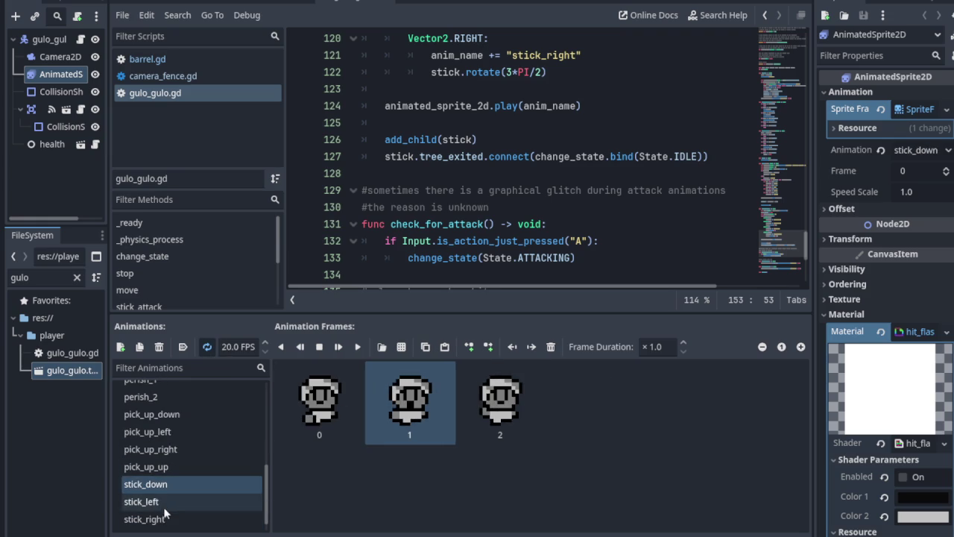
{"action": "left_click", "coordinate": [160, 468]}
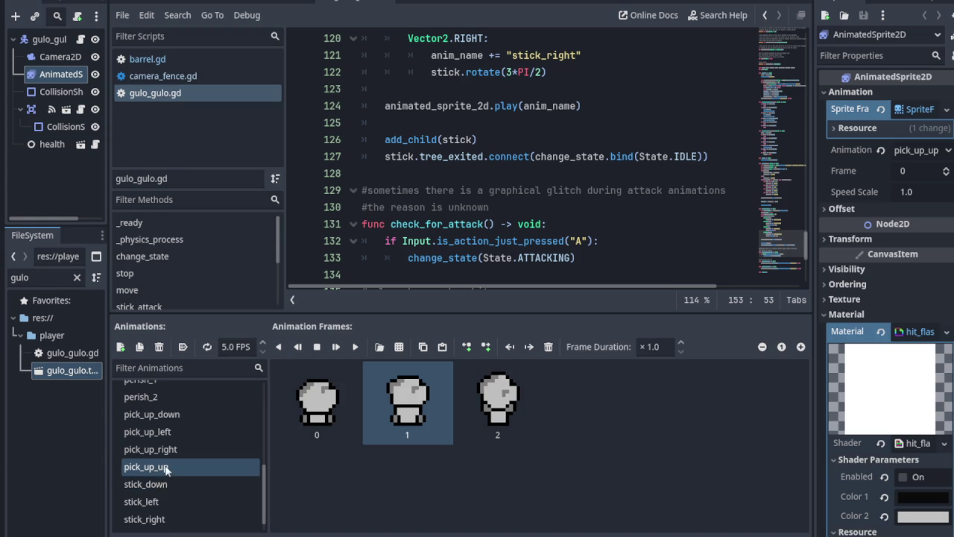
{"action": "scroll", "coordinate": [165, 466], "scroll_direction": "up", "scroll_amount": 5}
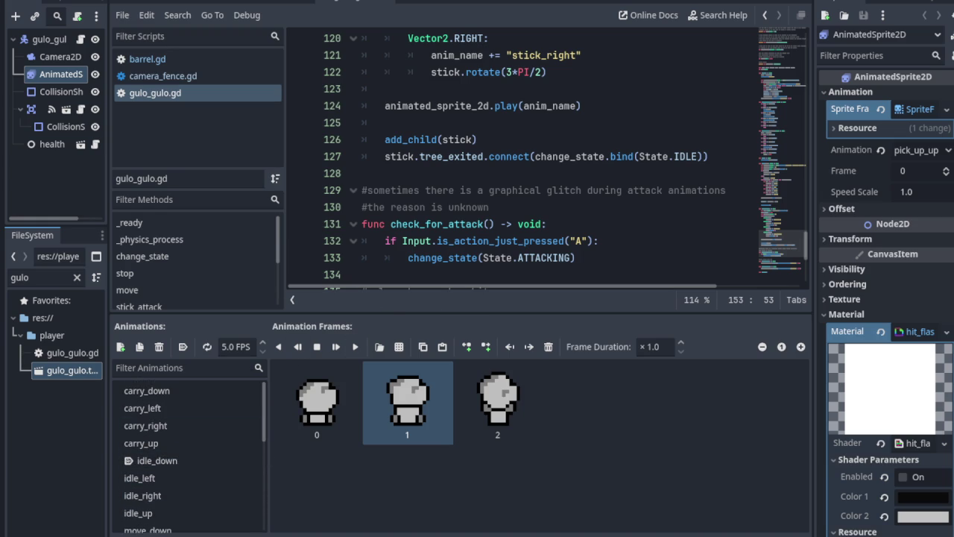
- Hide the animation editor and scroll up through the script
{"action": "left_click", "coordinate": [378, 534]}
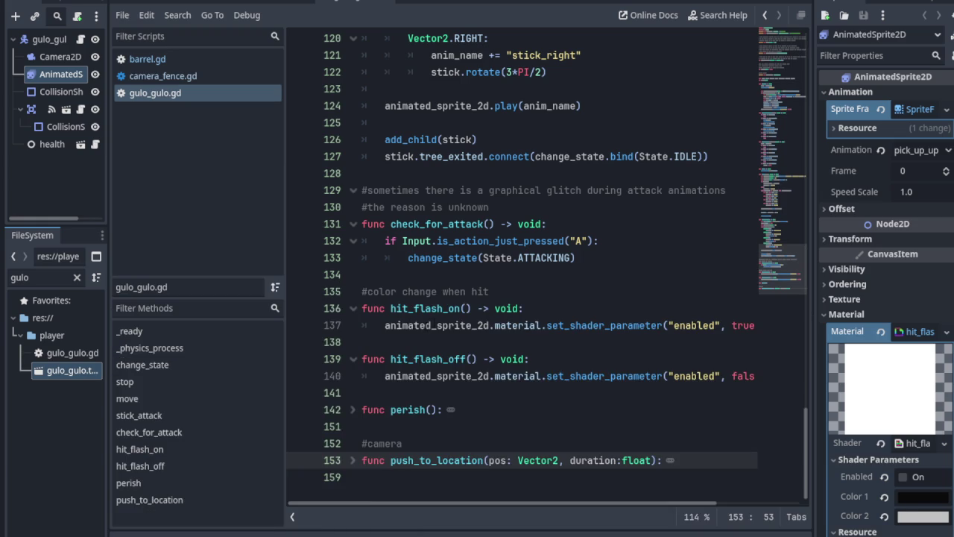
{"action": "scroll", "coordinate": [507, 348], "scroll_direction": "up", "scroll_amount": 7}
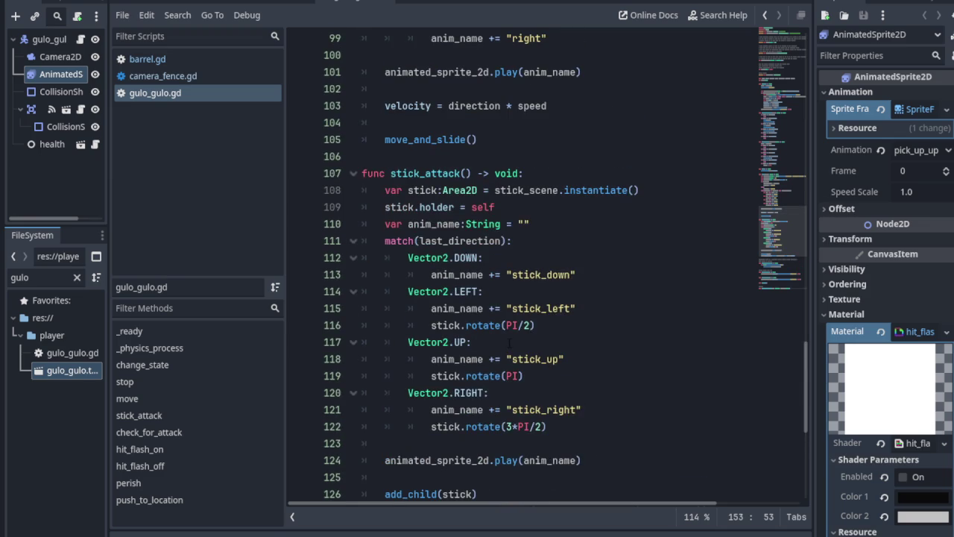
{"action": "scroll", "coordinate": [512, 337], "scroll_direction": "up", "scroll_amount": 14}
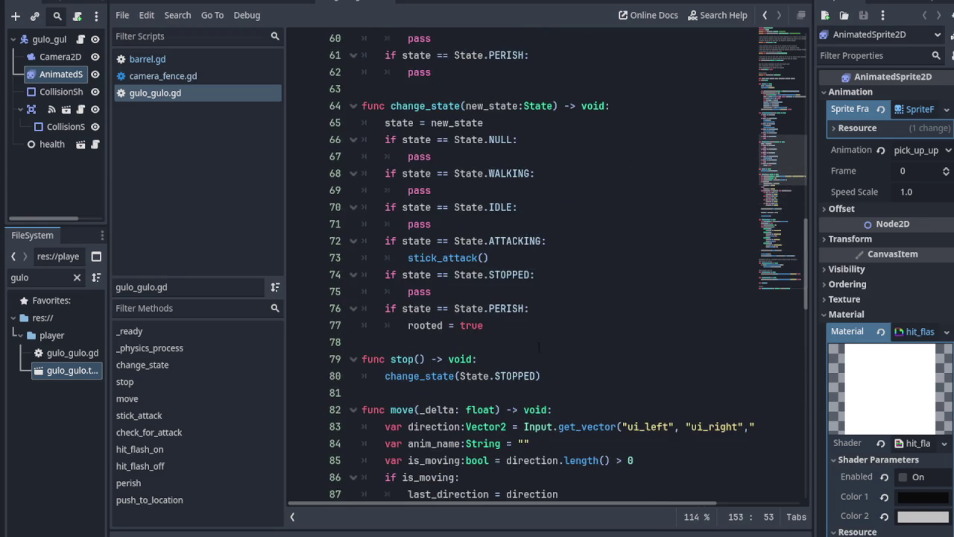
{"action": "scroll", "coordinate": [537, 336], "scroll_direction": "up", "scroll_amount": 10}
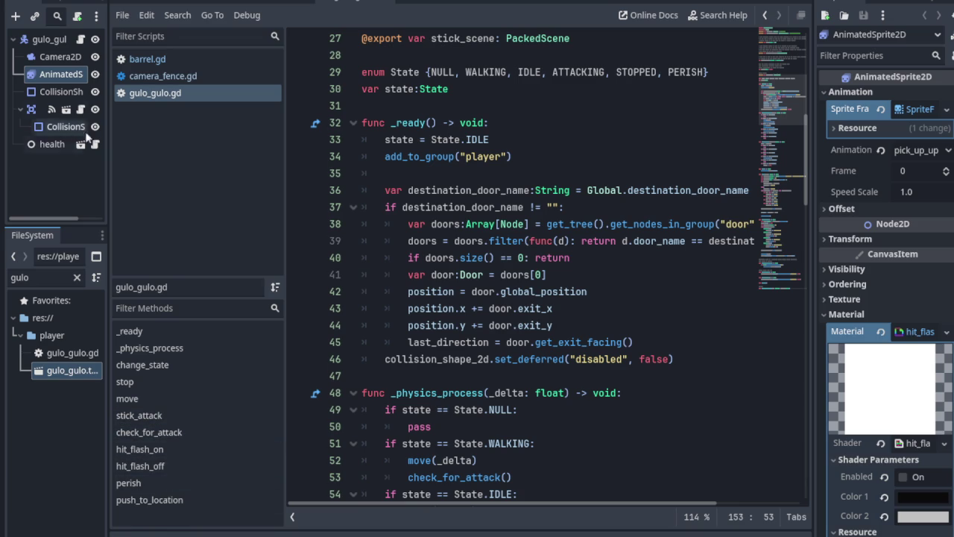
- Reselect the animated sprite and name the new animation carry_idle_down
{"action": "left_click", "coordinate": [63, 58]}
{"action": "left_click", "coordinate": [68, 74]}
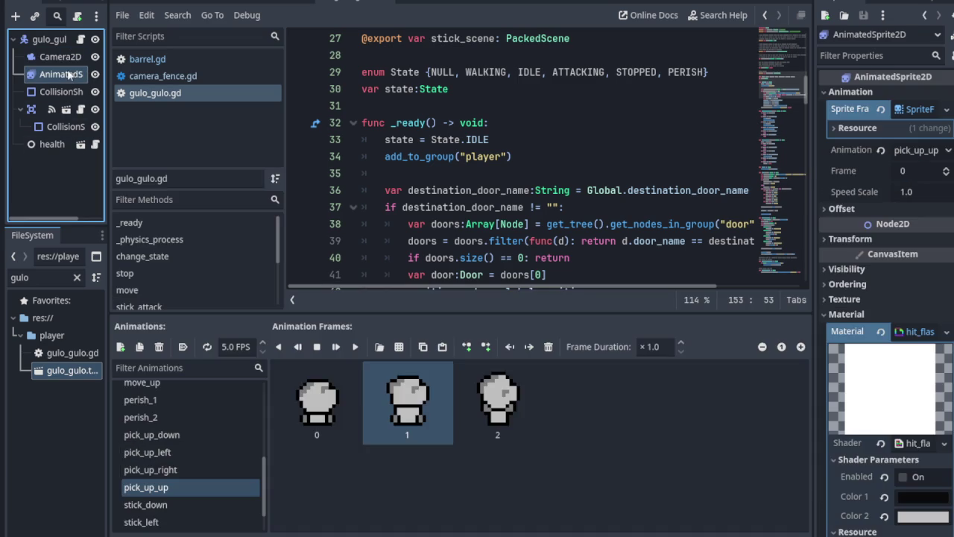
{"action": "scroll", "coordinate": [196, 451], "scroll_direction": "up", "scroll_amount": 2}
{"action": "scroll", "coordinate": [198, 448], "scroll_direction": "up", "scroll_amount": 5}
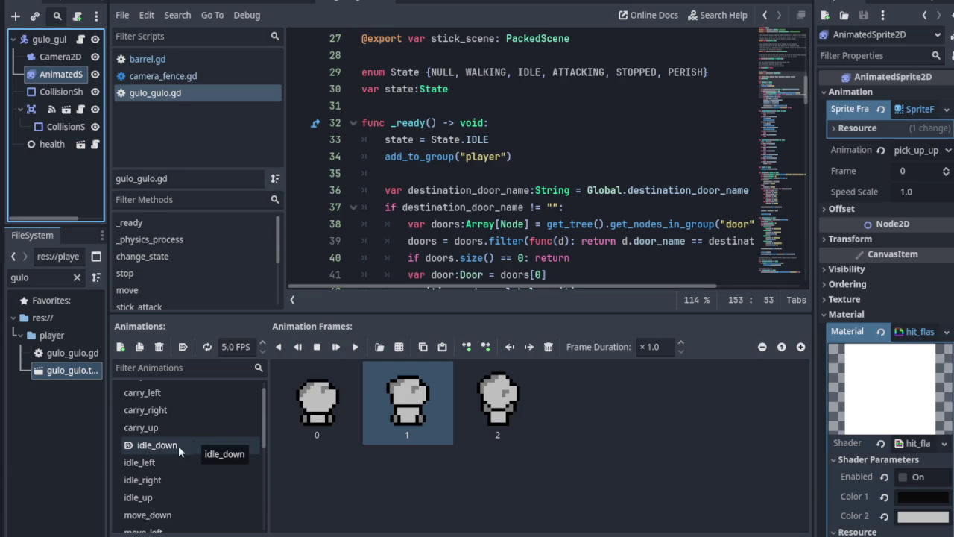
{"action": "scroll", "coordinate": [168, 443], "scroll_direction": "up", "scroll_amount": 1}
{"action": "type", "text": "carry_idle_d"}
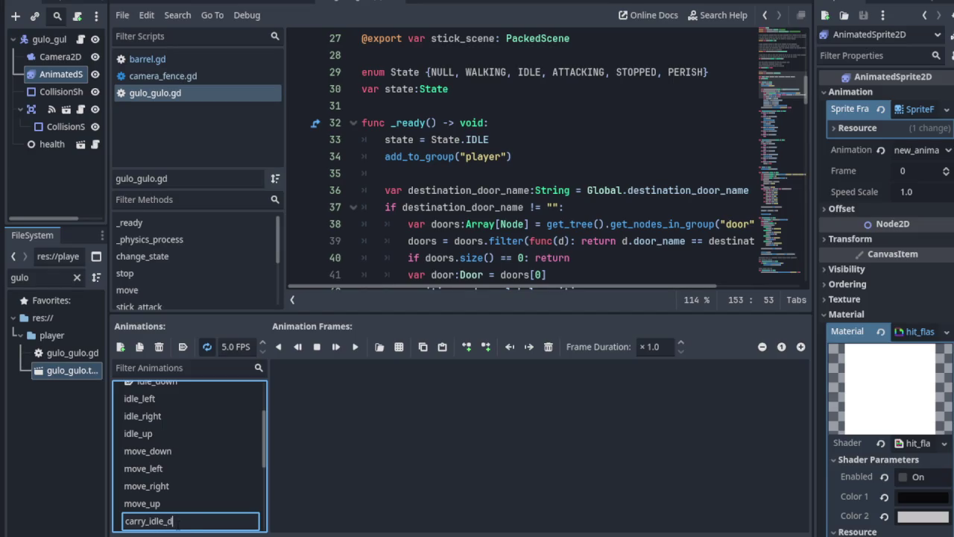
{"action": "type", "text": "own"}
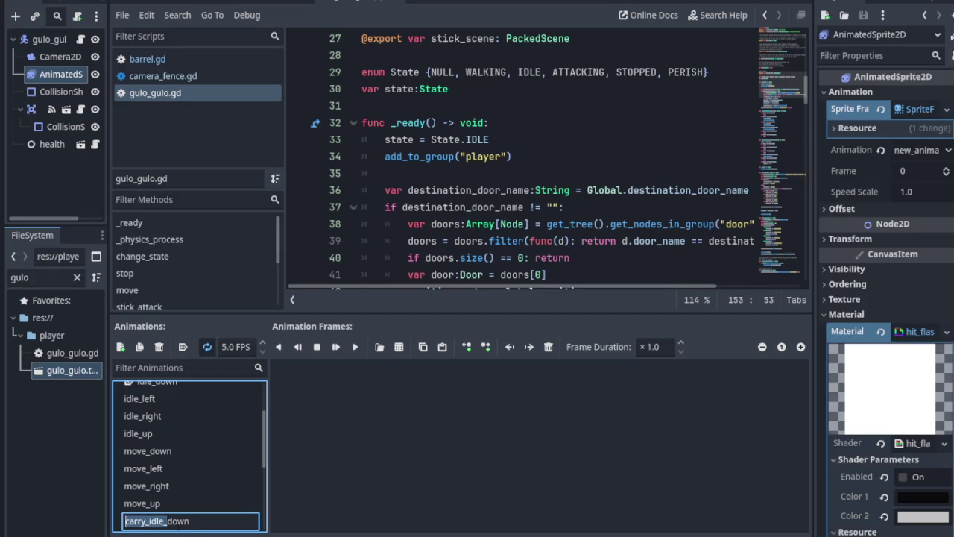
{"action": "key", "text": "Return"}
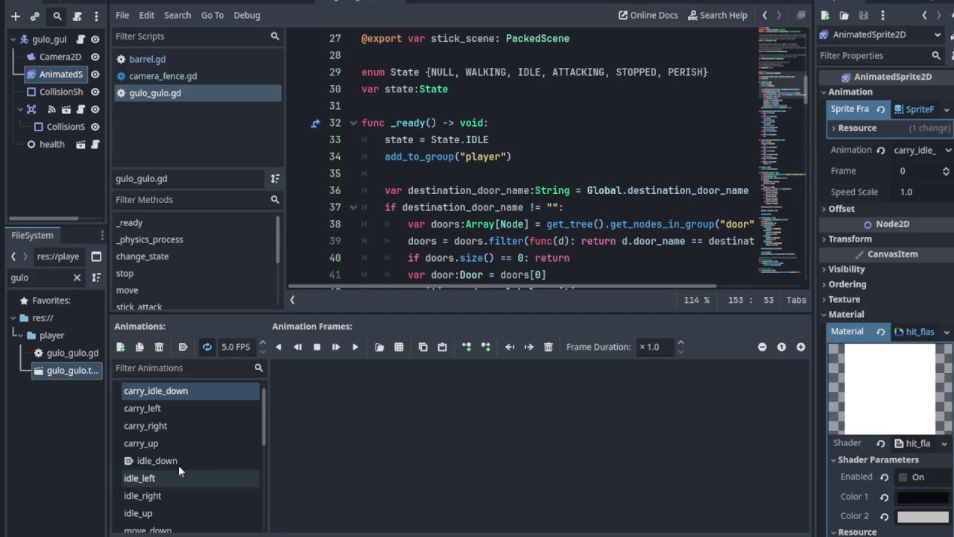
- Add two more empty animations named carry_idle_left and carry_idle_right
{"action": "left_click", "coordinate": [120, 347]}
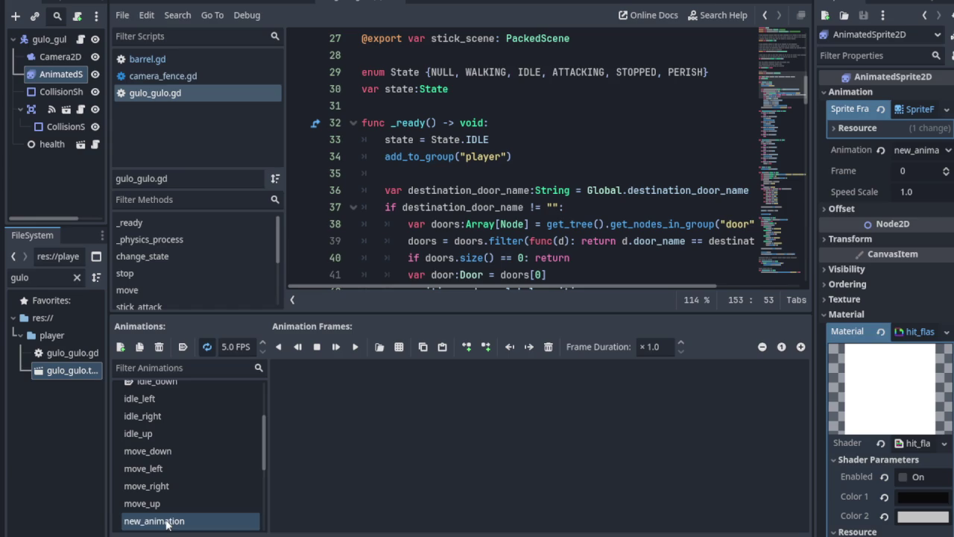
{"action": "double_click", "coordinate": [168, 521]}
{"action": "type", "text": "carry_idle_"}
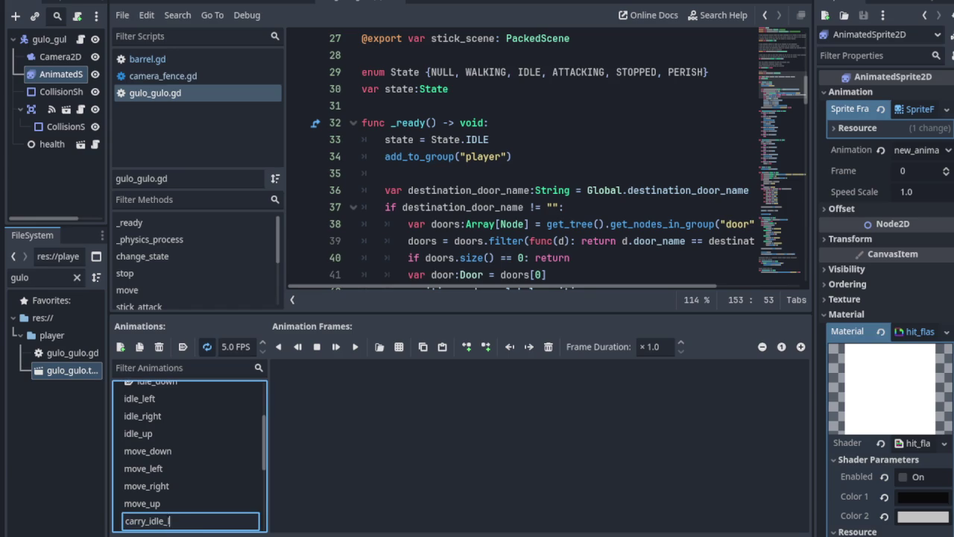
{"action": "key", "text": "Return"}
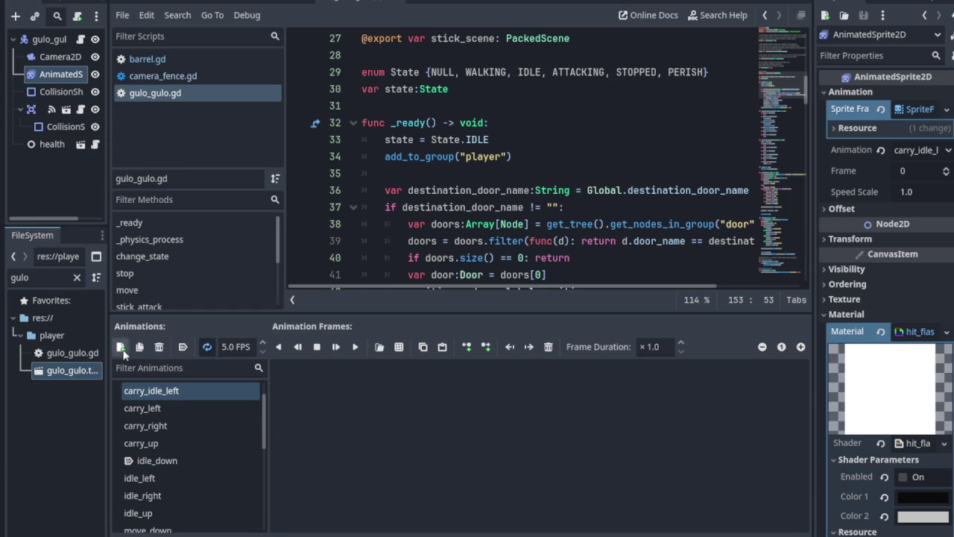
{"action": "left_click", "coordinate": [120, 346]}
{"action": "double_click", "coordinate": [161, 521]}
{"action": "type", "text": "carry_idle_right"}
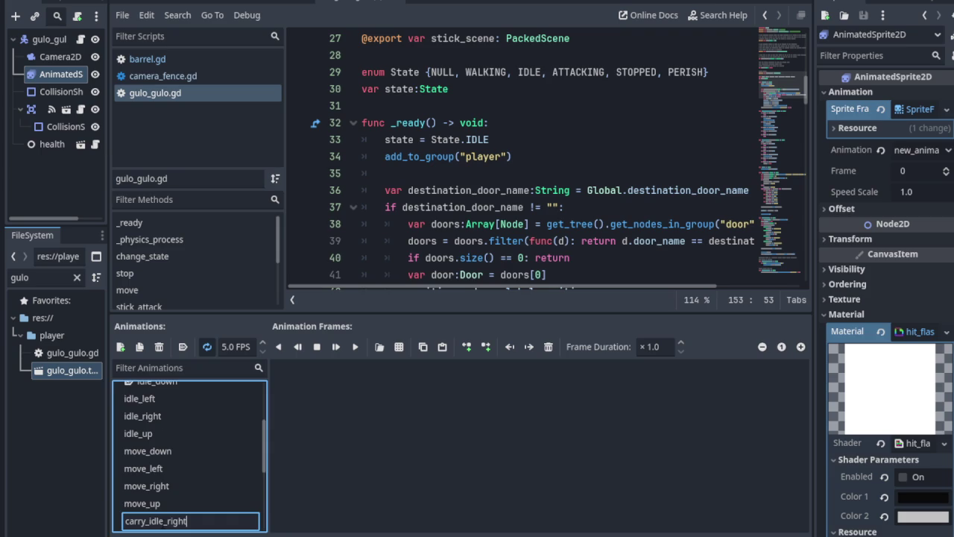
{"action": "key", "text": "Return"}
- Add a fourth empty animation named carry_idle_up, then select carry_idle_down
{"action": "left_click", "coordinate": [120, 346]}
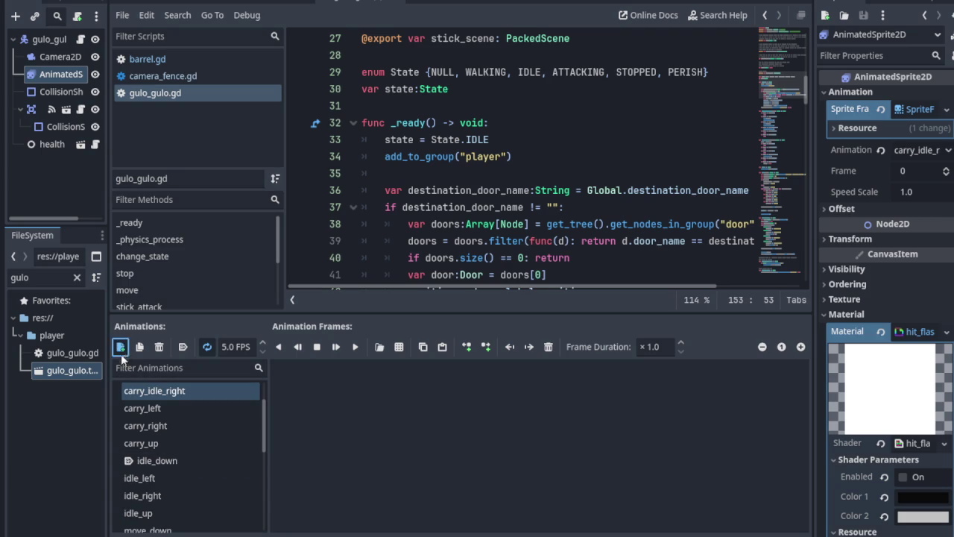
{"action": "double_click", "coordinate": [208, 522]}
{"action": "type", "text": "carry_idle_u"}
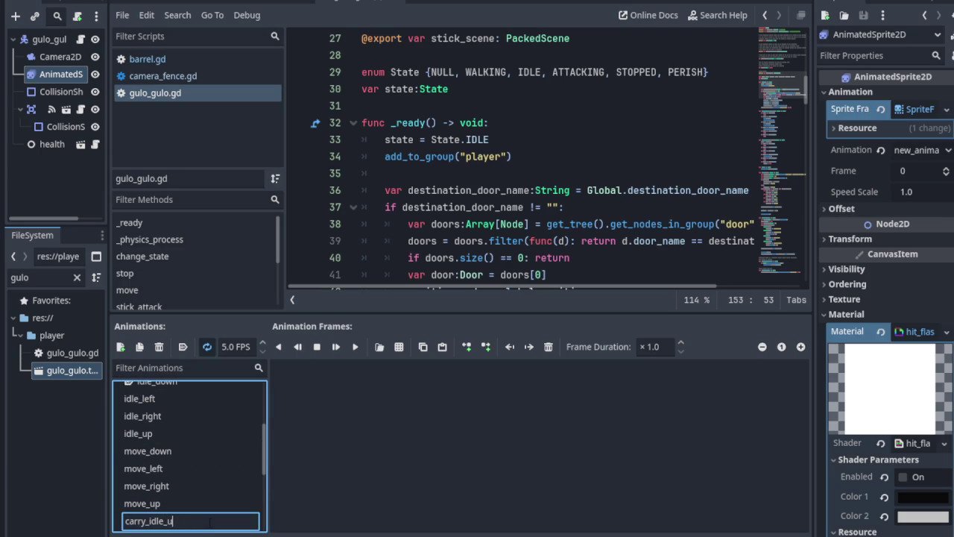
{"action": "type", "text": "p"}
{"action": "key", "text": "Return"}
{"action": "scroll", "coordinate": [201, 463], "scroll_direction": "up", "scroll_amount": 3}
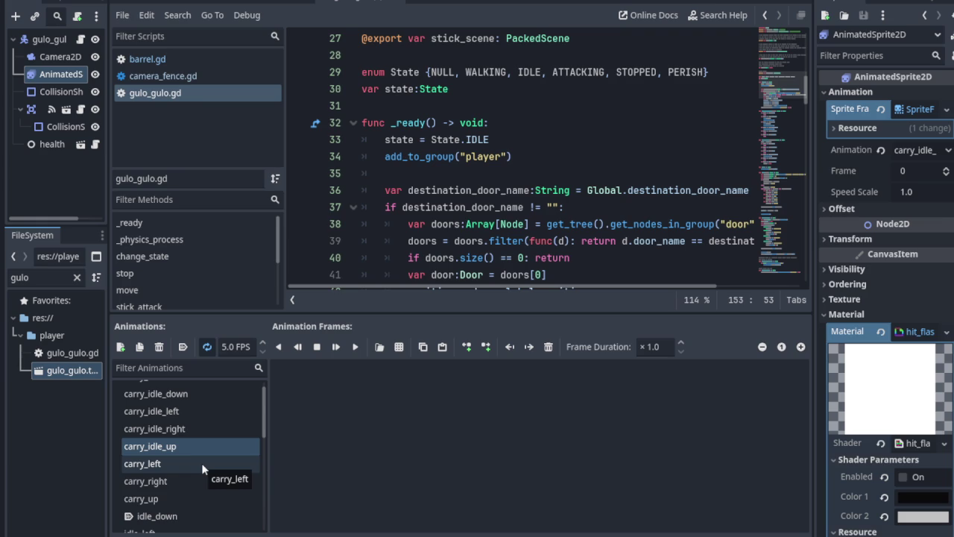
{"action": "scroll", "coordinate": [213, 485], "scroll_direction": "up", "scroll_amount": 1}
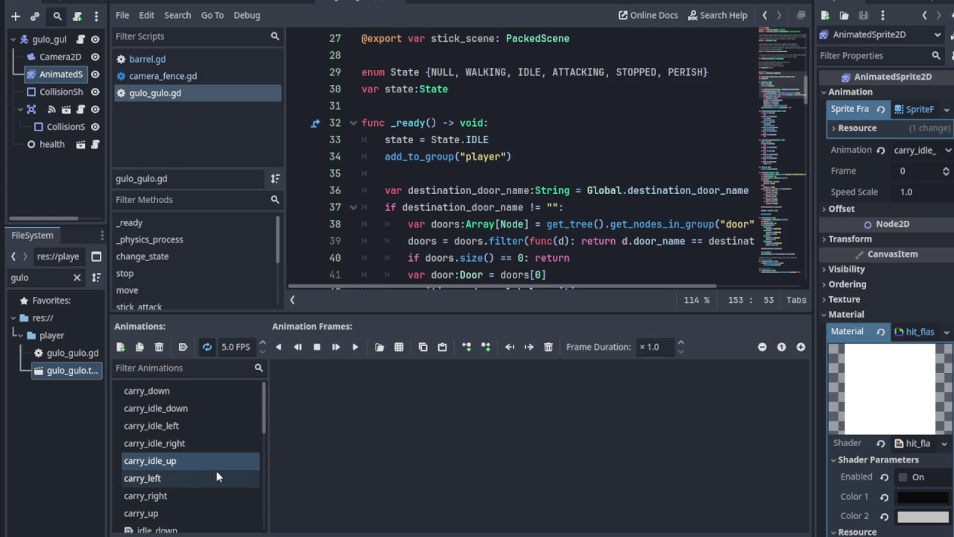
{"action": "left_click", "coordinate": [171, 407]}
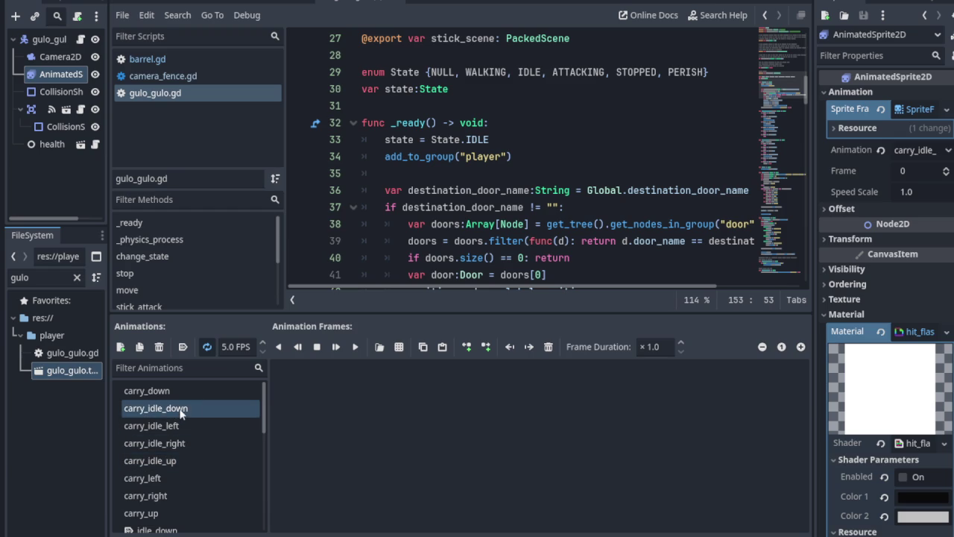
- Give carry_idle_down the front-facing carrying frame from a-hero_color_4.png
{"action": "left_click", "coordinate": [380, 347]}
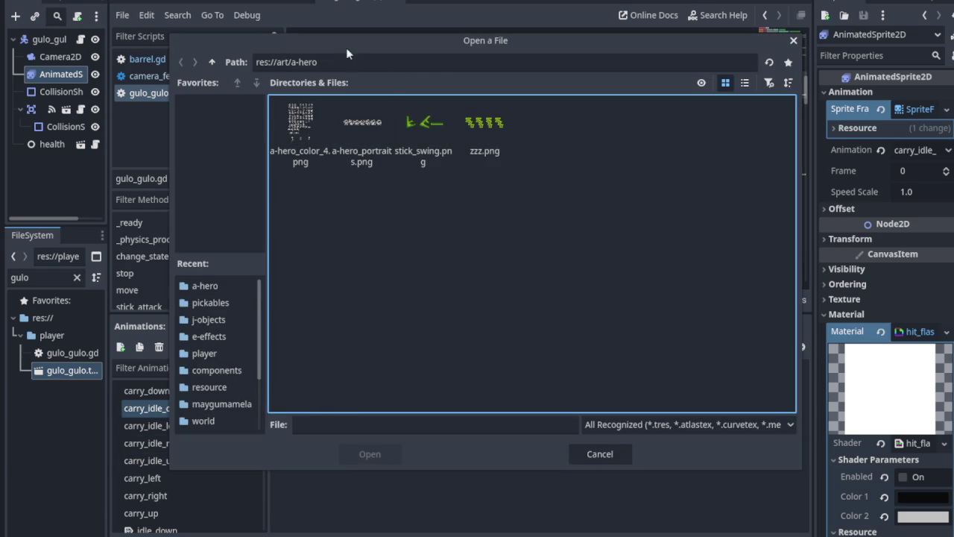
{"action": "mouse_move", "coordinate": [380, 42]}
{"action": "left_mouse_down"}
{"action": "mouse_move", "coordinate": [415, 86]}
{"action": "mouse_move", "coordinate": [447, 62]}
{"action": "mouse_move", "coordinate": [422, 62]}
{"action": "left_mouse_up"}
{"action": "left_click", "coordinate": [339, 153]}
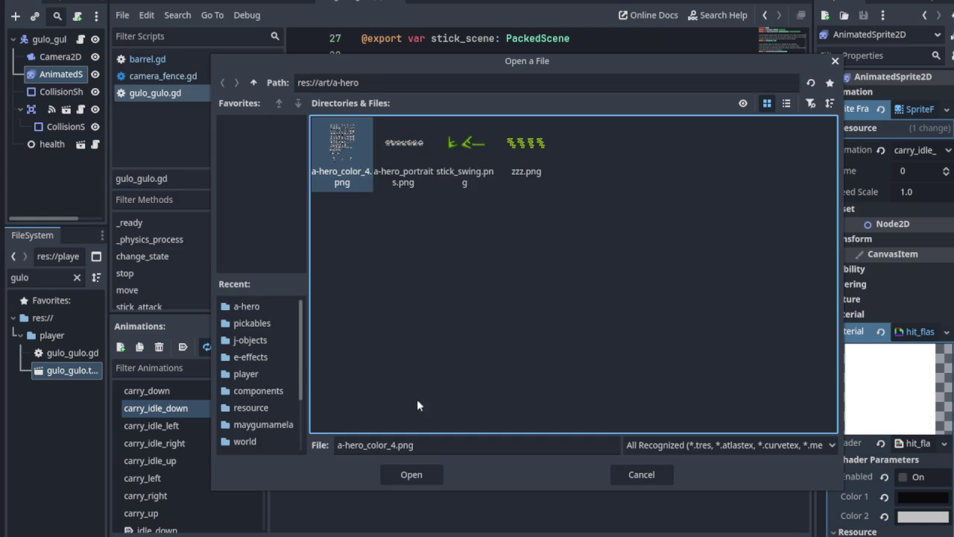
{"action": "left_click", "coordinate": [412, 475]}
{"action": "left_click", "coordinate": [229, 104]}
{"action": "left_click", "coordinate": [229, 104]}
{"action": "left_click", "coordinate": [229, 104]}
{"action": "left_click", "coordinate": [229, 103]}
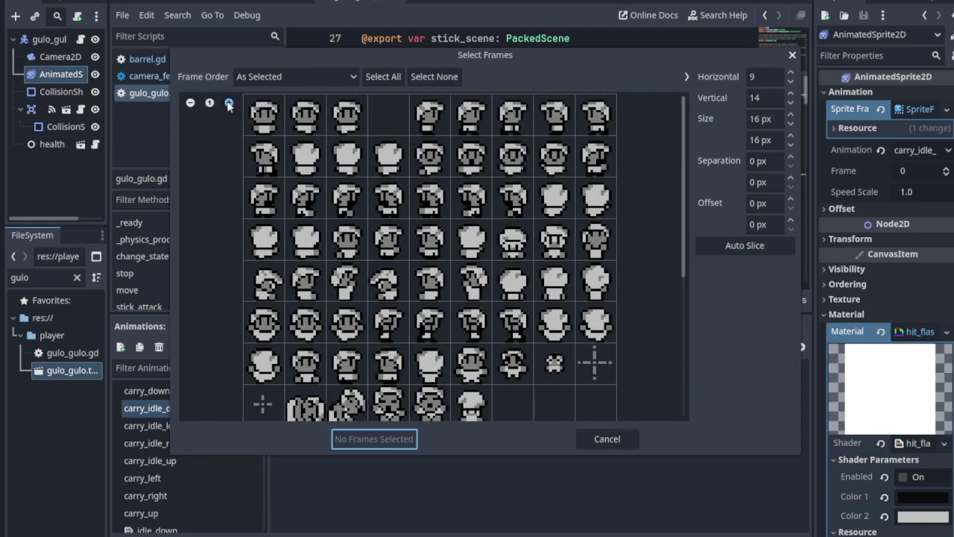
{"action": "left_click", "coordinate": [229, 104]}
{"action": "left_click", "coordinate": [236, 380]}
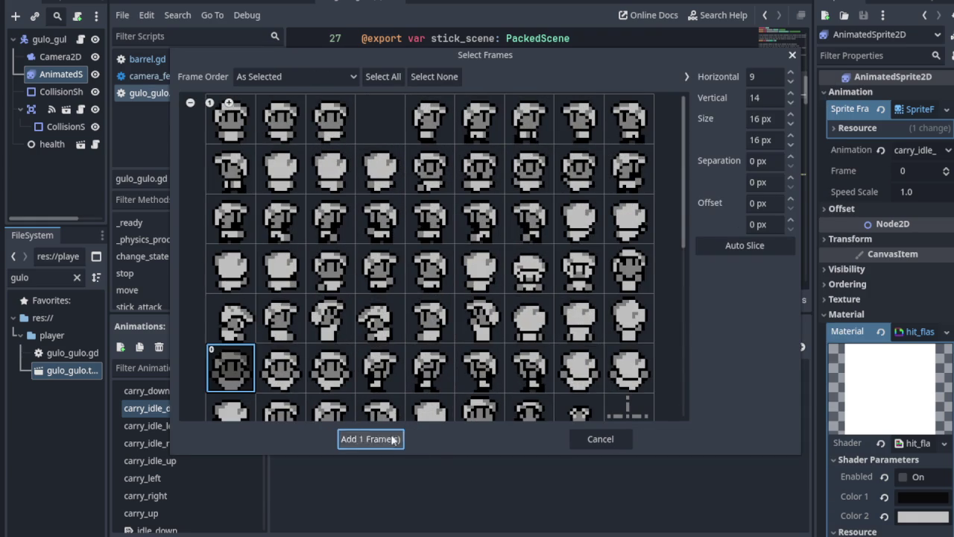
{"action": "left_click", "coordinate": [394, 439]}
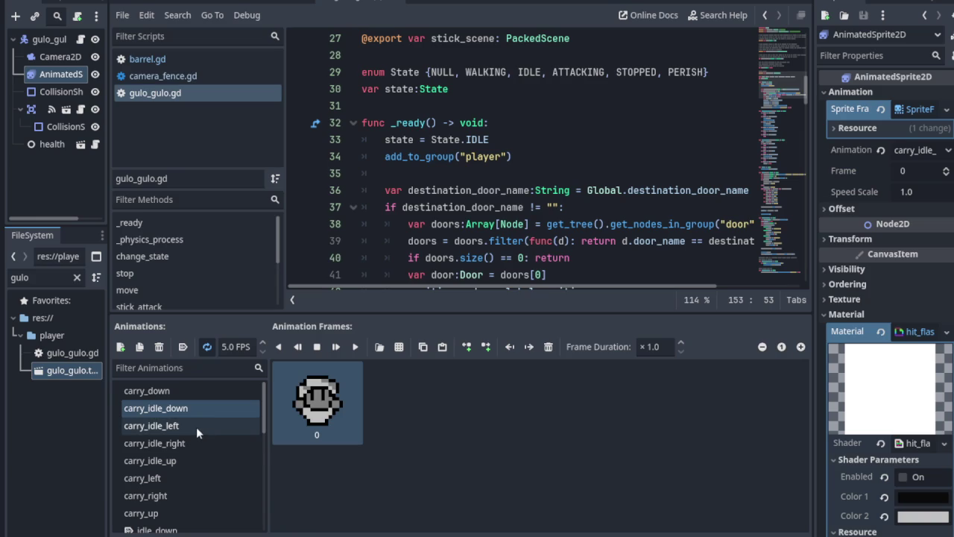
- Give carry_idle_left the left-facing carrying frame from a-hero_color_4.png
{"action": "left_click", "coordinate": [196, 427]}
{"action": "left_click", "coordinate": [379, 347]}
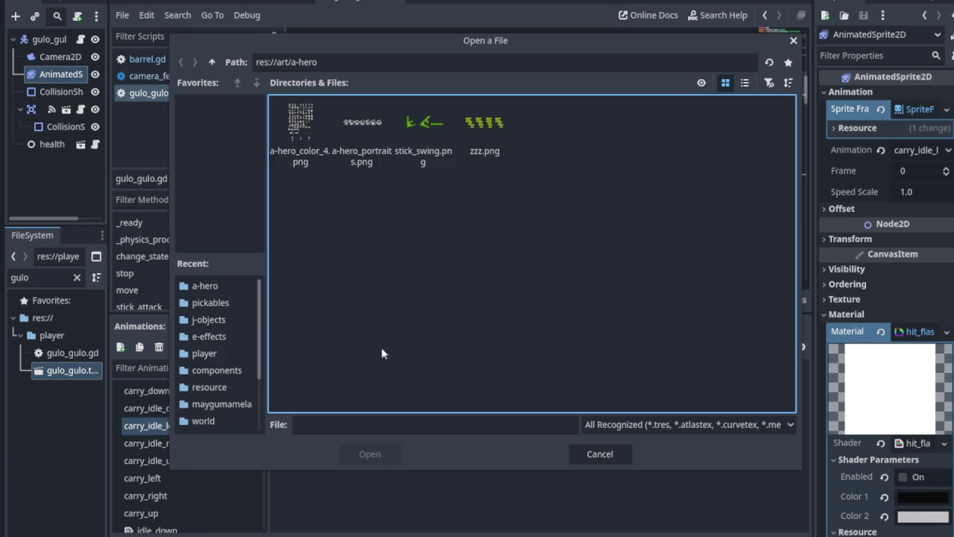
{"action": "left_click", "coordinate": [291, 126]}
{"action": "left_click", "coordinate": [364, 452]}
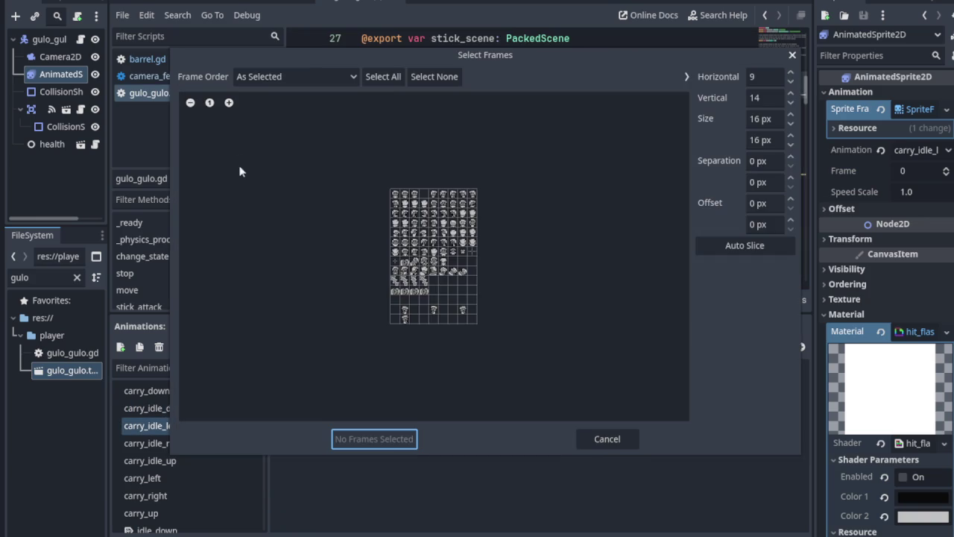
{"action": "left_click", "coordinate": [229, 102]}
{"action": "left_click", "coordinate": [229, 102]}
{"action": "left_click", "coordinate": [228, 102]}
{"action": "left_click", "coordinate": [229, 102]}
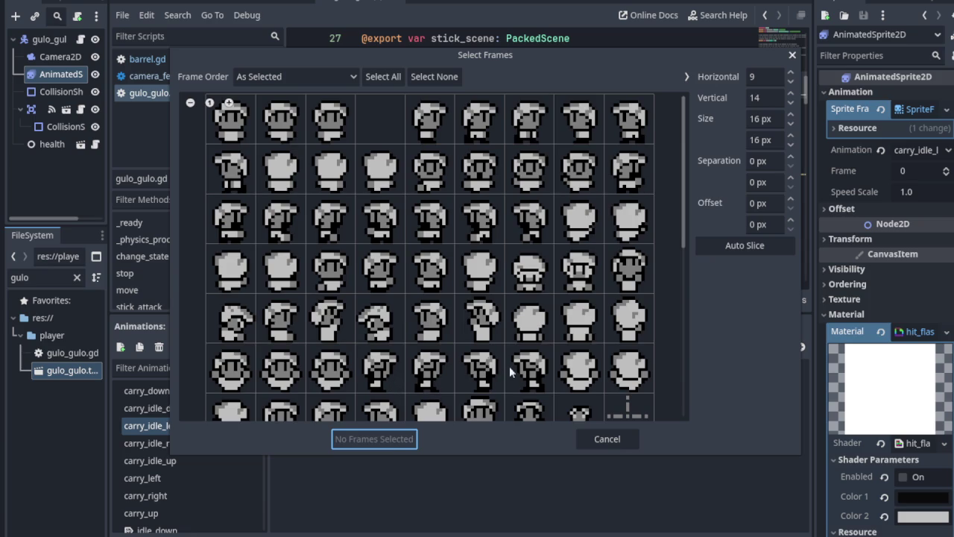
{"action": "left_click", "coordinate": [489, 375]}
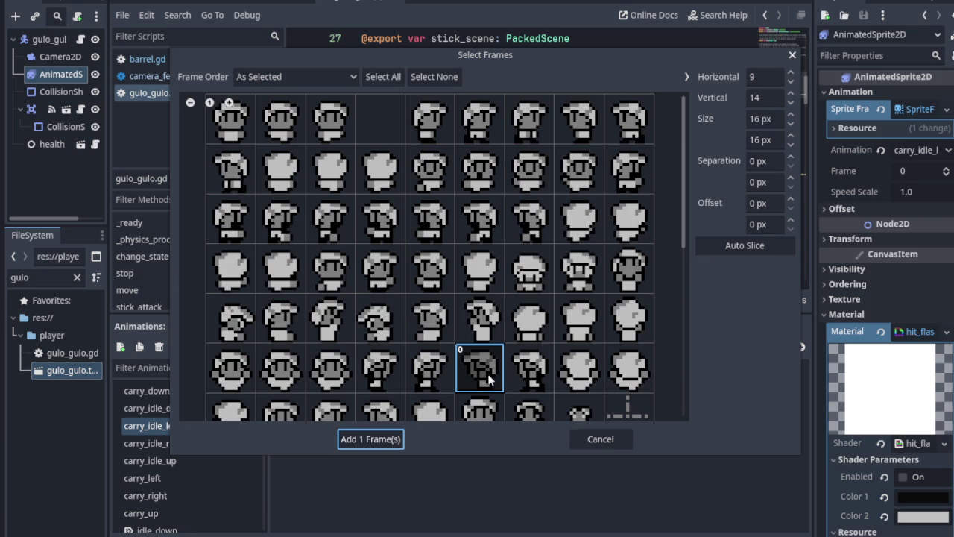
{"action": "left_click", "coordinate": [395, 439]}
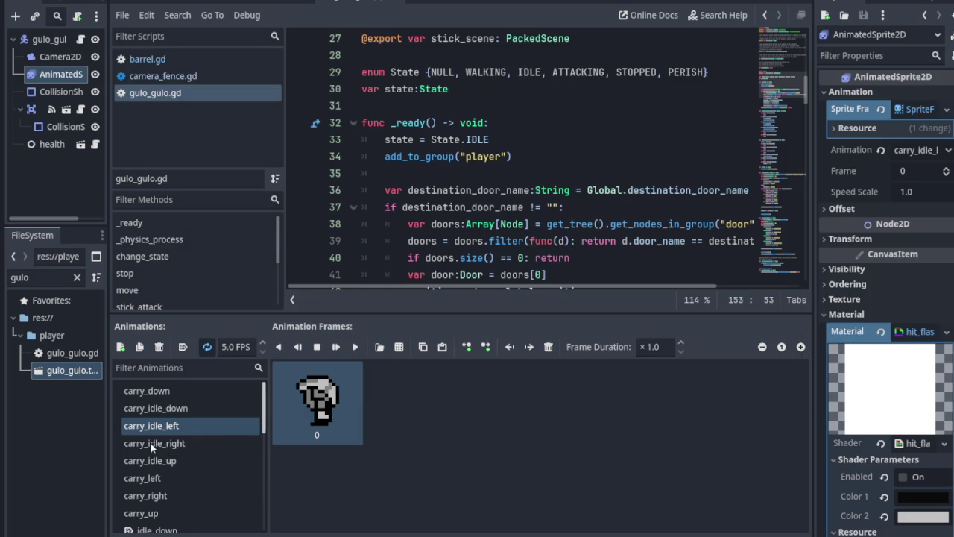
- Give carry_idle_right the right-facing carrying frame from a-hero_color_4.png
{"action": "left_click", "coordinate": [150, 442]}
{"action": "left_click", "coordinate": [398, 346]}
{"action": "left_click", "coordinate": [305, 134]}
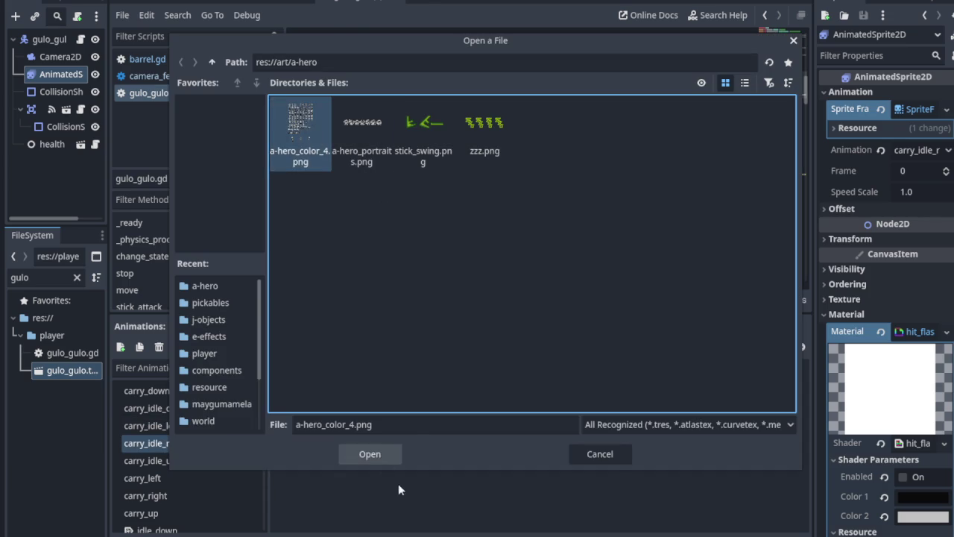
{"action": "left_click", "coordinate": [366, 452]}
{"action": "left_click", "coordinate": [231, 106]}
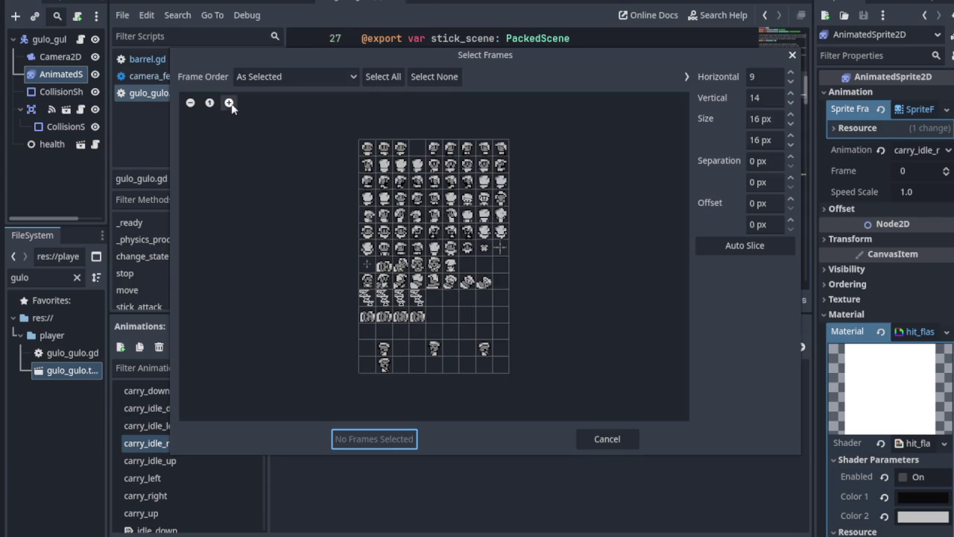
{"action": "left_click", "coordinate": [230, 103]}
{"action": "left_click", "coordinate": [229, 104]}
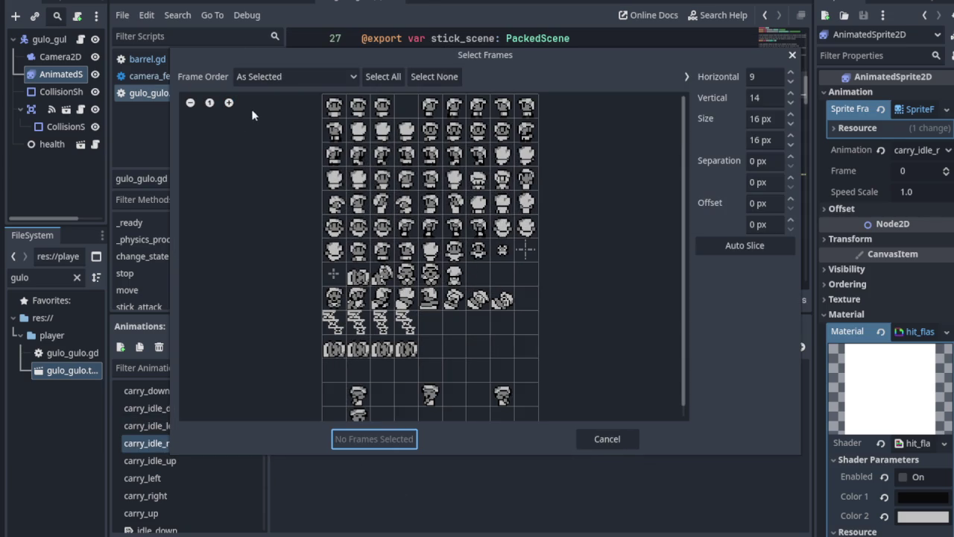
{"action": "left_click", "coordinate": [230, 104]}
{"action": "left_click", "coordinate": [380, 367]}
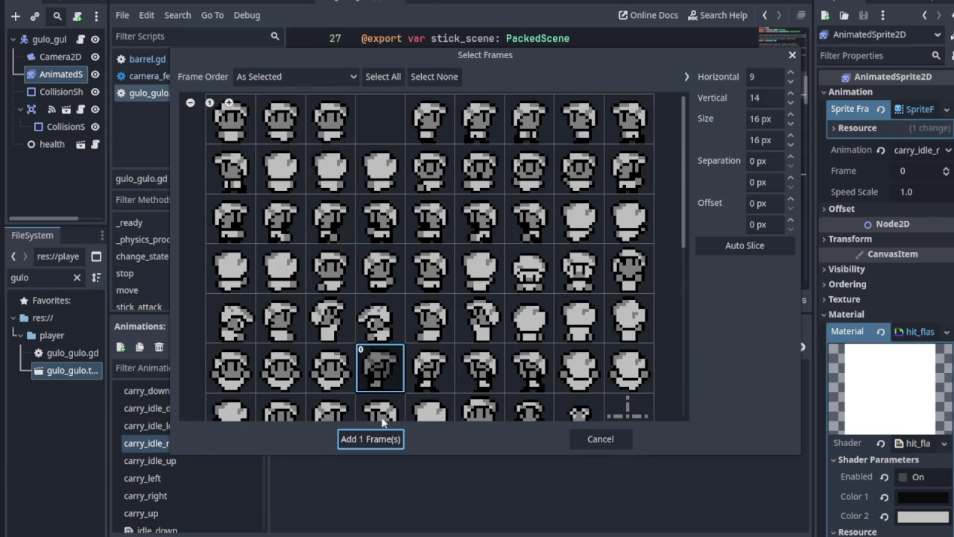
{"action": "left_click", "coordinate": [368, 443]}
- Give carry_idle_up the back-facing carrying frame, then recheck carry_idle_right's frame
{"action": "left_click", "coordinate": [178, 462]}
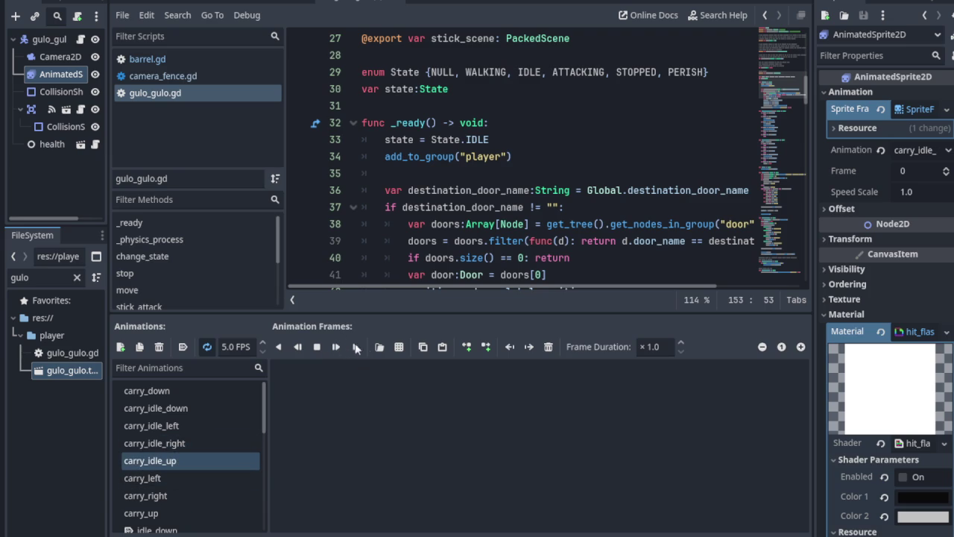
{"action": "left_click", "coordinate": [401, 348]}
{"action": "left_click", "coordinate": [304, 125]}
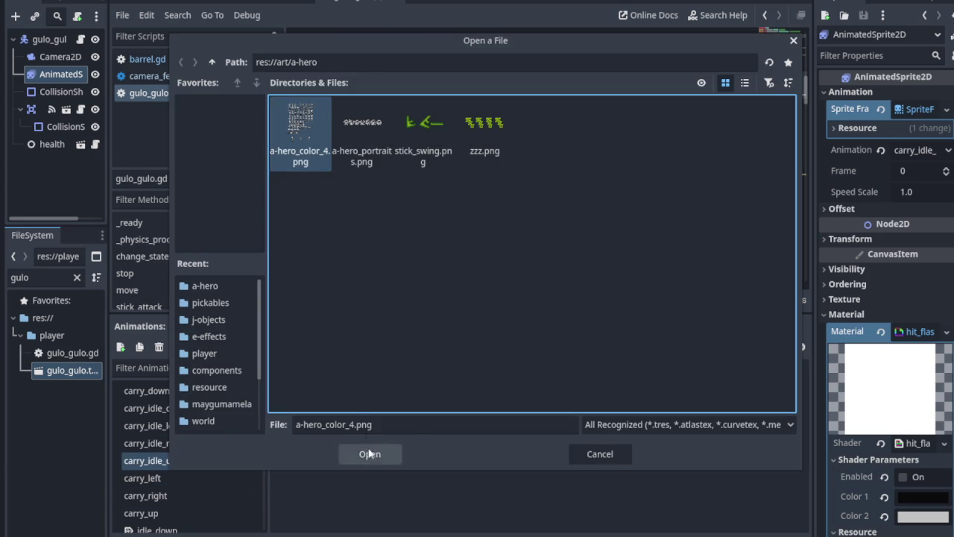
{"action": "left_click", "coordinate": [366, 450]}
{"action": "left_click", "coordinate": [229, 102]}
{"action": "left_click", "coordinate": [228, 102]}
{"action": "left_click", "coordinate": [229, 102]}
{"action": "left_click", "coordinate": [228, 102]}
{"action": "left_click", "coordinate": [229, 103]}
{"action": "left_click", "coordinate": [228, 103]}
{"action": "left_click", "coordinate": [229, 102]}
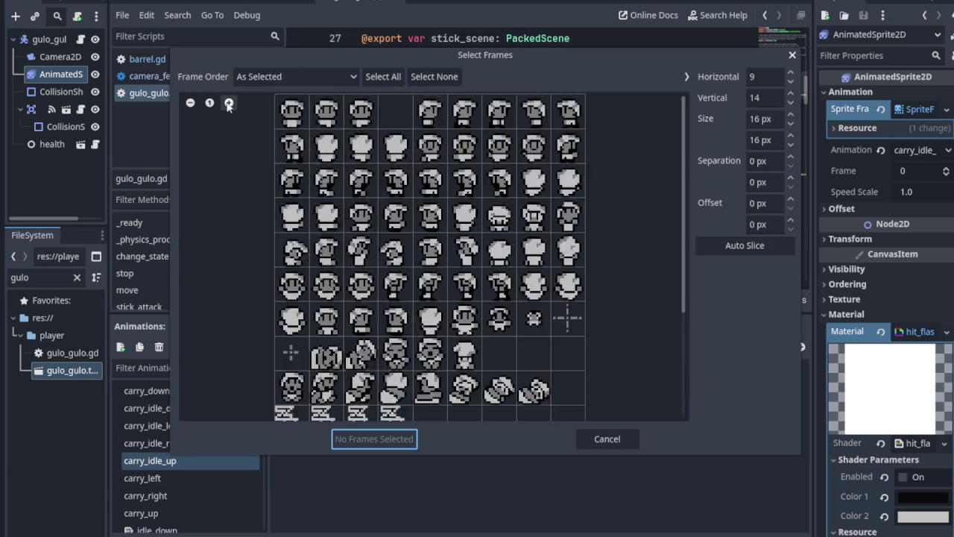
{"action": "left_click", "coordinate": [229, 103]}
{"action": "left_click", "coordinate": [559, 335]}
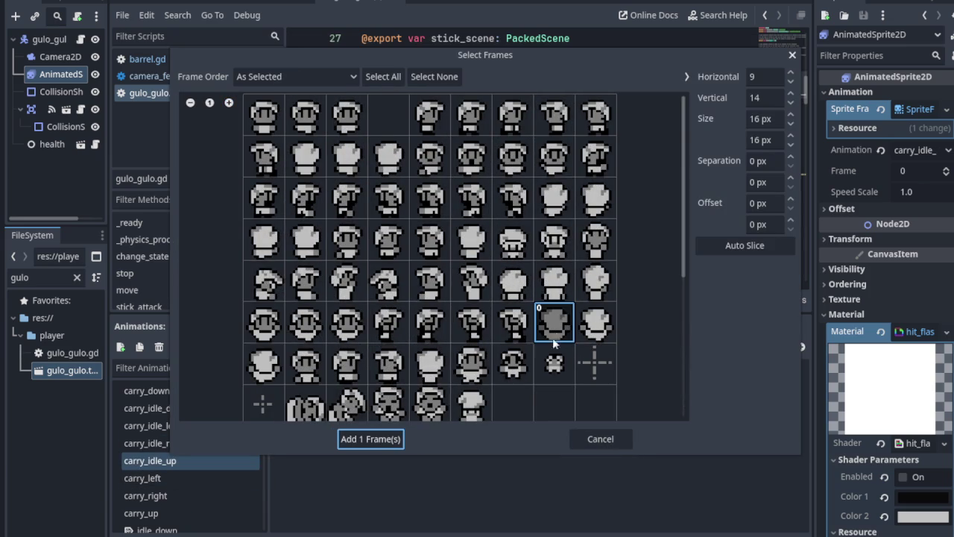
{"action": "left_click", "coordinate": [370, 439]}
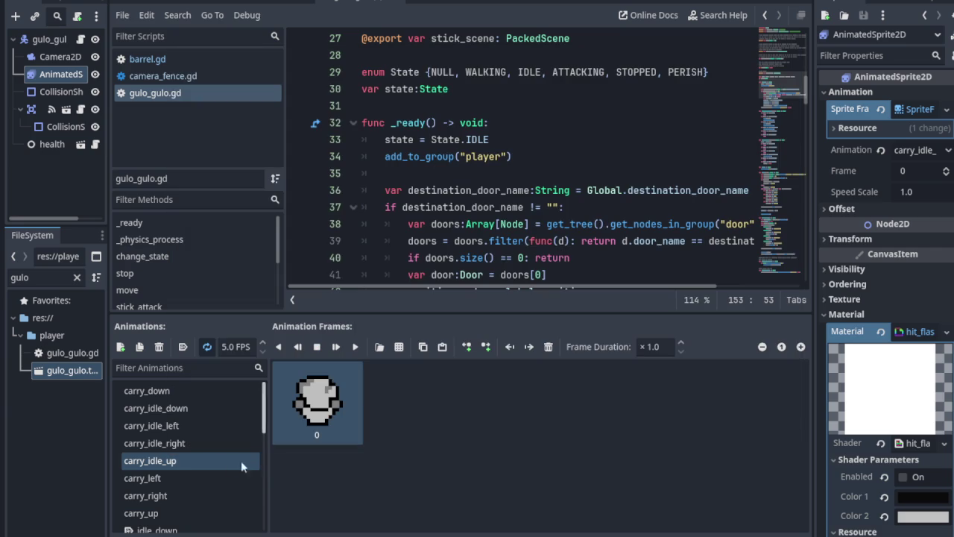
{"action": "left_click", "coordinate": [177, 443]}
{"action": "left_click", "coordinate": [176, 426]}
{"action": "left_click", "coordinate": [181, 409]}
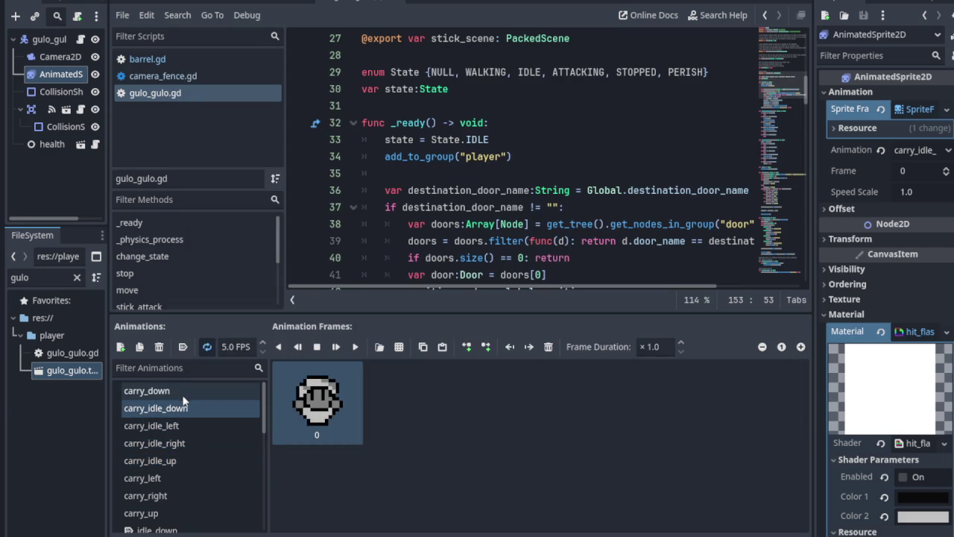
{"action": "left_click", "coordinate": [183, 395]}
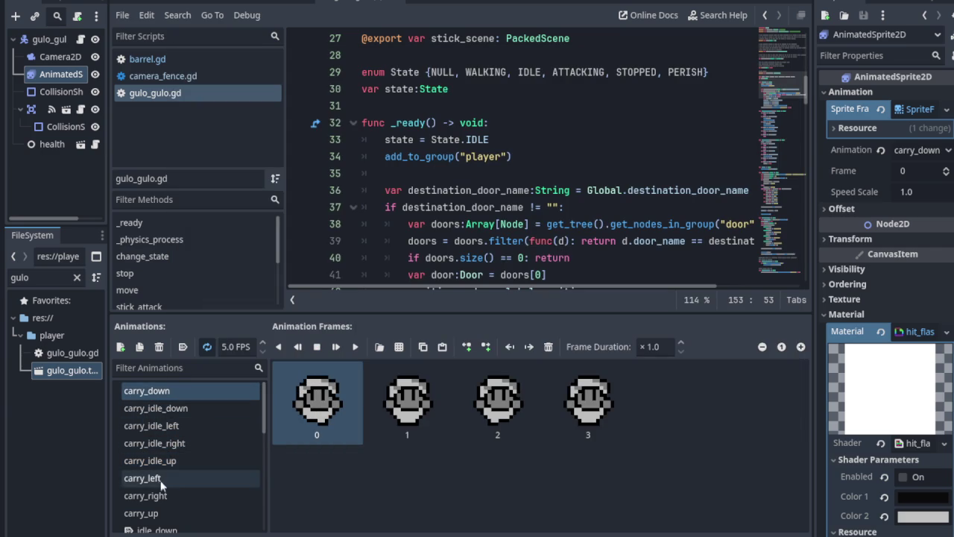
{"action": "left_click", "coordinate": [161, 511]}
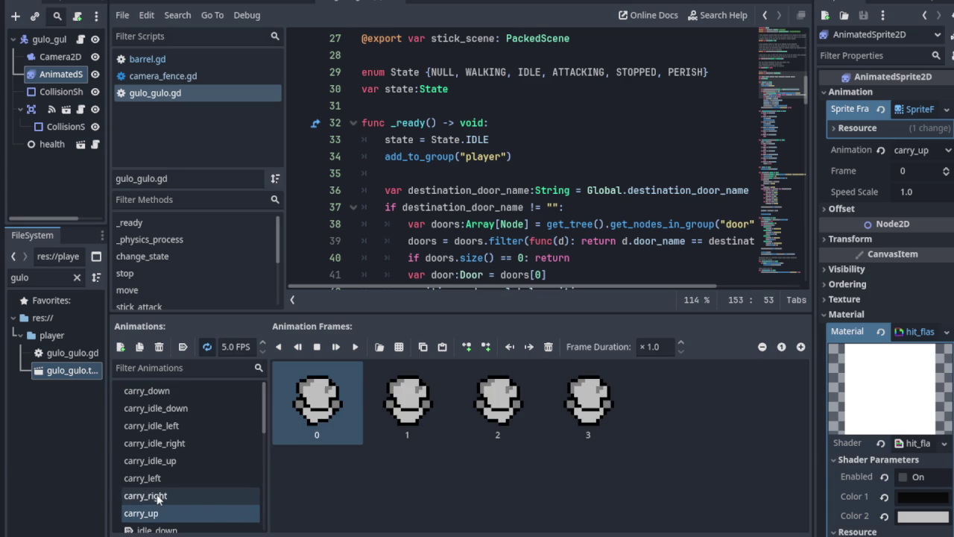
{"action": "left_click", "coordinate": [158, 497]}
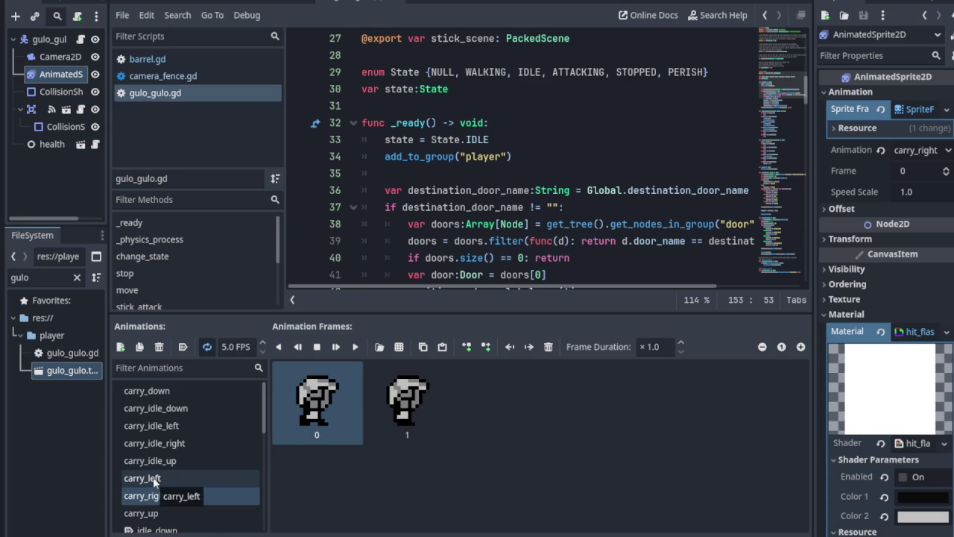
{"action": "left_click", "coordinate": [153, 477]}
{"action": "scroll", "coordinate": [182, 465], "scroll_direction": "down", "scroll_amount": 5}
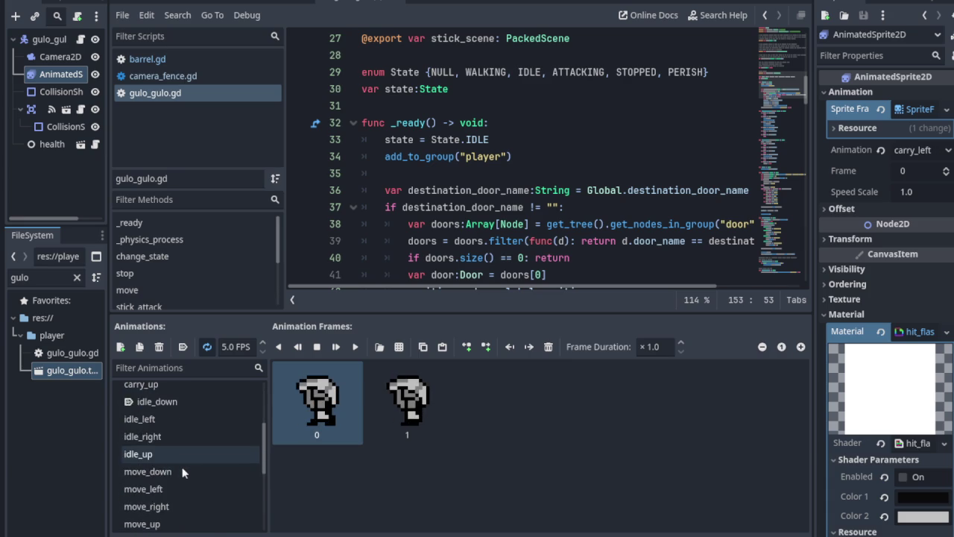
{"action": "scroll", "coordinate": [183, 463], "scroll_direction": "down", "scroll_amount": 3}
{"action": "left_click", "coordinate": [172, 415]}
{"action": "left_click", "coordinate": [160, 427]}
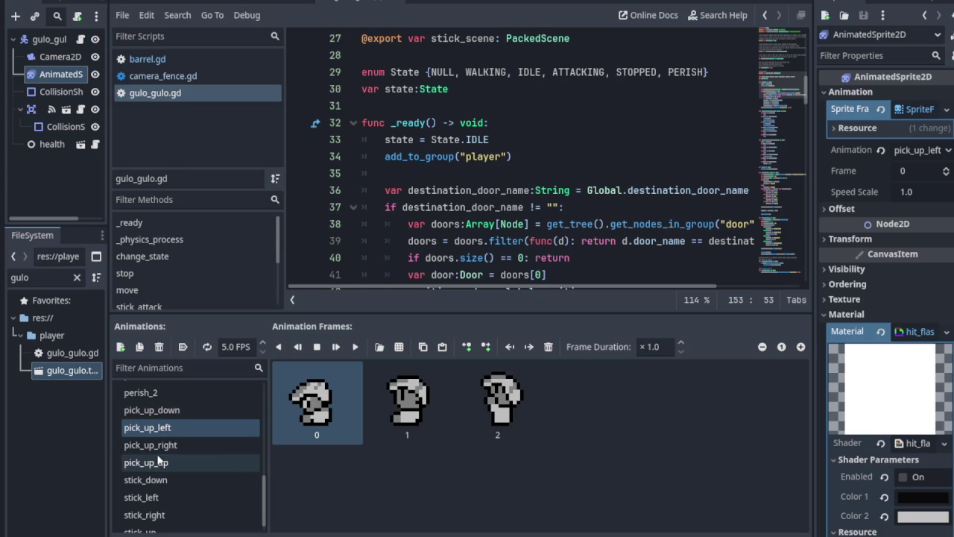
{"action": "left_click", "coordinate": [158, 446]}
{"action": "left_click", "coordinate": [157, 463]}
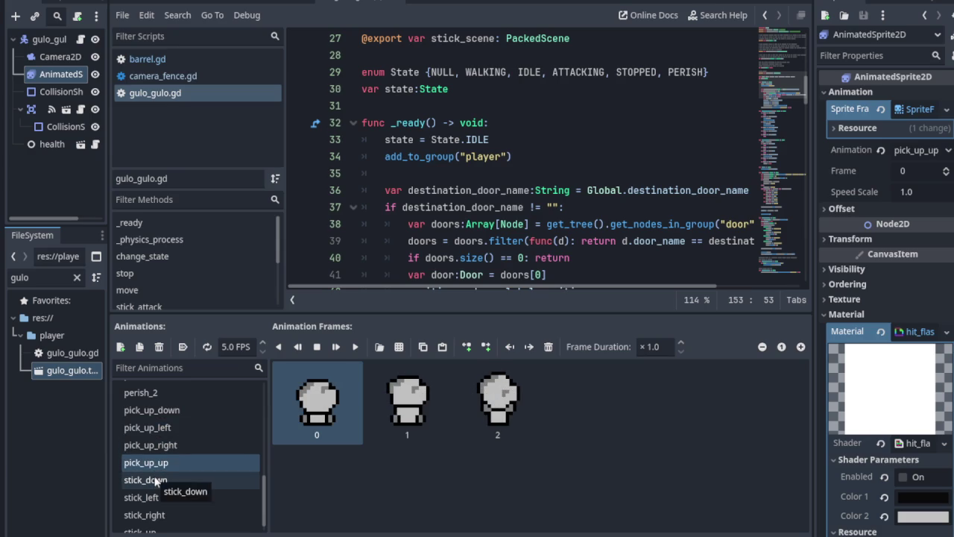
{"action": "left_click", "coordinate": [155, 481]}
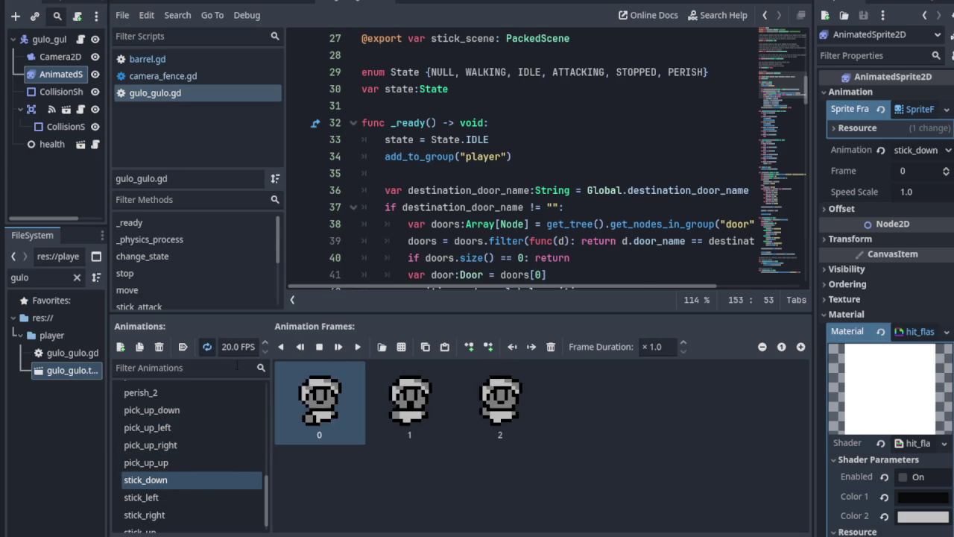
{"action": "scroll", "coordinate": [214, 411], "scroll_direction": "up", "scroll_amount": 5}
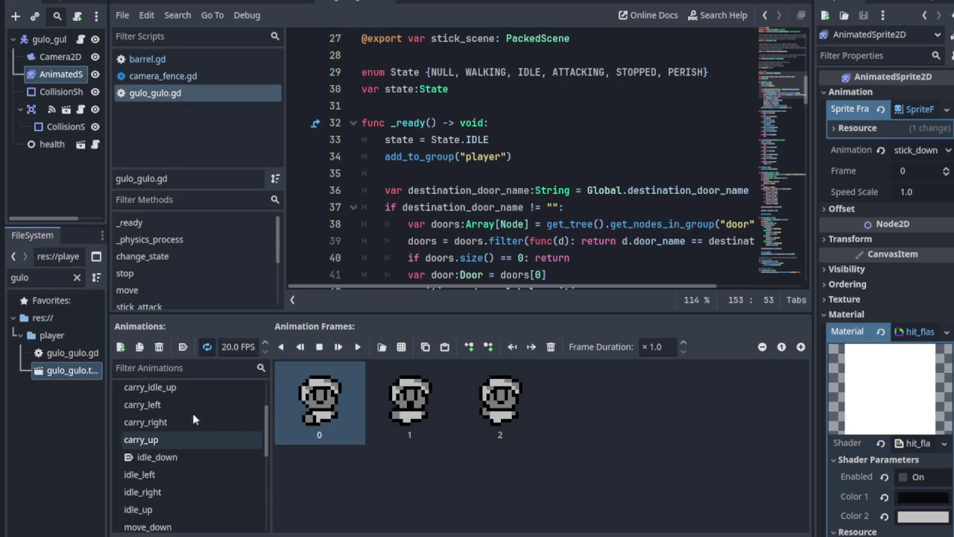
{"action": "scroll", "coordinate": [192, 418], "scroll_direction": "up", "scroll_amount": 2}
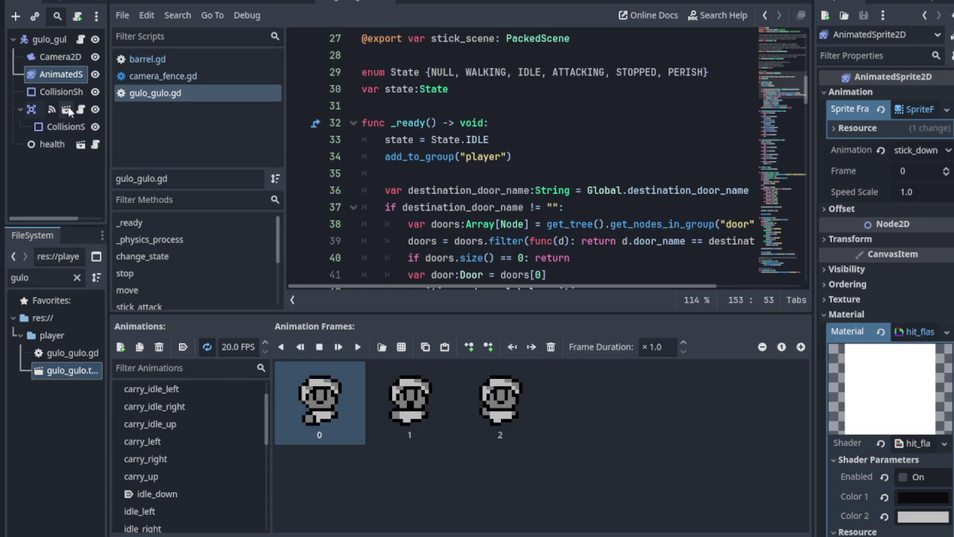
{"action": "left_click", "coordinate": [47, 39]}
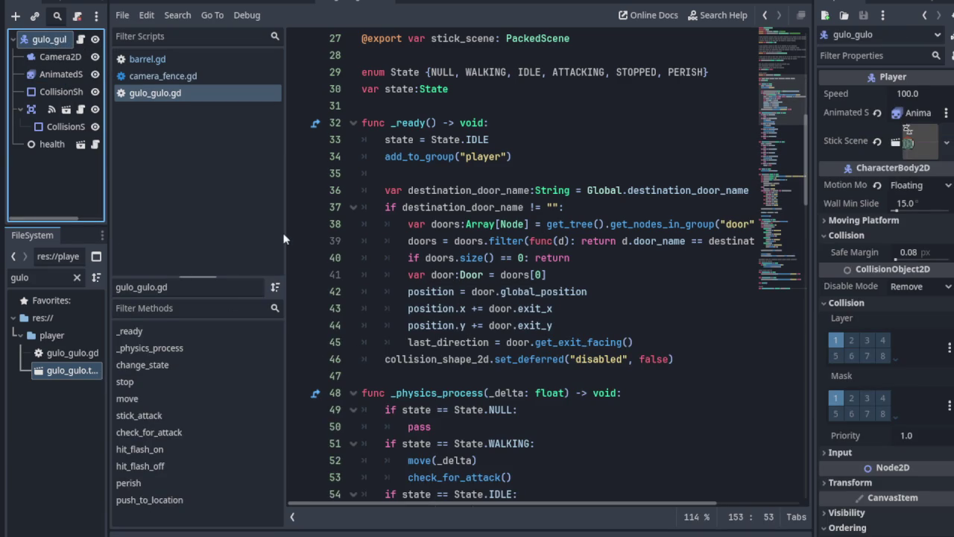
- Append PICKUP and CARRY entries after PERISH in the State enum
{"action": "left_click_drag", "start_coordinate": [284, 239], "coordinate": [173, 239]}
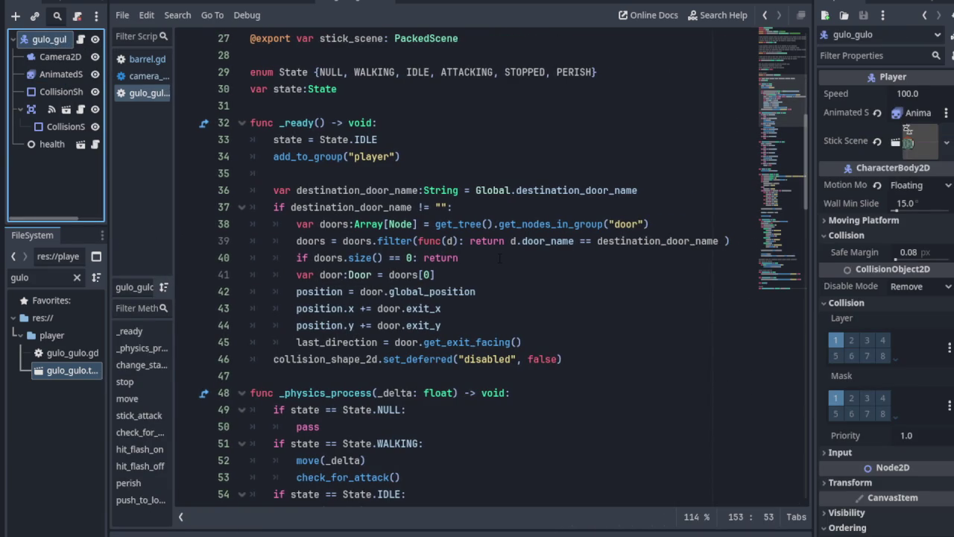
{"action": "scroll", "coordinate": [499, 258], "scroll_direction": "up", "scroll_amount": 4}
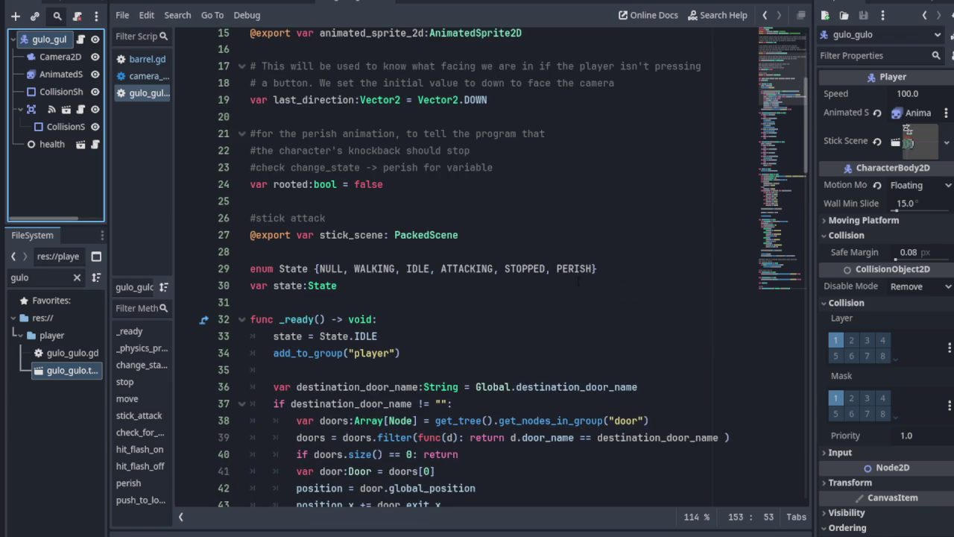
{"action": "left_click", "coordinate": [594, 275]}
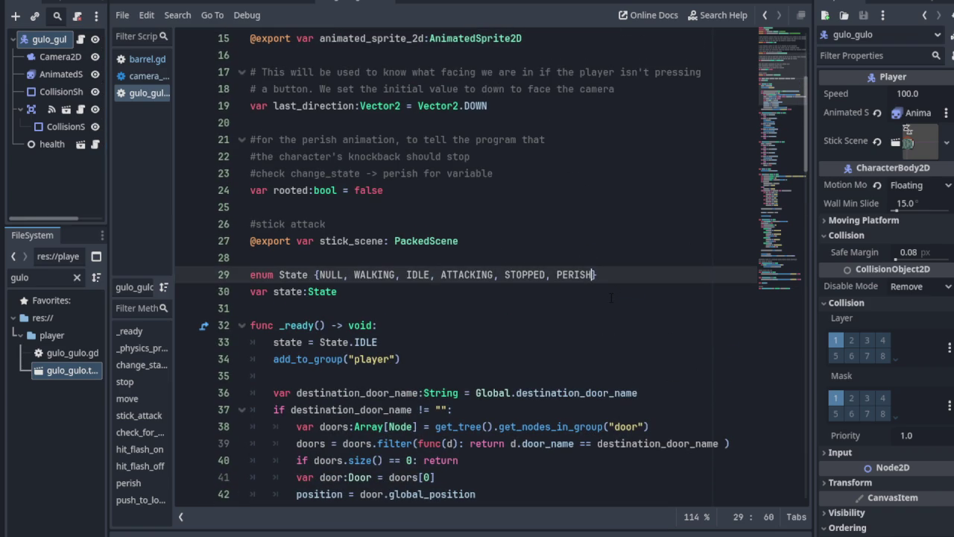
{"action": "type", "text": ", CARRY"}
{"action": "key", "text": "BackSpace"}
{"action": "key", "text": "BackSpace"}
{"action": "key", "text": "BackSpace"}
{"action": "type", "text": "PICK"}
{"action": "type", "text": "_I"}
{"action": "key", "text": "BackSpace"}
{"action": "type", "text": "UP, CARRY"}
{"action": "left_click", "coordinate": [632, 275]}
{"action": "key", "text": "BackSpace"}
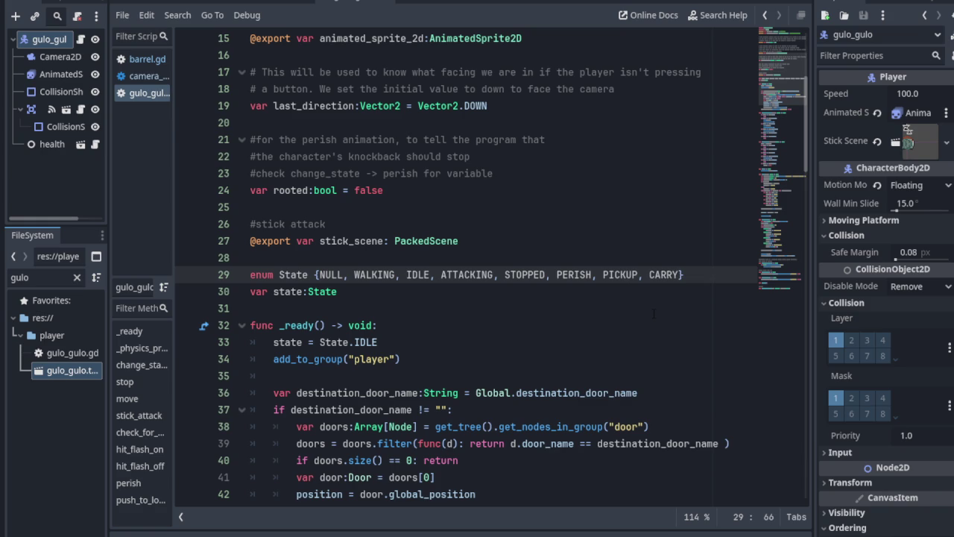
{"action": "left_click", "coordinate": [574, 274]}
- Change CARRY to CARRY_IDLE, add CARRY_MOVE, and save gulo_gulo.gd
{"action": "scroll", "coordinate": [639, 319], "scroll_direction": "down", "scroll_amount": 3}
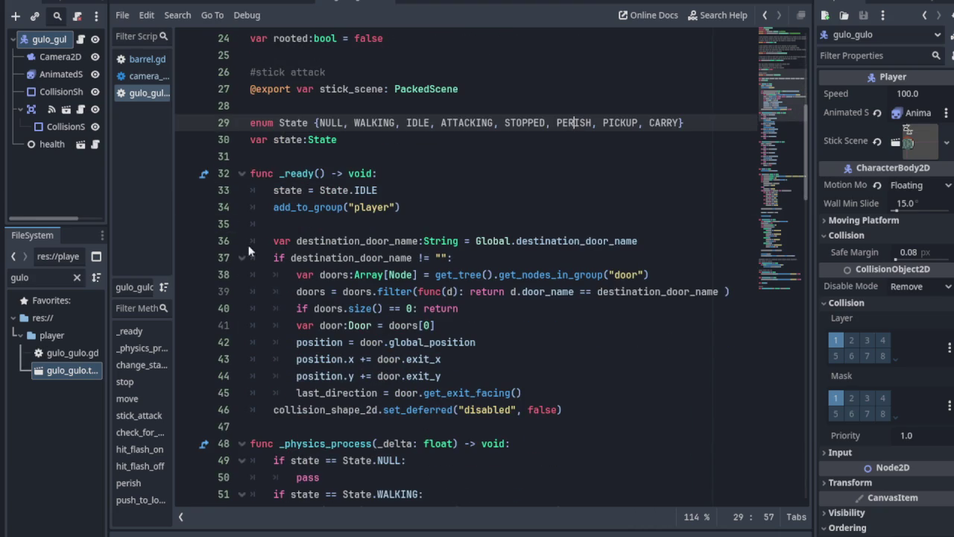
{"action": "left_click", "coordinate": [242, 175]}
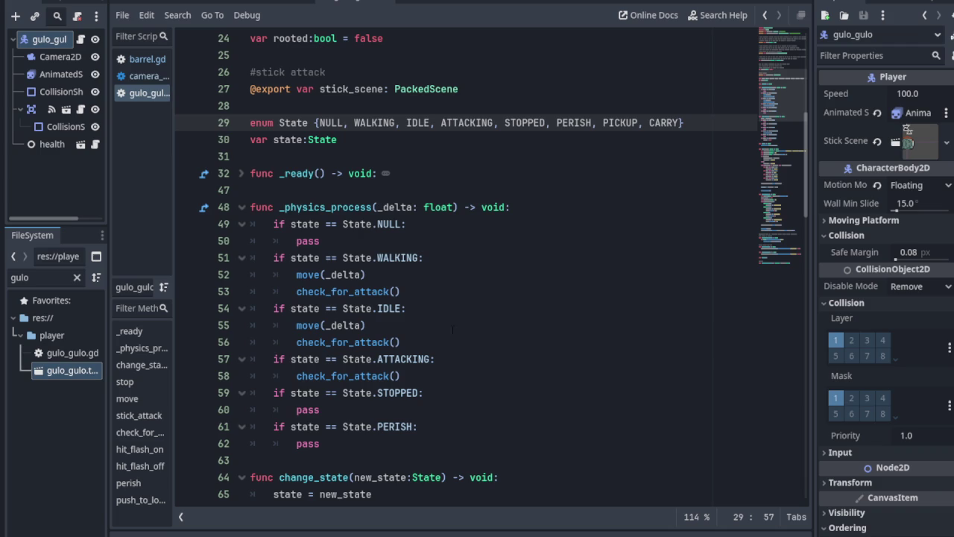
{"action": "scroll", "coordinate": [521, 293], "scroll_direction": "up", "scroll_amount": 2}
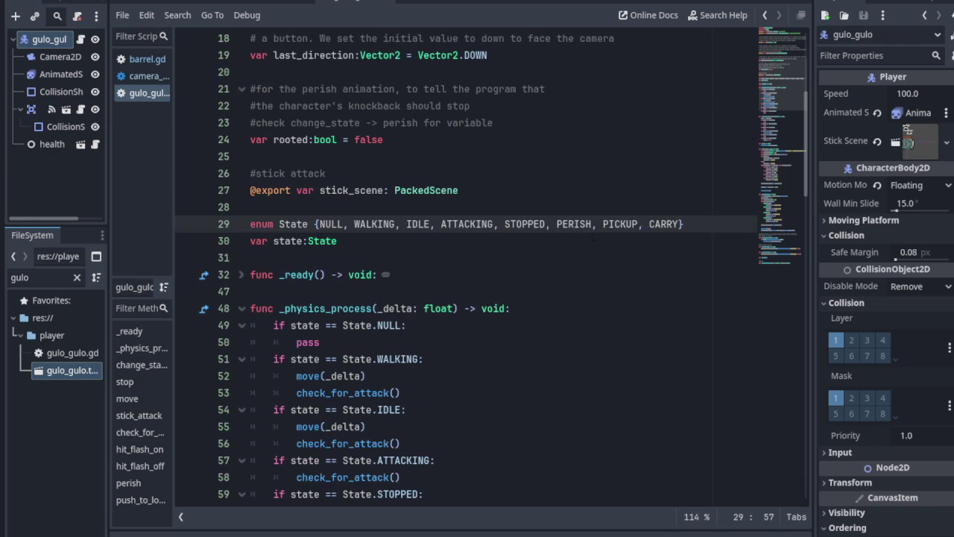
{"action": "left_click", "coordinate": [681, 224]}
{"action": "type", "text": "_"}
{"action": "type", "text": "IDLE_"}
{"action": "key", "text": "BackSpace"}
{"action": "type", "text": ", CARRY"}
{"action": "type", "text": "_MO"}
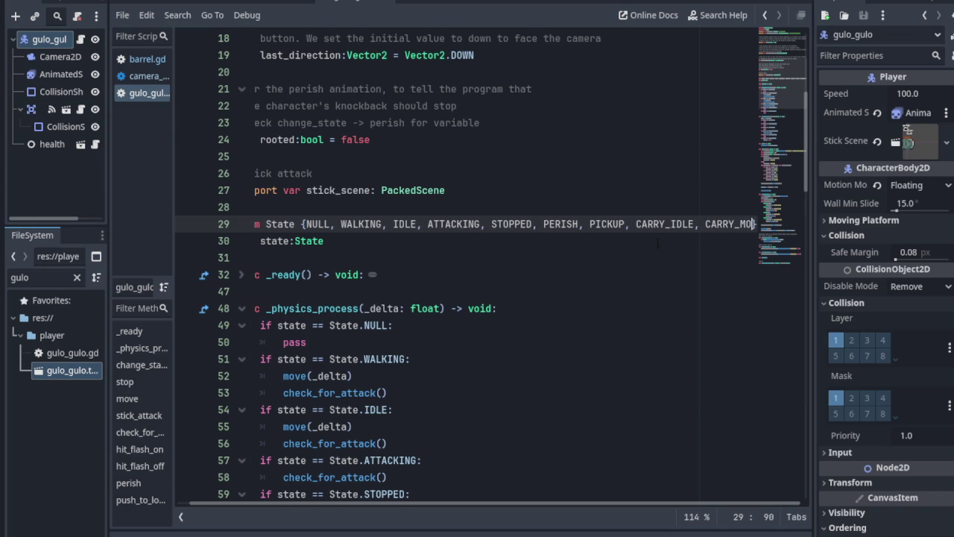
{"action": "type", "text": "VE"}
{"action": "key", "text": "ctrl+s"}
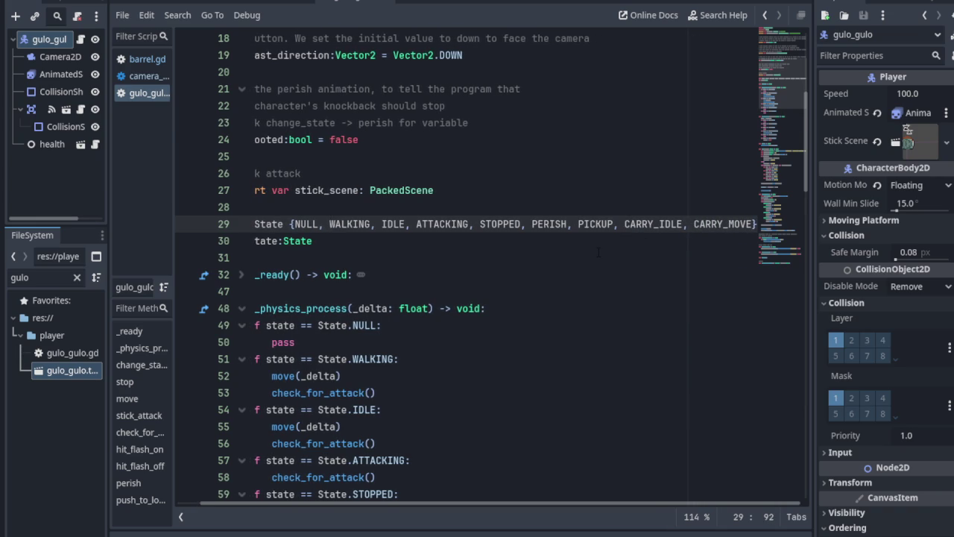
{"action": "scroll", "coordinate": [599, 252], "scroll_direction": "down", "scroll_amount": 3}
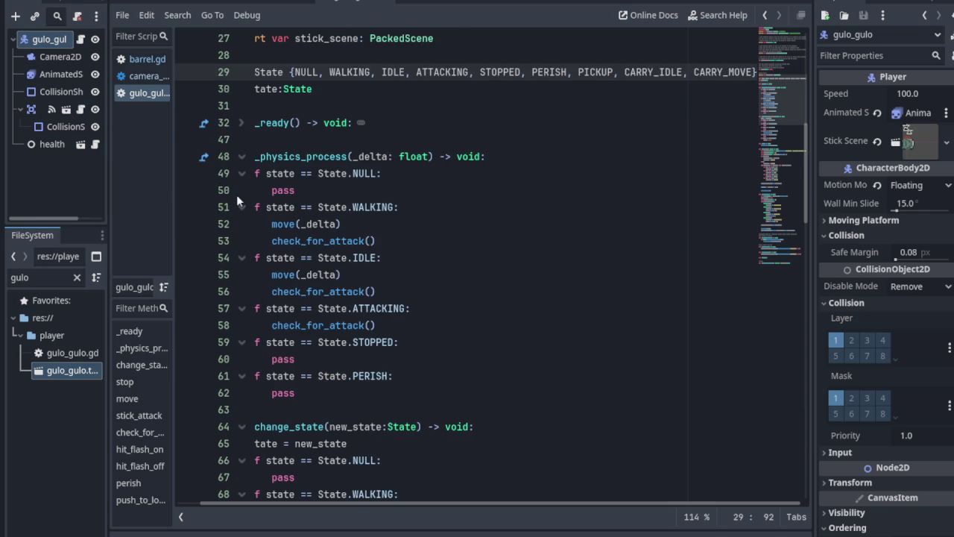
- Fold the NULL, WALKING, IDLE, ATTACKING, STOPPED and PERISH branches in _physics_process
{"action": "left_click", "coordinate": [242, 173]}
{"action": "left_click", "coordinate": [241, 191]}
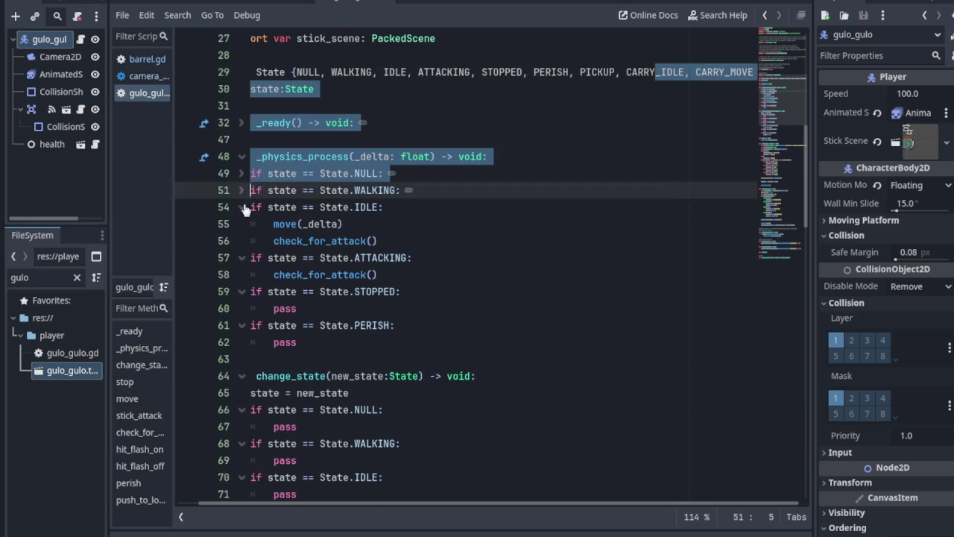
{"action": "left_click", "coordinate": [242, 208]}
{"action": "left_click", "coordinate": [241, 225]}
{"action": "key", "text": "End"}
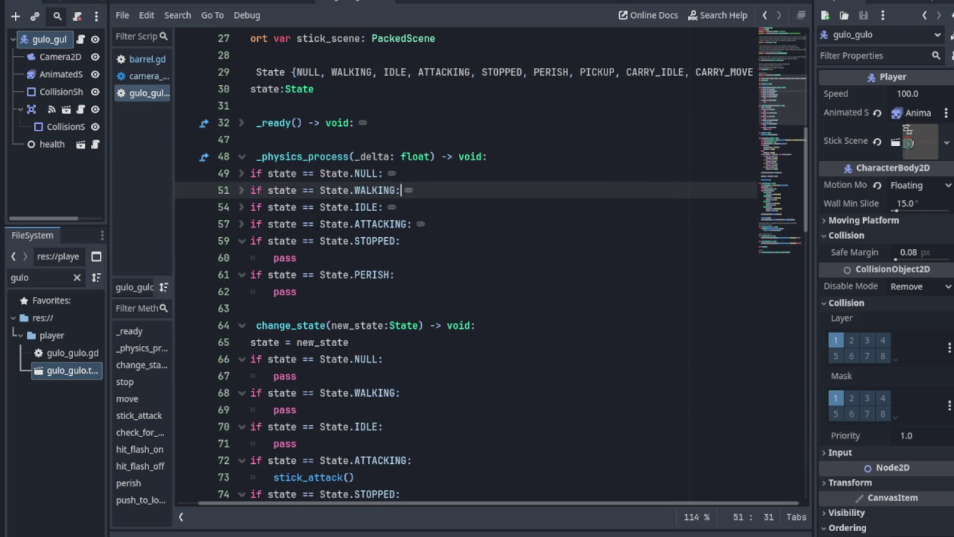
{"action": "left_click", "coordinate": [241, 241]}
{"action": "left_click", "coordinate": [241, 258]}
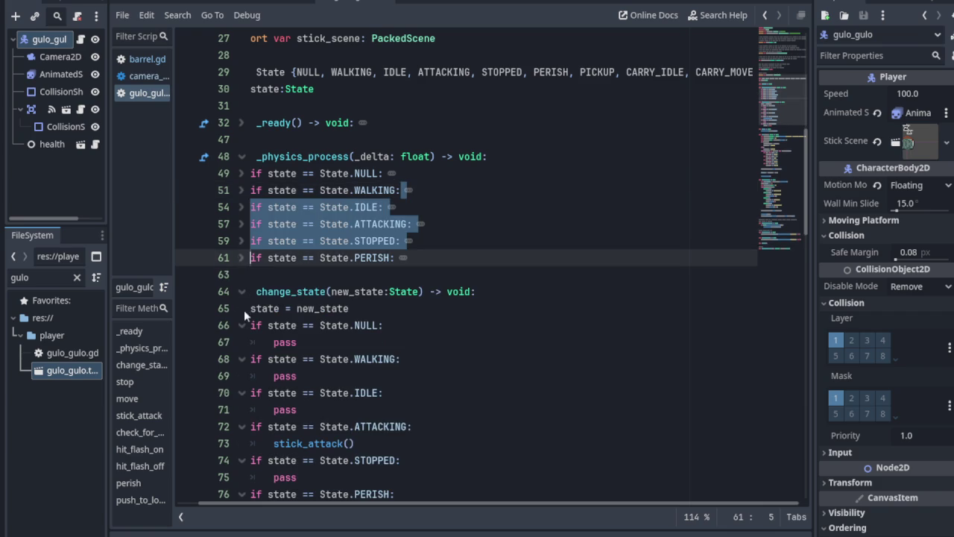
- Fold the NULL, WALKING, IDLE, ATTACKING, STOPPED and PERISH branches in change_state
{"action": "left_click", "coordinate": [241, 325]}
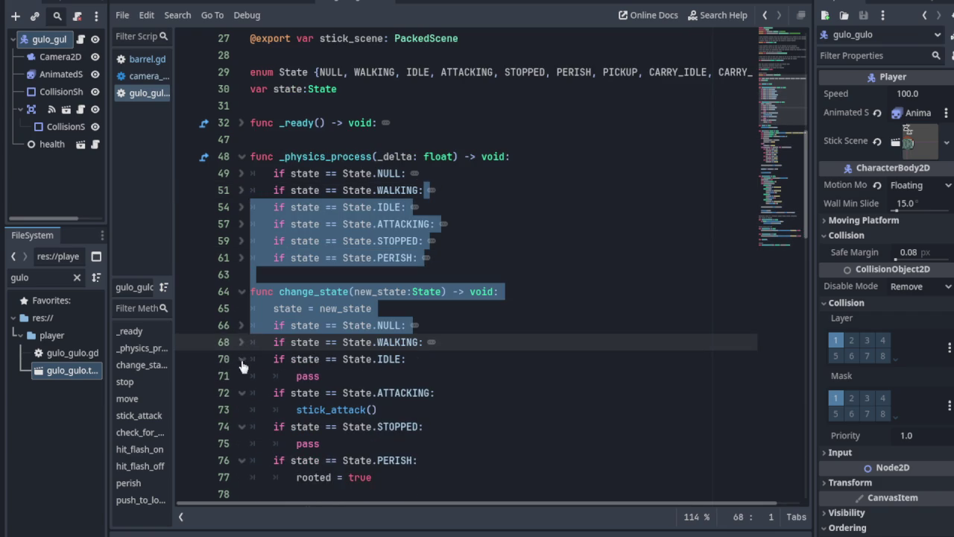
{"action": "left_click", "coordinate": [241, 359]}
{"action": "left_click", "coordinate": [241, 376]}
{"action": "left_click", "coordinate": [343, 308]}
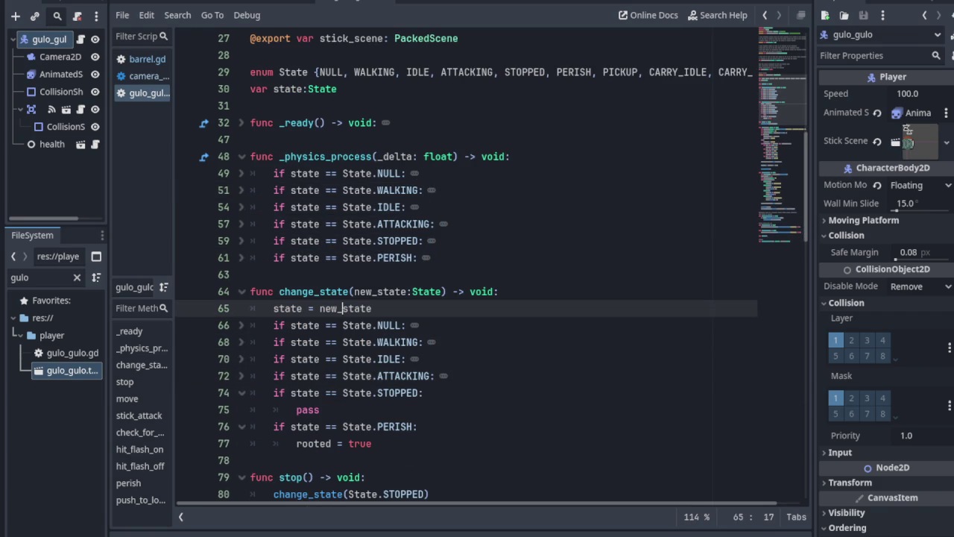
{"action": "left_click", "coordinate": [242, 393]}
{"action": "left_click", "coordinate": [242, 410]}
{"action": "scroll", "coordinate": [249, 409], "scroll_direction": "down", "scroll_amount": 3}
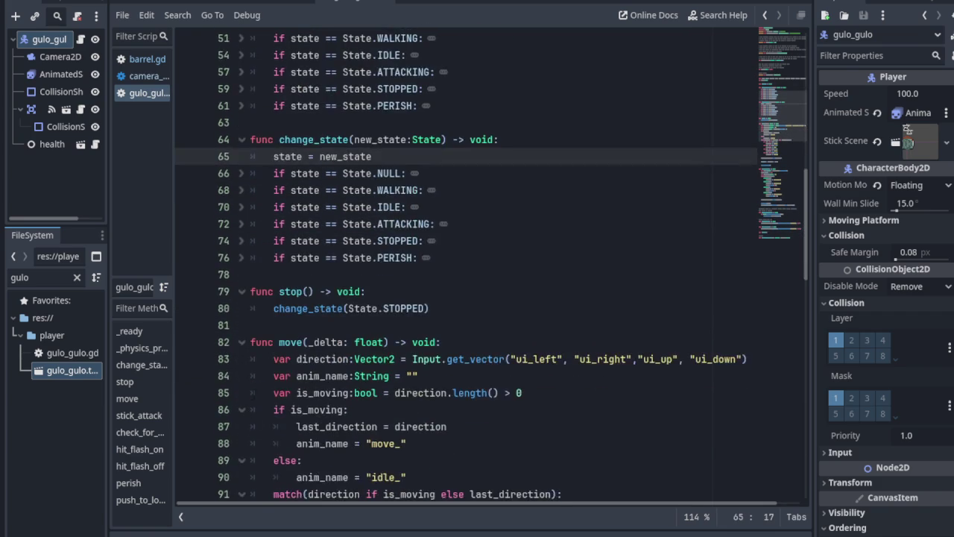
{"action": "scroll", "coordinate": [249, 408], "scroll_direction": "down", "scroll_amount": 1}
{"action": "scroll", "coordinate": [243, 335], "scroll_direction": "down", "scroll_amount": 3}
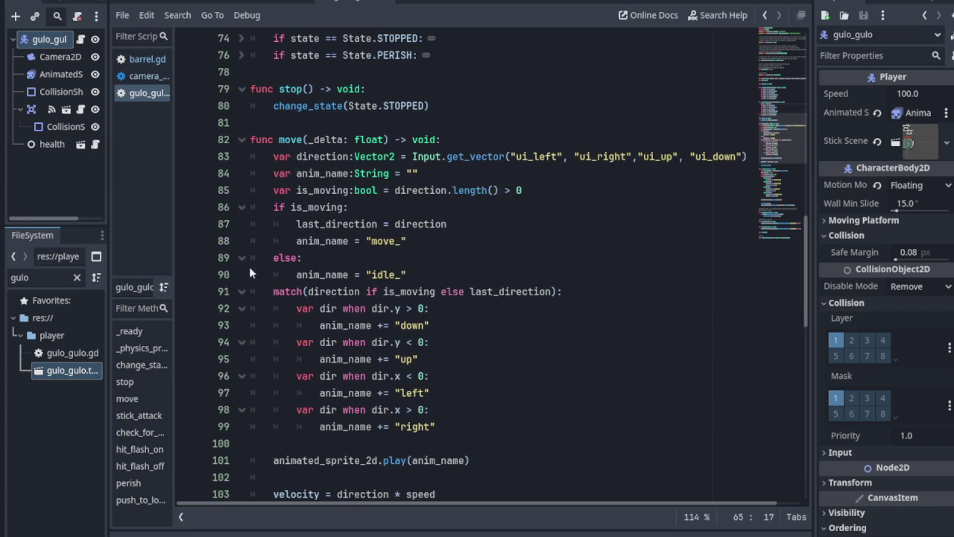
- Collapse move, stick_attack, check_for_attack, hit_flash and perish functions; re-expand _physics_process's PERISH branch
{"action": "left_click", "coordinate": [243, 140]}
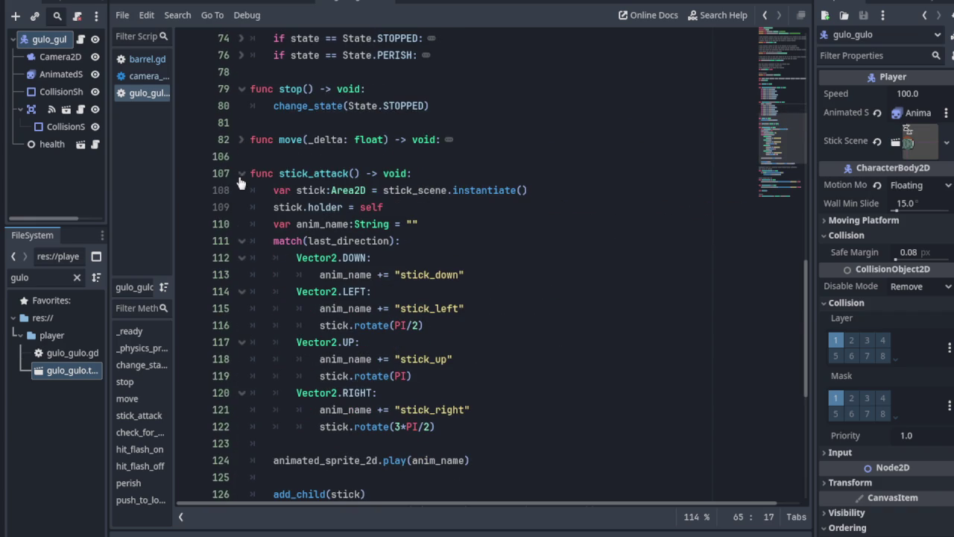
{"action": "left_click", "coordinate": [241, 173]}
{"action": "left_click", "coordinate": [241, 241]}
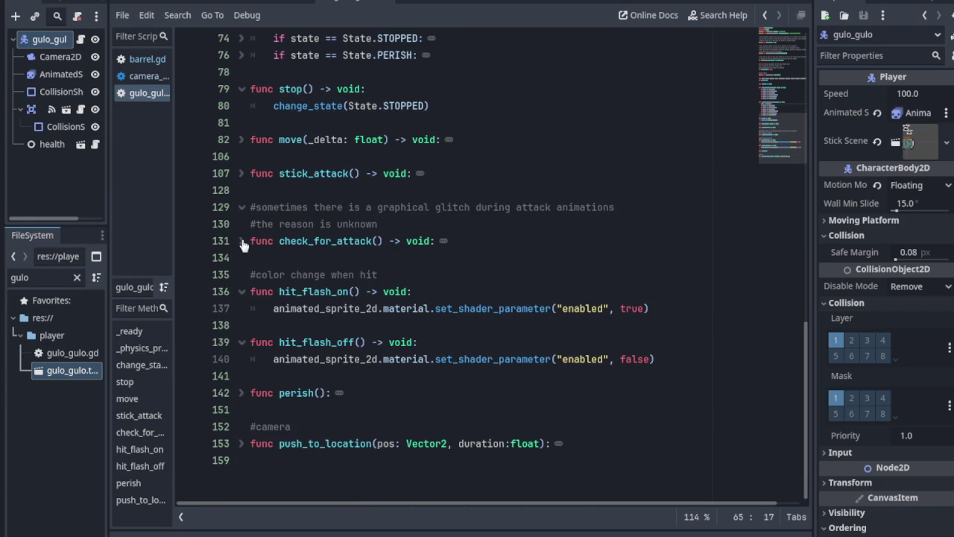
{"action": "left_click", "coordinate": [241, 291]}
{"action": "left_click", "coordinate": [241, 325]}
{"action": "left_click", "coordinate": [240, 358]}
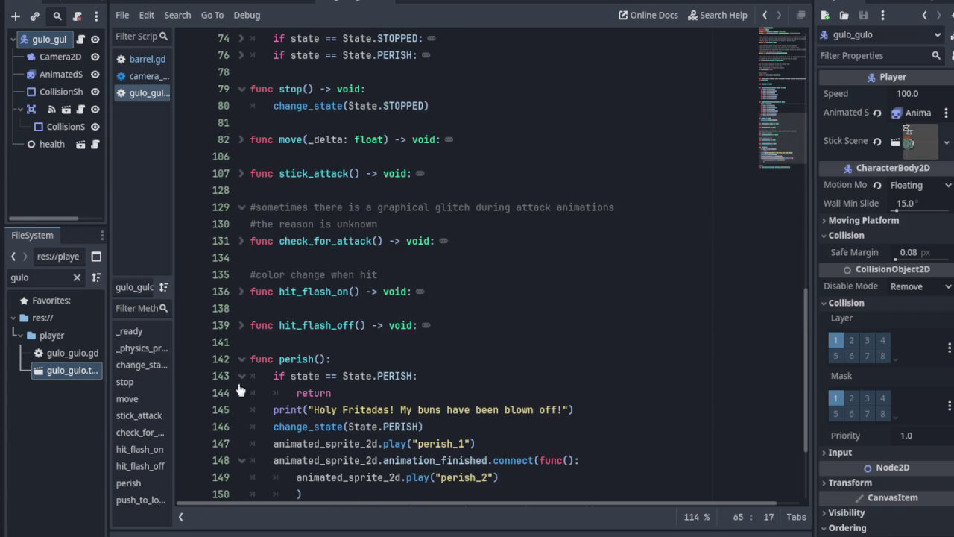
{"action": "scroll", "coordinate": [240, 357], "scroll_direction": "down", "scroll_amount": 2}
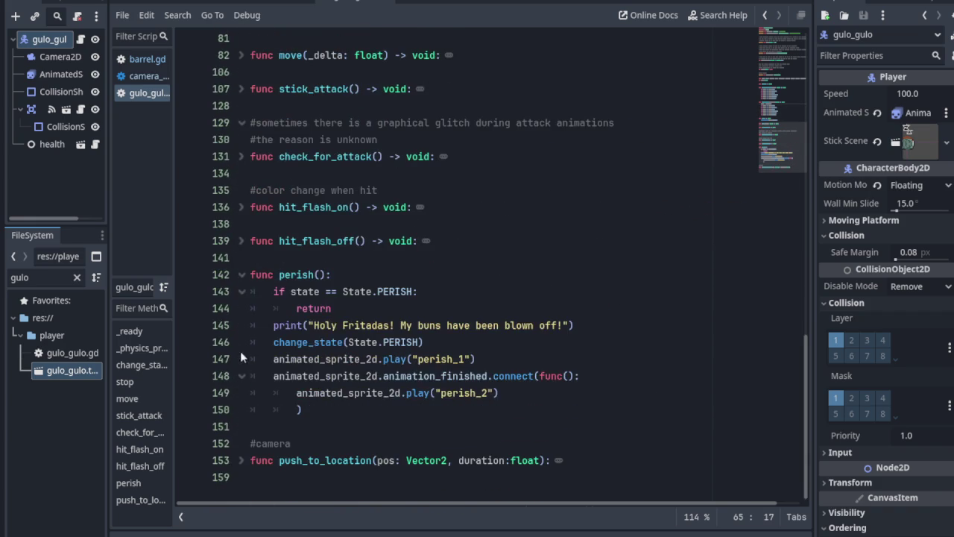
{"action": "left_click", "coordinate": [241, 275]}
{"action": "scroll", "coordinate": [243, 312], "scroll_direction": "up", "scroll_amount": 10}
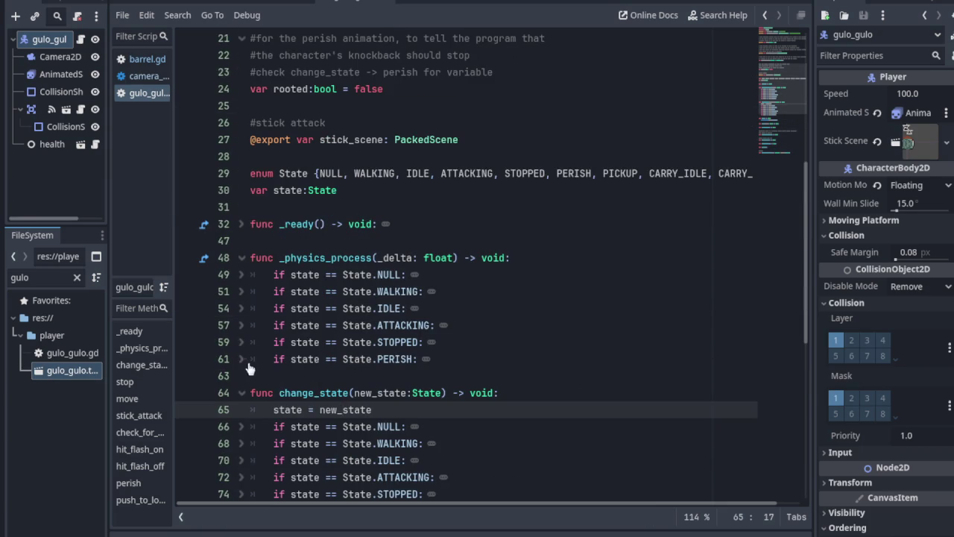
{"action": "left_click", "coordinate": [241, 358]}
{"action": "left_click", "coordinate": [340, 379]}
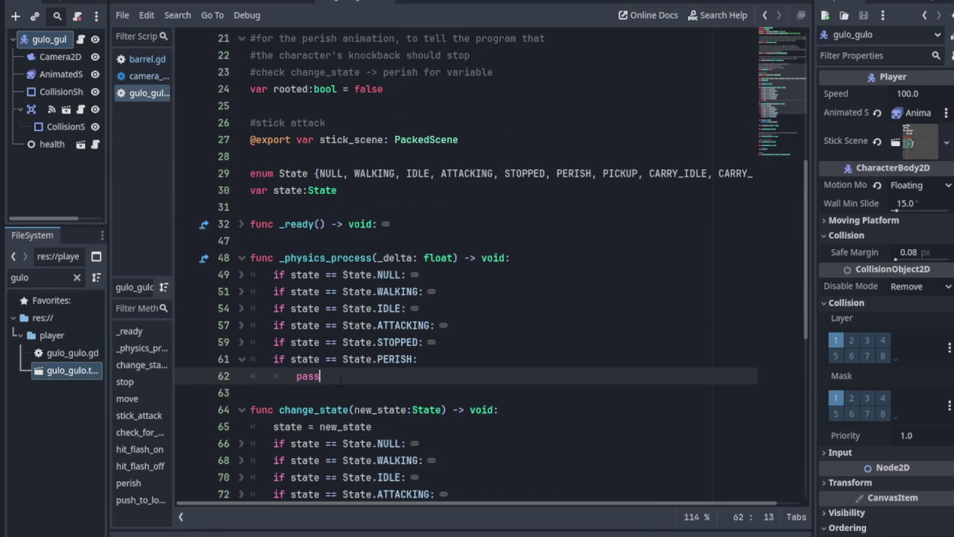
- Below the PERISH branch, add 'if state == State.PICKUP:' with a 'pass' body
{"action": "key", "text": "Return"}
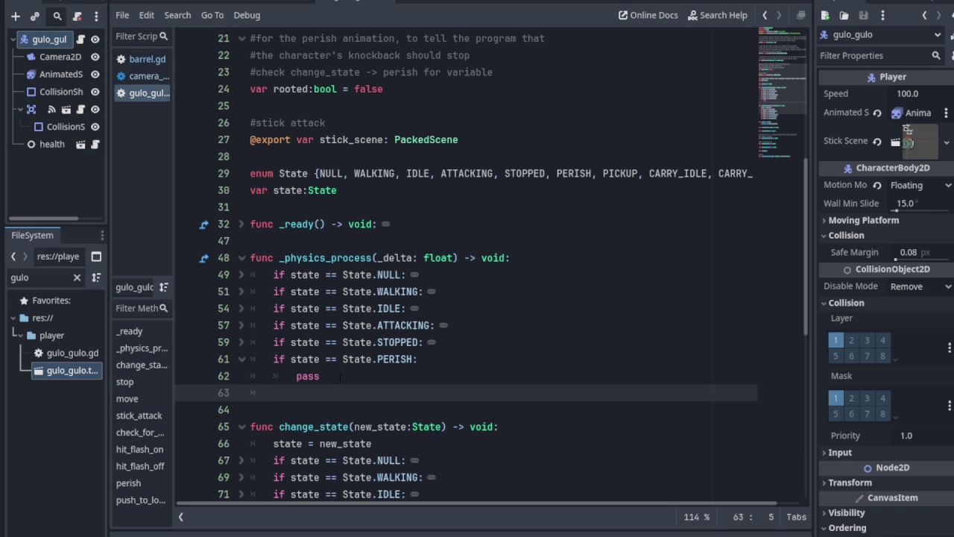
{"action": "type", "text": "if"}
{"action": "type", "text": " state "}
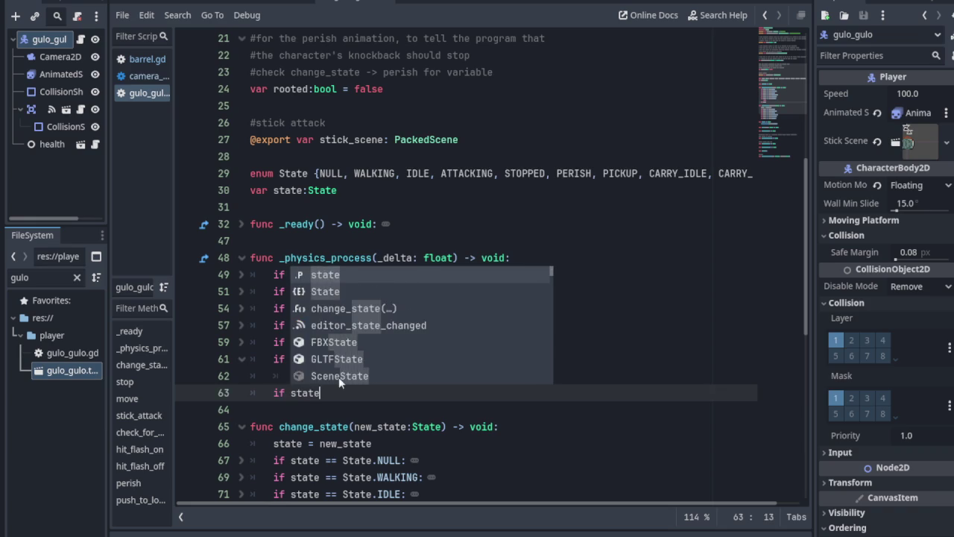
{"action": "type", "text": "== "}
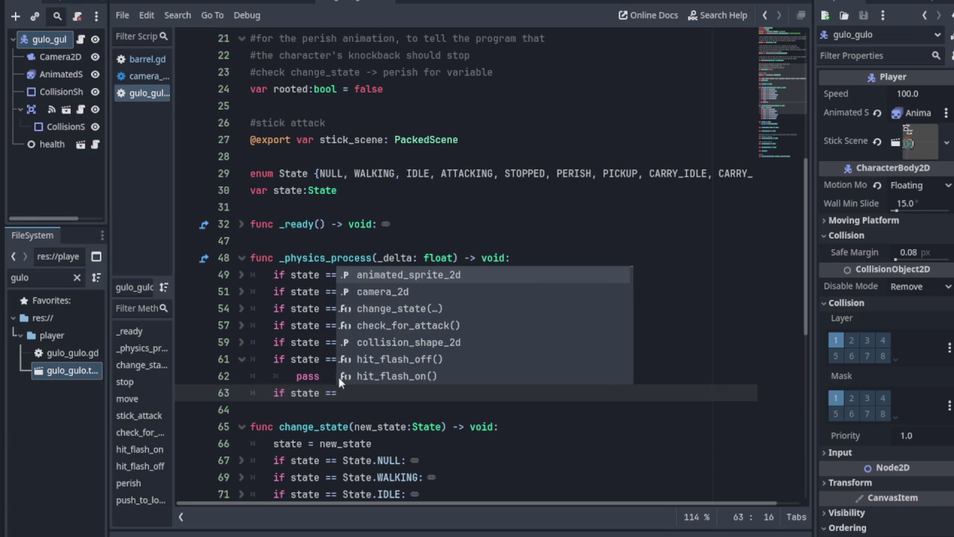
{"action": "type", "text": "P"}
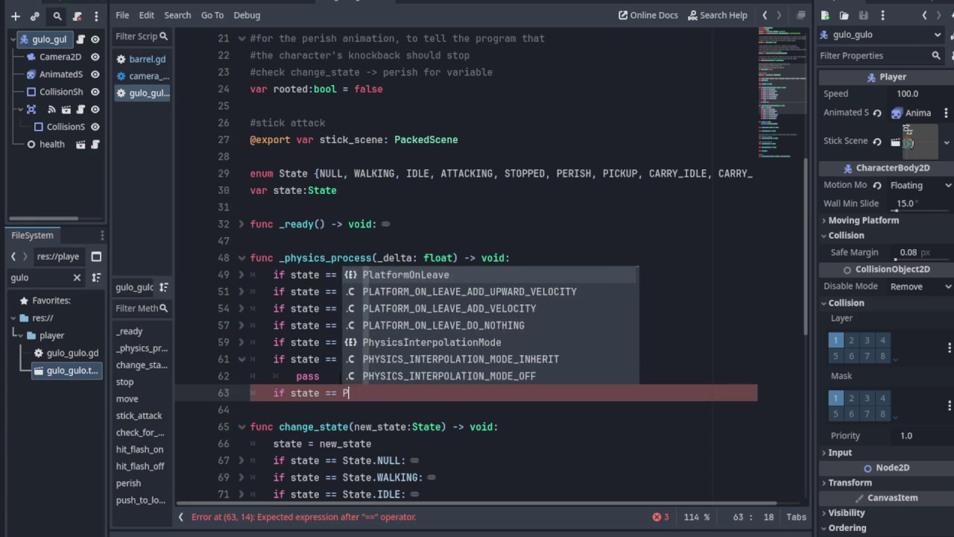
{"action": "type", "text": "ICKUP"}
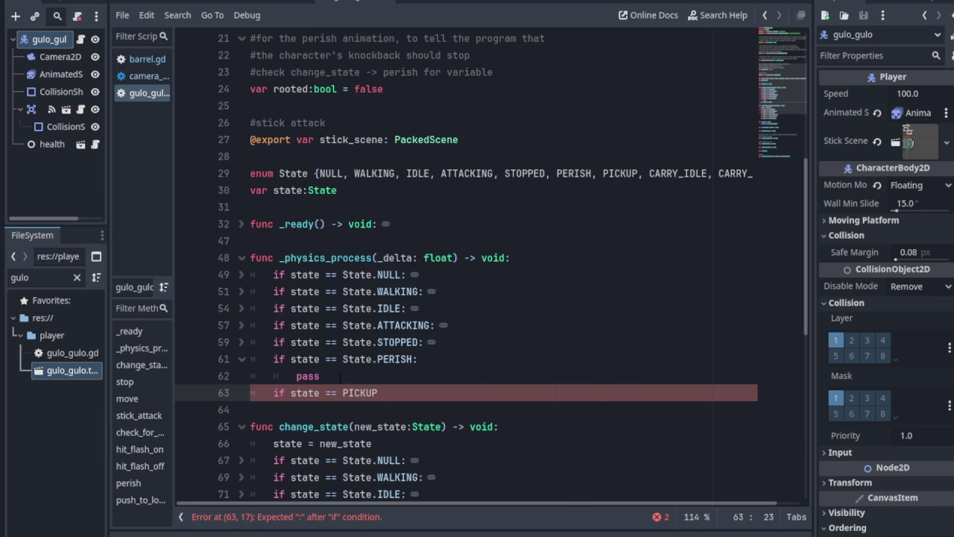
{"action": "key", "text": "Left"}
{"action": "key", "text": "Left"}
{"action": "key", "text": "Left"}
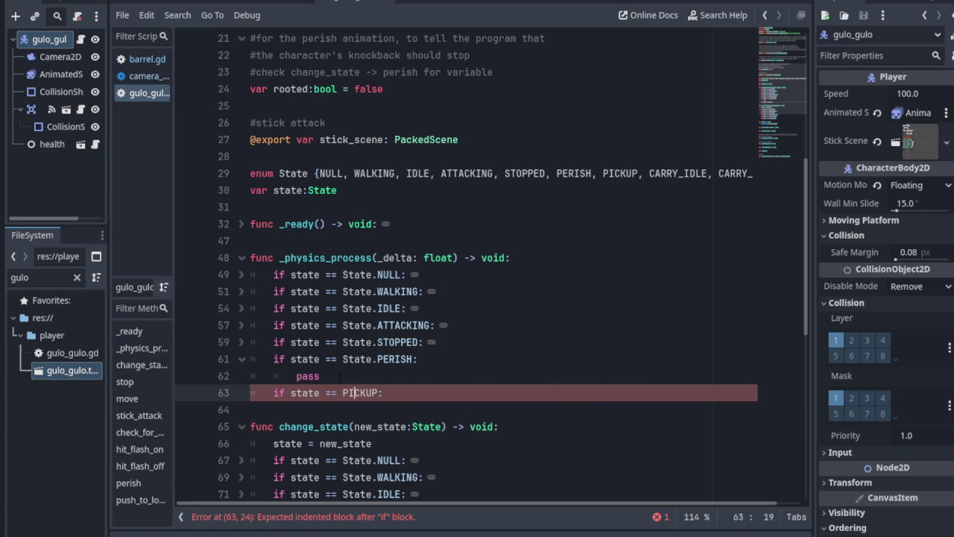
{"action": "type", "text": "State."}
{"action": "key", "text": "End"}
{"action": "key", "text": "Return"}
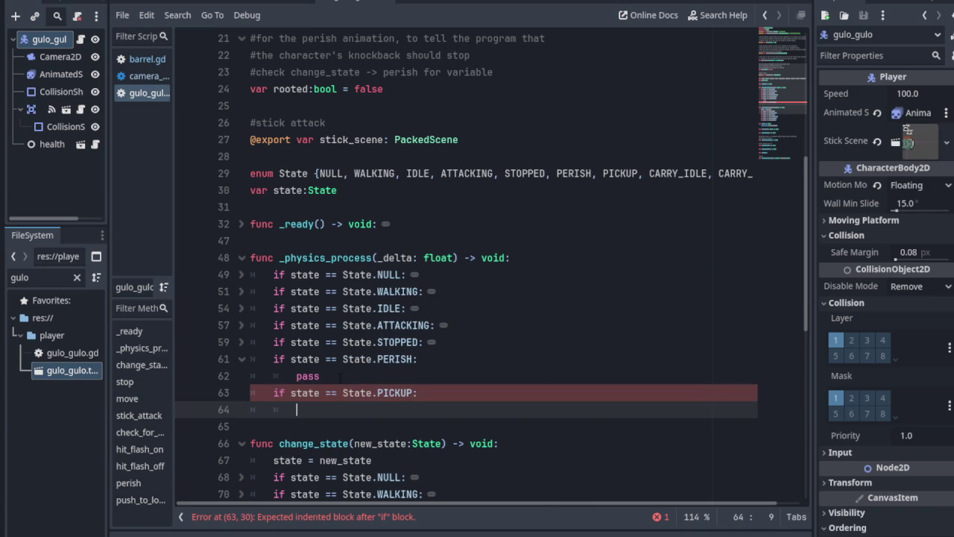
{"action": "type", "text": "pass"}
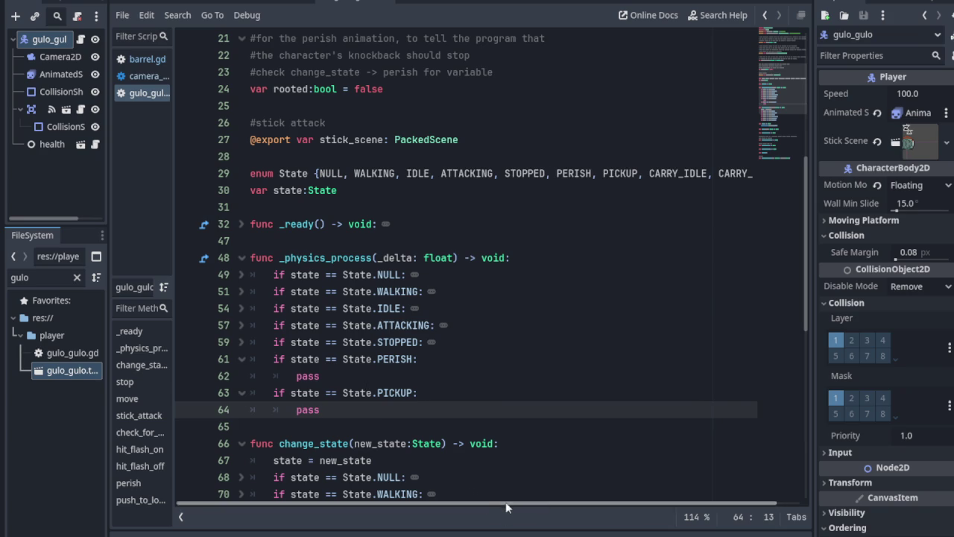
{"action": "scroll", "coordinate": [507, 506], "scroll_direction": "right", "scroll_amount": 2}
- Rename the CARRY_MOVE state to CARRY_WALKING in the State enum and save
{"action": "left_click", "coordinate": [740, 172]}
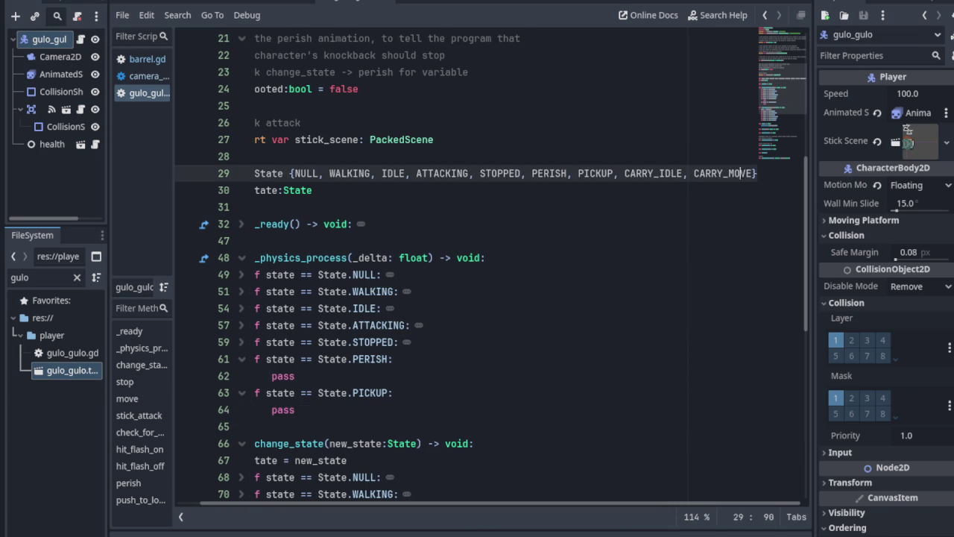
{"action": "double_click", "coordinate": [749, 173]}
{"action": "left_click", "coordinate": [754, 173]}
{"action": "key", "text": "BackSpace"}
{"action": "key", "text": "BackSpace"}
{"action": "key", "text": "BackSpace"}
{"action": "type", "text": "WALKING"}
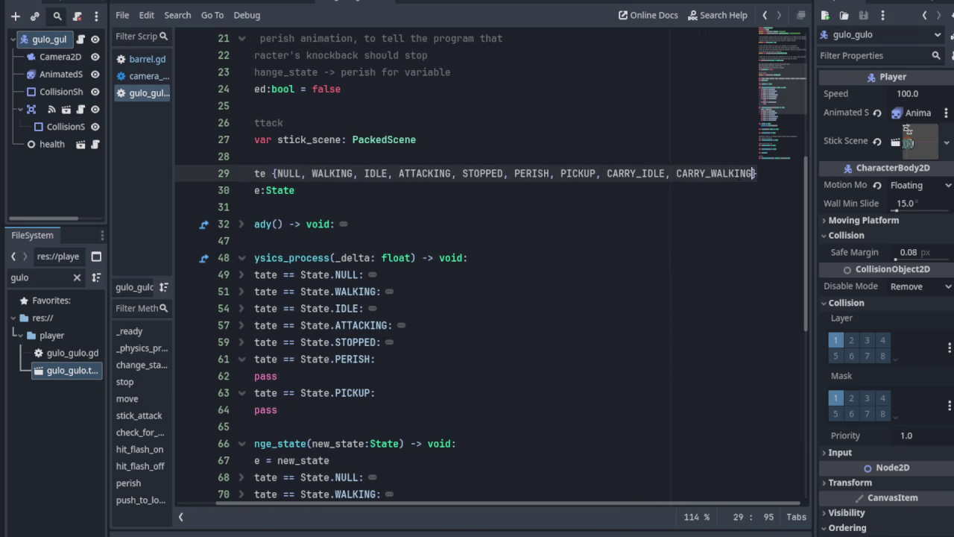
{"action": "key", "text": "ctrl+s"}
- Break the State enum across indented lines, starting PICKUP anew and giving the closing brace its own line
{"action": "key", "text": "Left"}
{"action": "key", "text": "Left"}
{"action": "key", "text": "Left"}
{"action": "key", "text": "Return"}
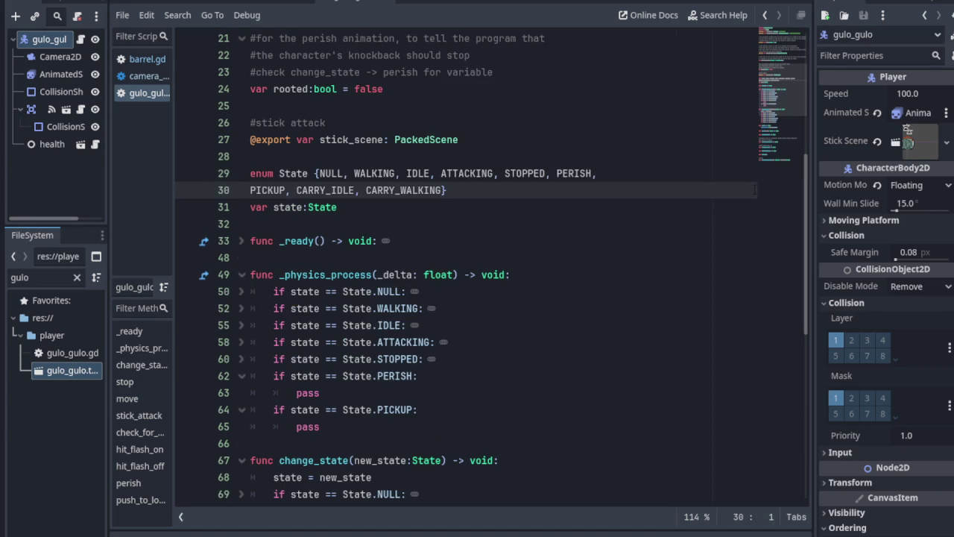
{"action": "key", "text": "End"}
{"action": "key", "text": "Left"}
{"action": "key", "text": "Return"}
{"action": "key", "text": "Up"}
{"action": "key", "text": "Right"}
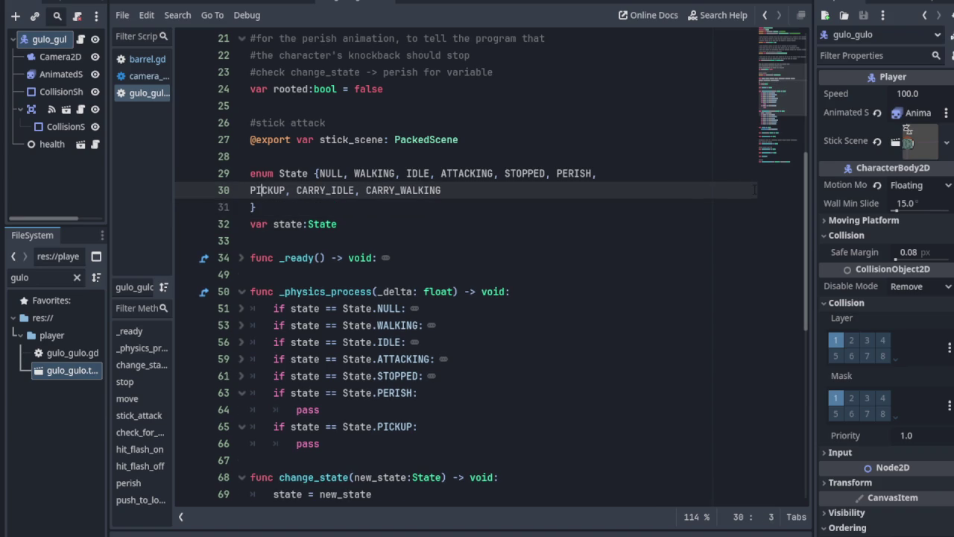
{"action": "key", "text": "Up"}
{"action": "key", "text": "ctrl+Right"}
{"action": "key", "text": "ctrl+Right"}
{"action": "key", "text": "ctrl+Right"}
{"action": "key", "text": "Return"}
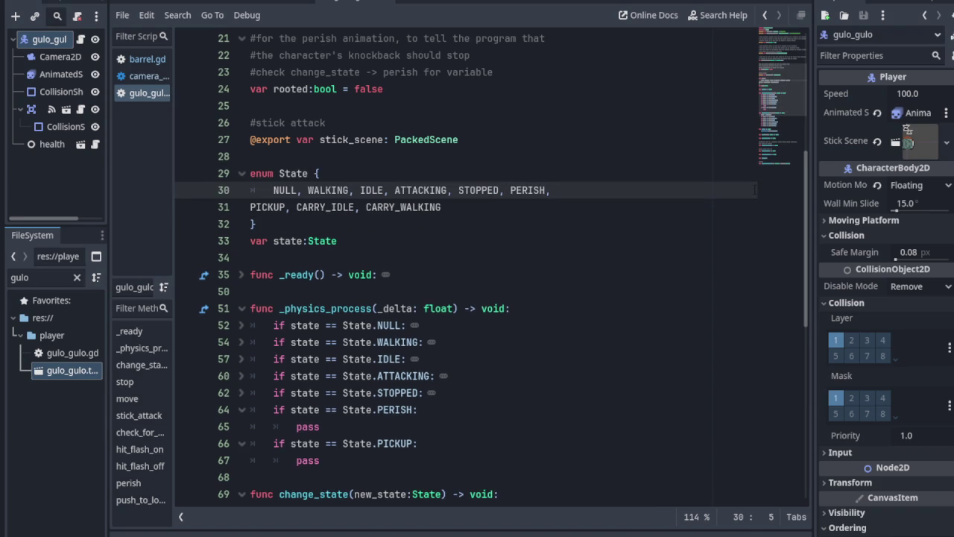
{"action": "key", "text": "Down"}
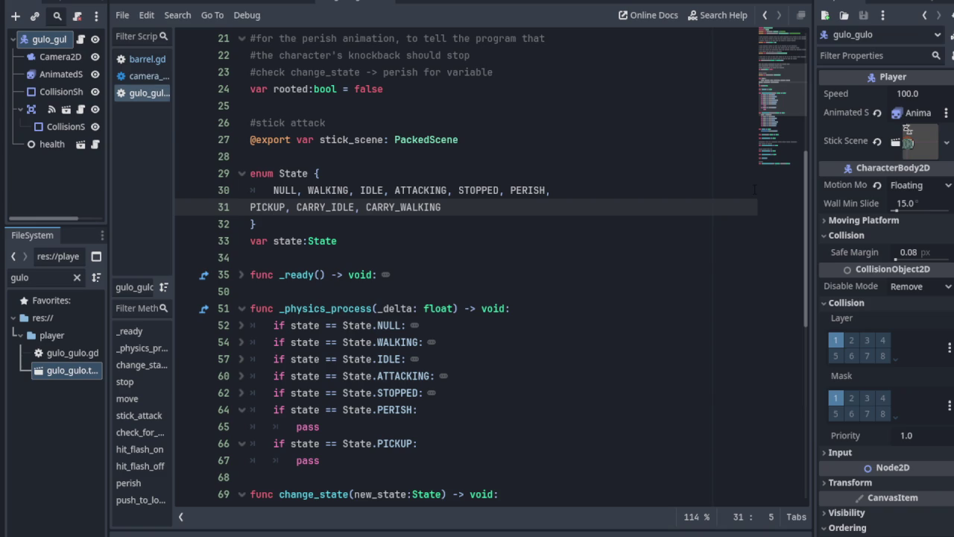
{"action": "key", "text": "ctrl+s"}
- Move PERISH down to start the PICKUP, CARRY_IDLE, CARRY_WALKING line and save
{"action": "left_click", "coordinate": [510, 190]}
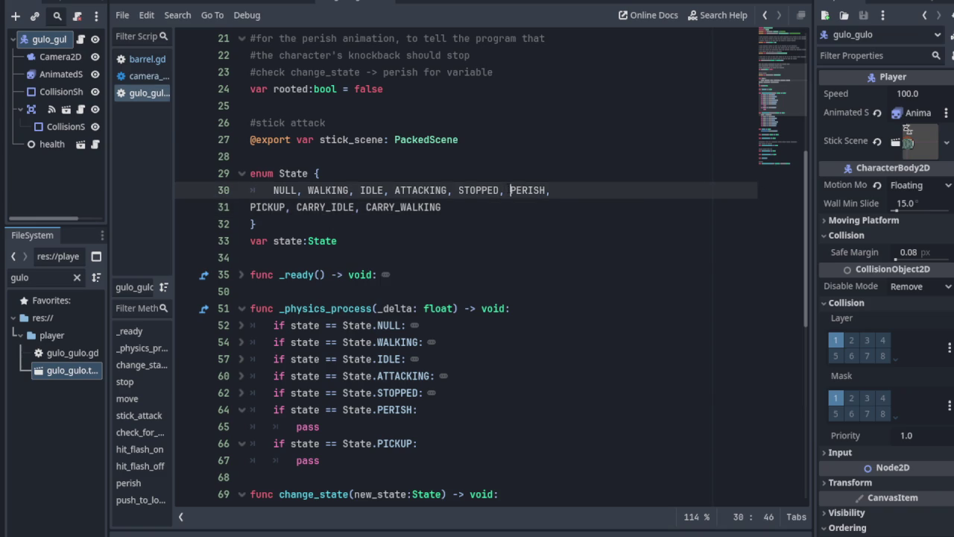
{"action": "key", "text": "Return"}
{"action": "key", "text": "Down"}
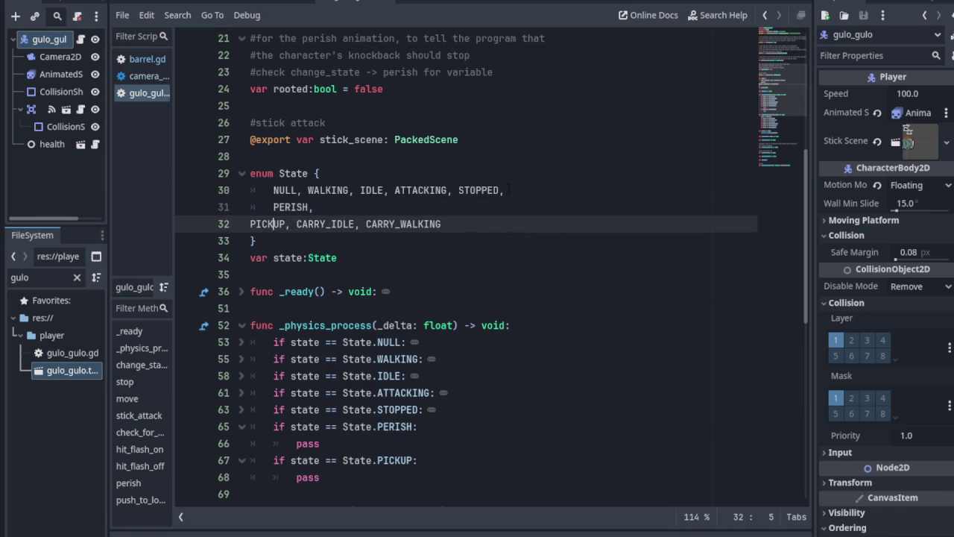
{"action": "key", "text": "Home"}
{"action": "key", "text": "BackSpace"}
{"action": "key", "text": "ctrl+s"}
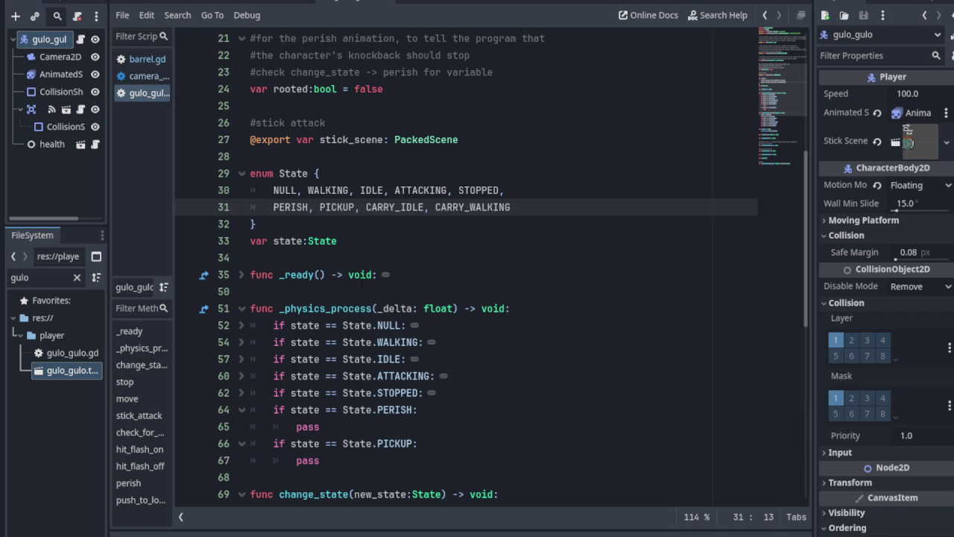
{"action": "scroll", "coordinate": [491, 265], "scroll_direction": "down", "scroll_amount": 3}
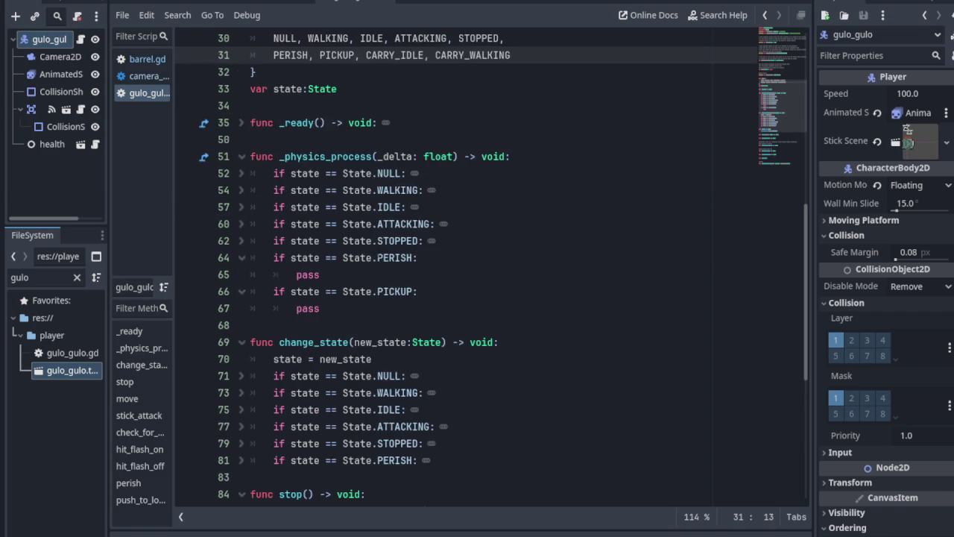
- Fold the PERISH branch and add 'if state == State.CARRY_IDLE:' with pass below PICKUP
{"action": "scroll", "coordinate": [491, 265], "scroll_direction": "up", "scroll_amount": 2}
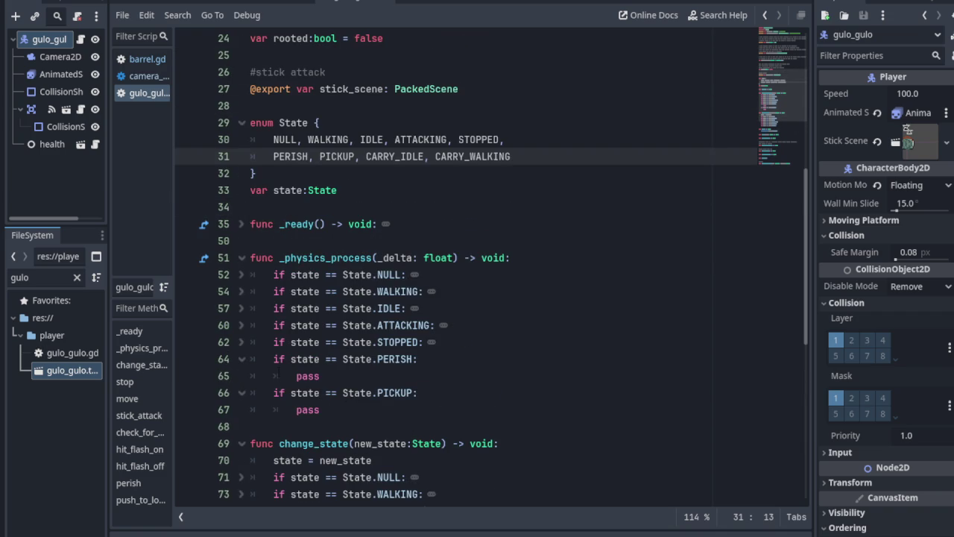
{"action": "left_click", "coordinate": [245, 361]}
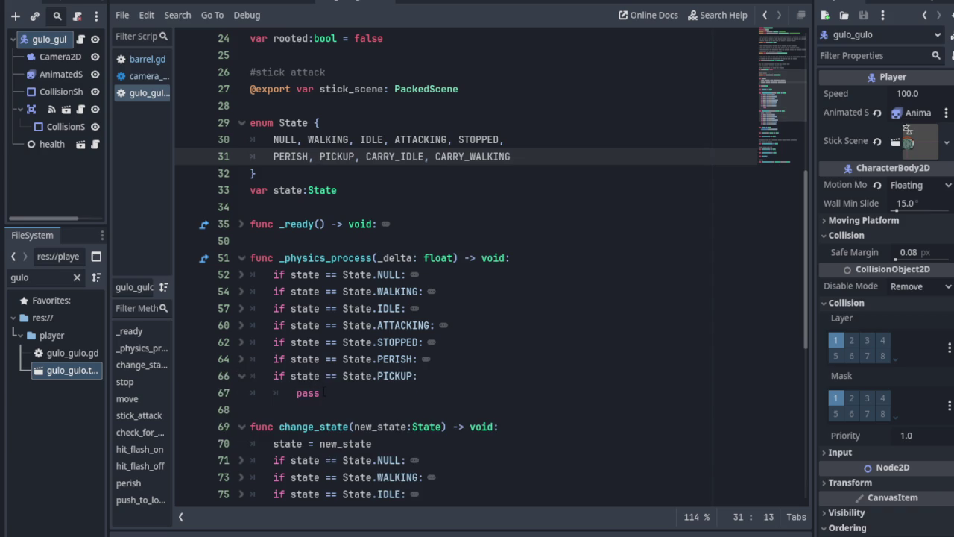
{"action": "left_click", "coordinate": [328, 393]}
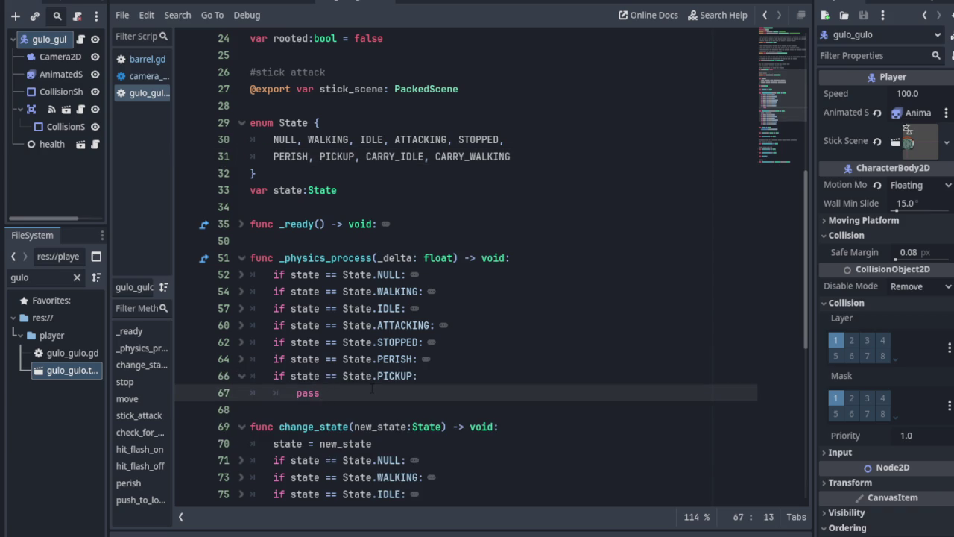
{"action": "key", "text": "Return"}
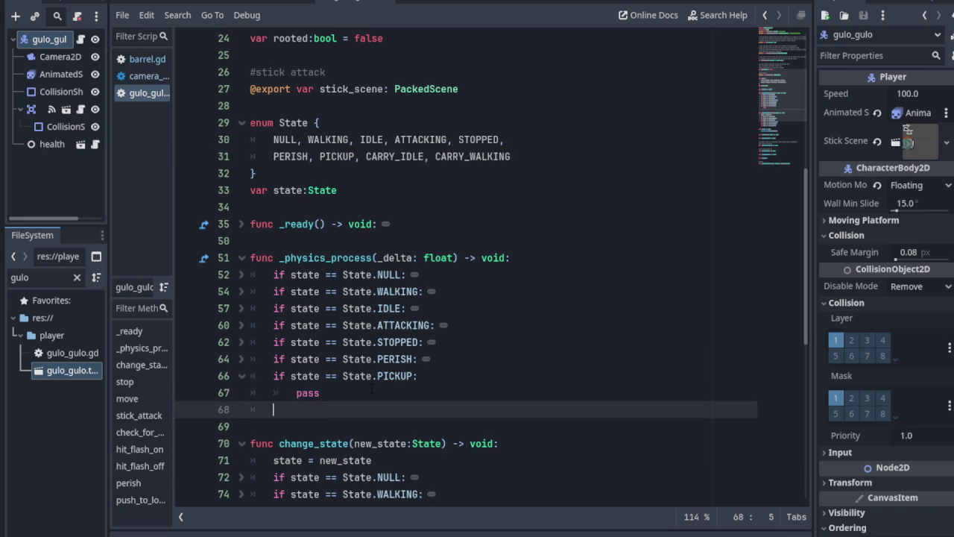
{"action": "type", "text": "if state "}
{"action": "type", "text": "== S"}
{"action": "type", "text": "tate"}
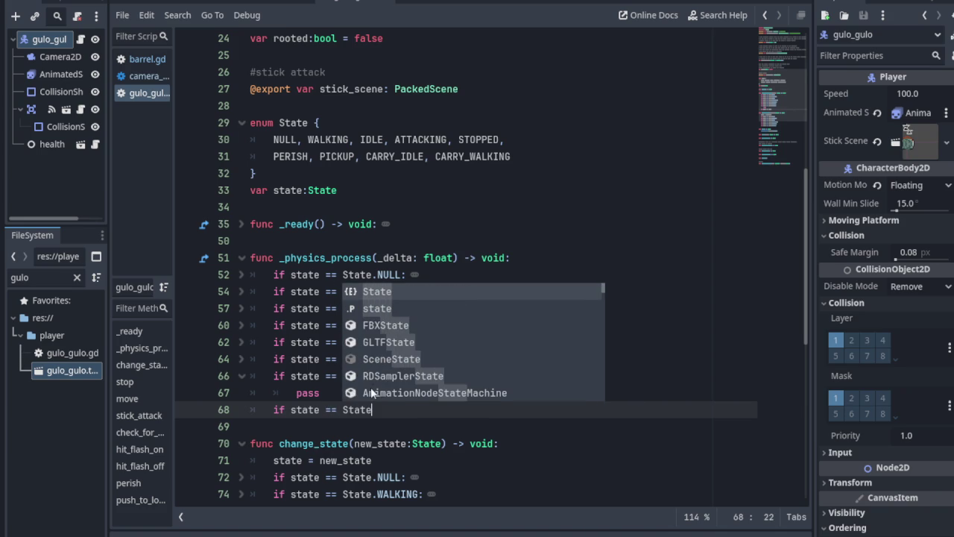
{"action": "type", "text": ".CARRY"}
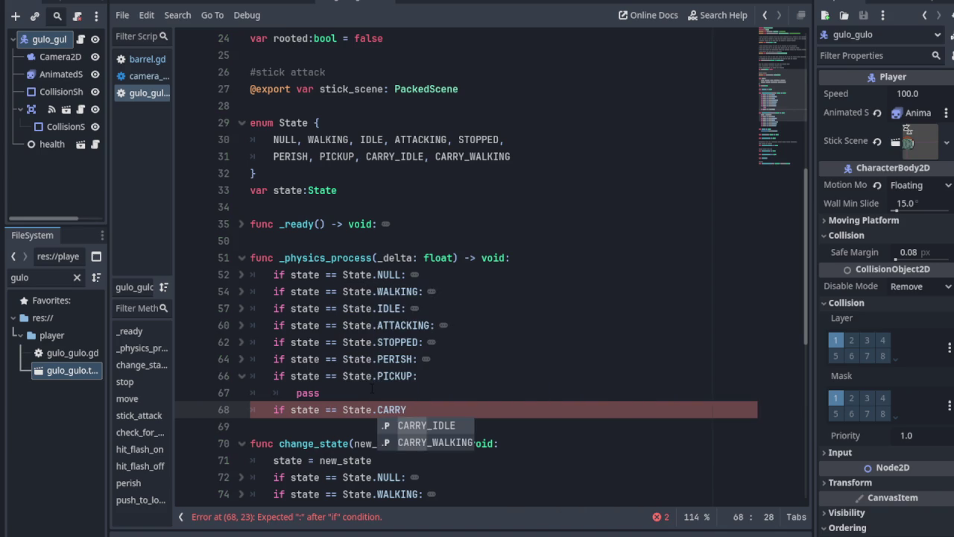
{"action": "key", "text": "Return"}
{"action": "type", "text": ":"}
{"action": "key", "text": "Return"}
{"action": "type", "text": "PAS"}
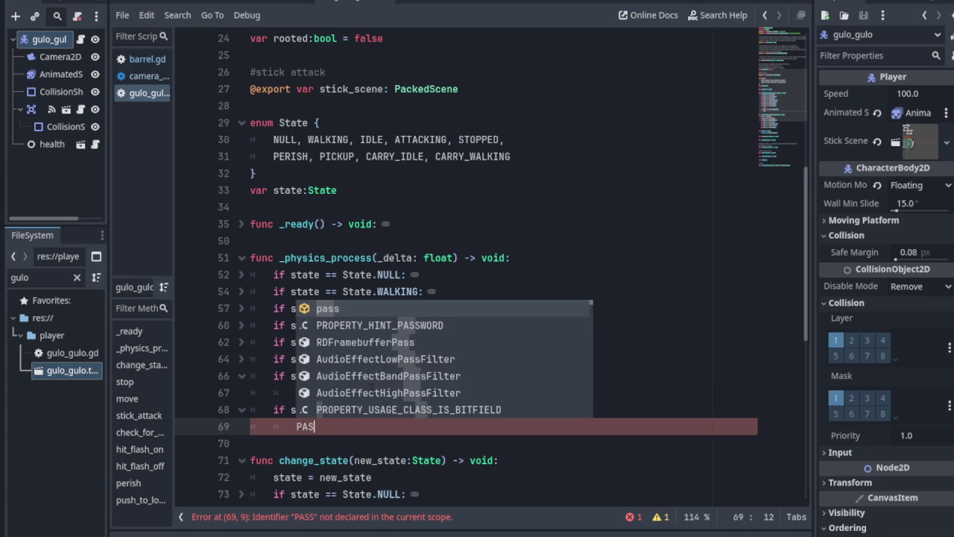
{"action": "key", "text": "BackSpace"}
{"action": "key", "text": "BackSpace"}
{"action": "key", "text": "BackSpace"}
{"action": "type", "text": "pass"}
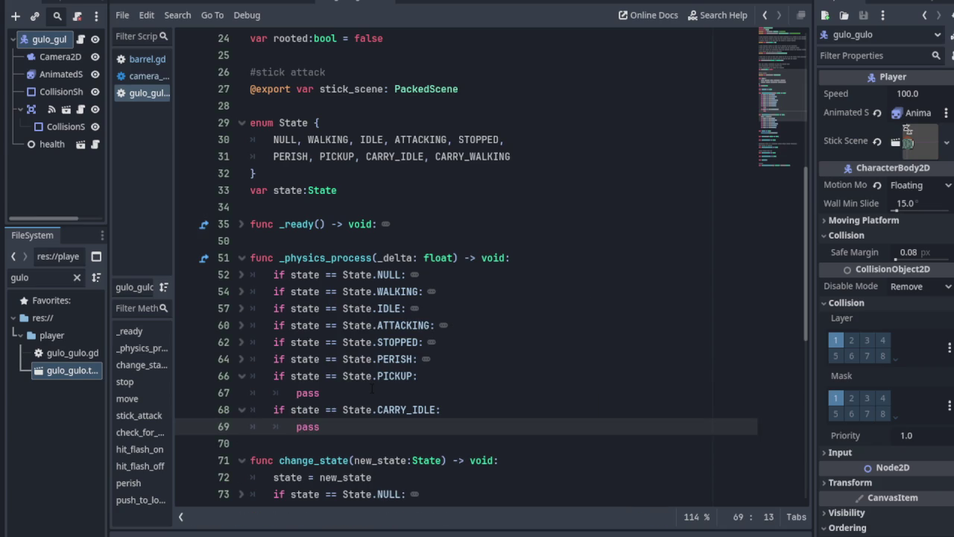
- Add an 'if state == State.CARRY_WALKING:' branch with pass and save the script
{"action": "key", "text": "Return"}
{"action": "type", "text": "if s"}
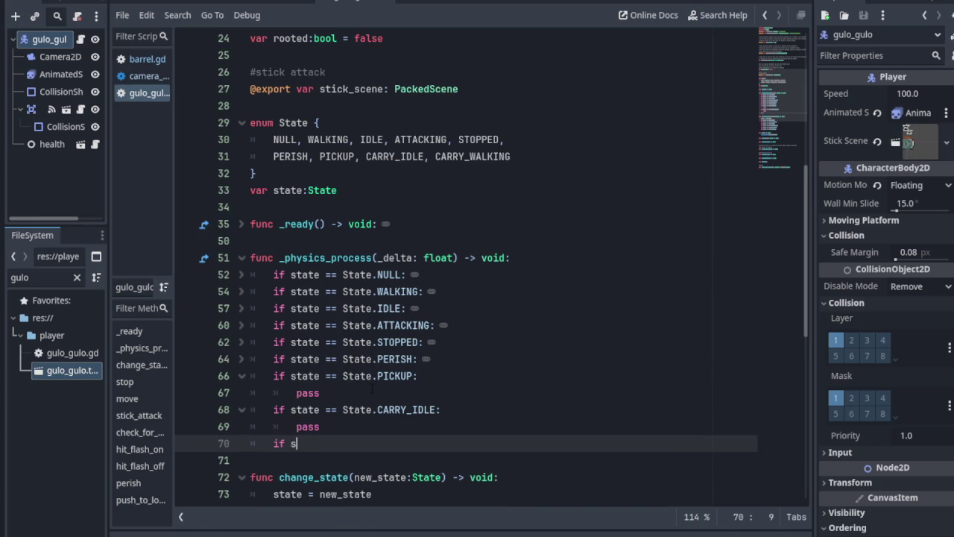
{"action": "type", "text": "tate == State."}
{"action": "type", "text": "Carry_Wa"}
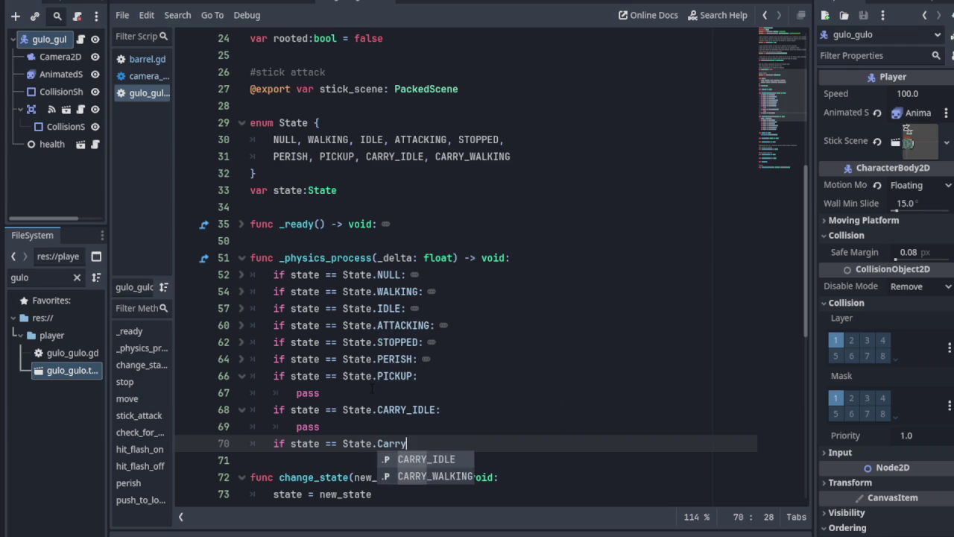
{"action": "key", "text": "Return"}
{"action": "type", "text": ":"}
{"action": "key", "text": "Return"}
{"action": "type", "text": "pass"}
{"action": "key", "text": "ctrl+s"}
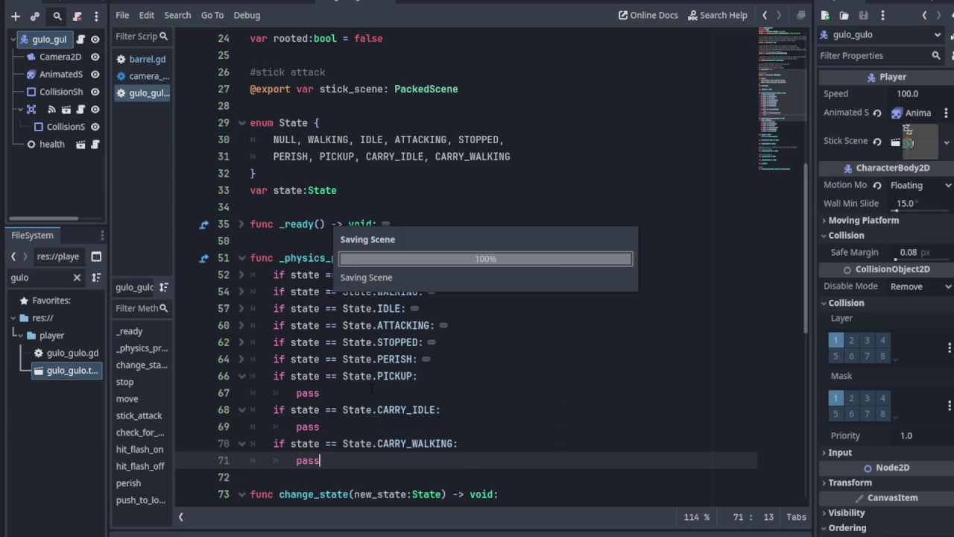
{"action": "scroll", "coordinate": [372, 389], "scroll_direction": "down", "scroll_amount": 2}
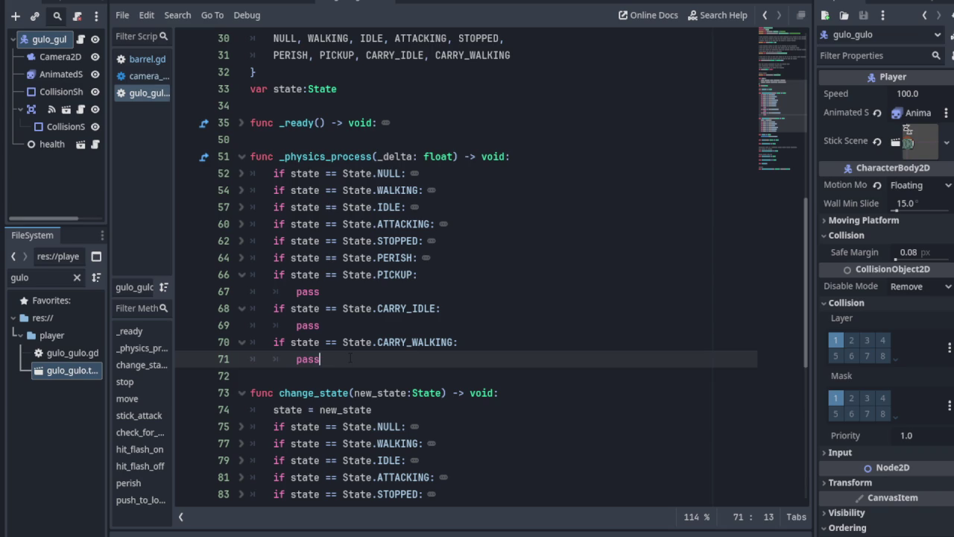
{"action": "key", "text": "shift+Up"}
{"action": "key", "text": "shift+Up"}
{"action": "key", "text": "shift+Up"}
{"action": "key", "text": "shift+Home"}
{"action": "key", "text": "shift+Home"}
{"action": "key", "text": "ctrl+c"}
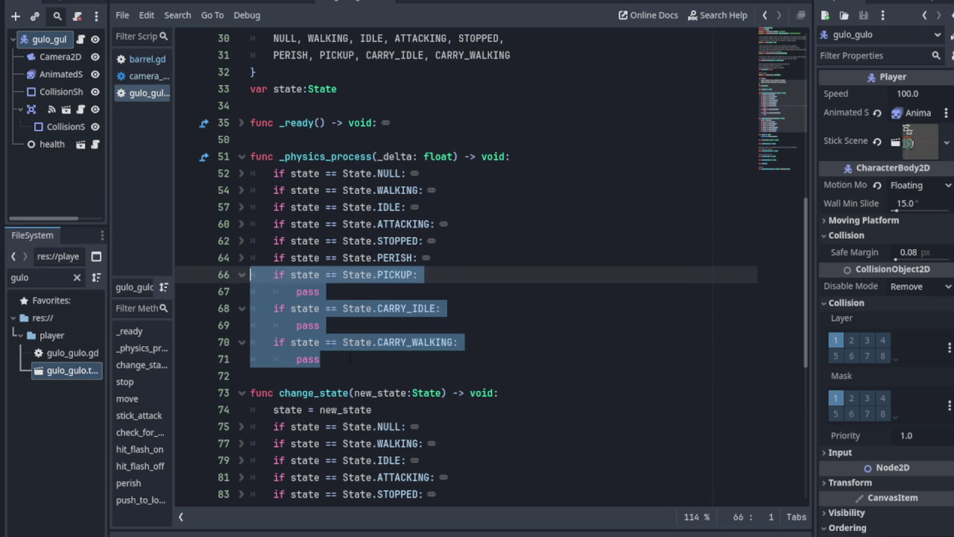
{"action": "scroll", "coordinate": [373, 363], "scroll_direction": "down", "scroll_amount": 3}
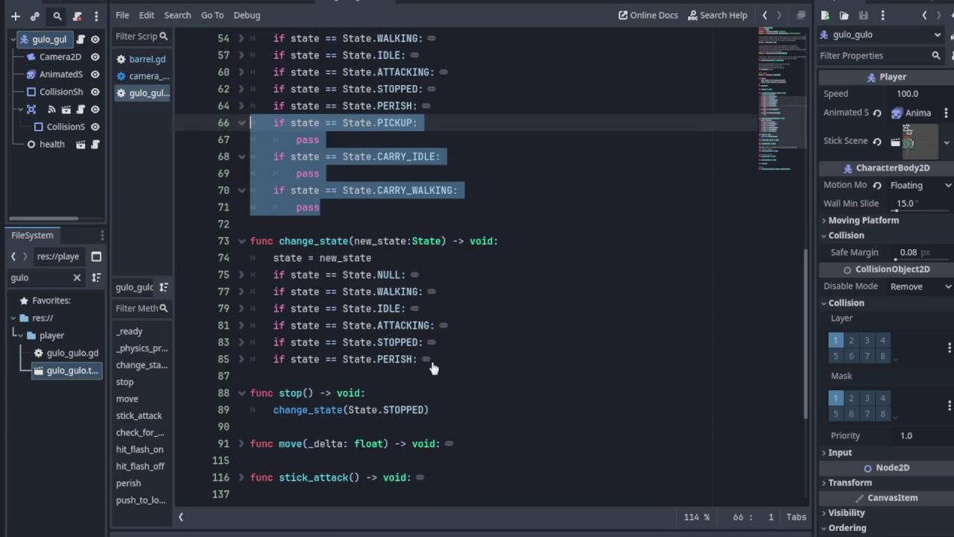
{"action": "left_click", "coordinate": [241, 360]}
{"action": "left_click", "coordinate": [401, 377]}
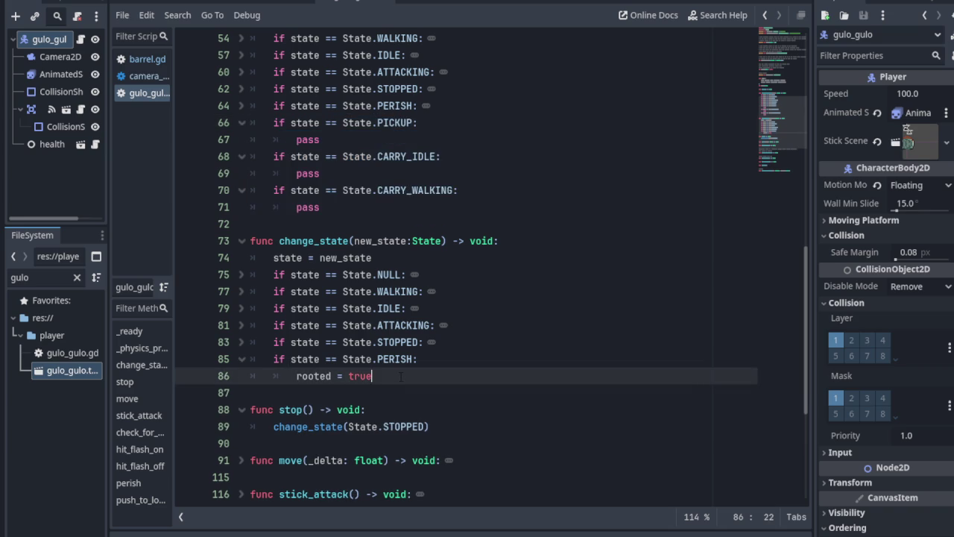
{"action": "key", "text": "Return"}
{"action": "key", "text": "BackSpace"}
{"action": "key", "text": "ctrl+v"}
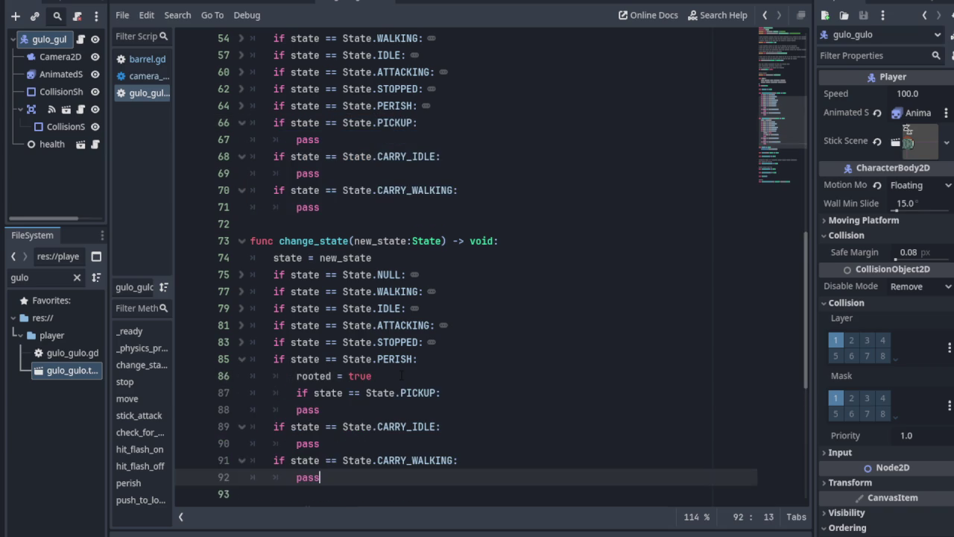
{"action": "scroll", "coordinate": [492, 275], "scroll_direction": "down", "scroll_amount": 2}
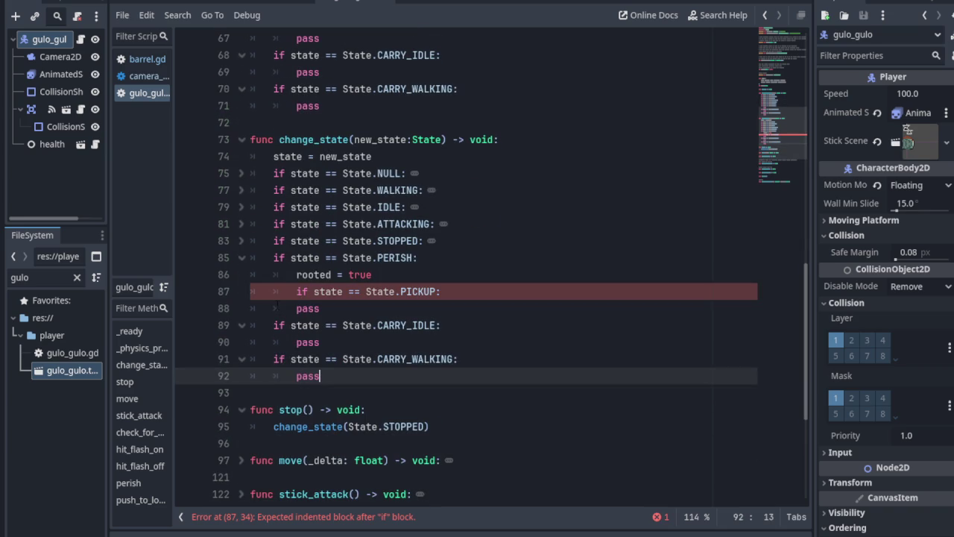
{"action": "left_click", "coordinate": [287, 291]}
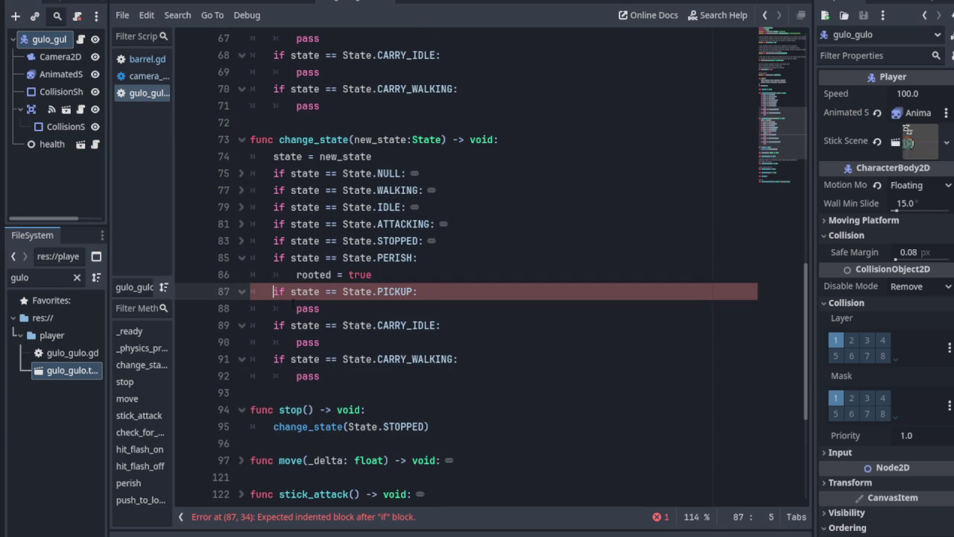
{"action": "key", "text": "BackSpace"}
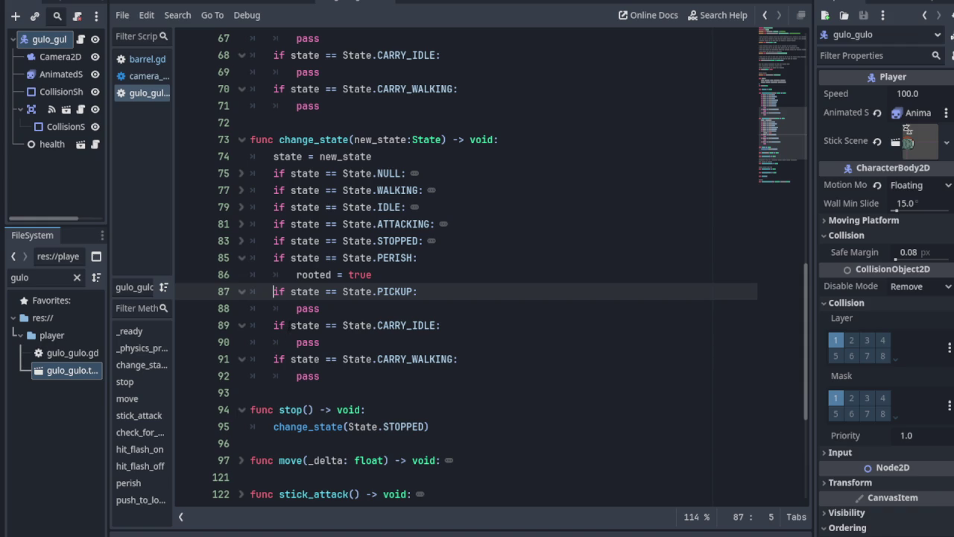
{"action": "key", "text": "ctrl+s"}
{"action": "left_click", "coordinate": [240, 258]}
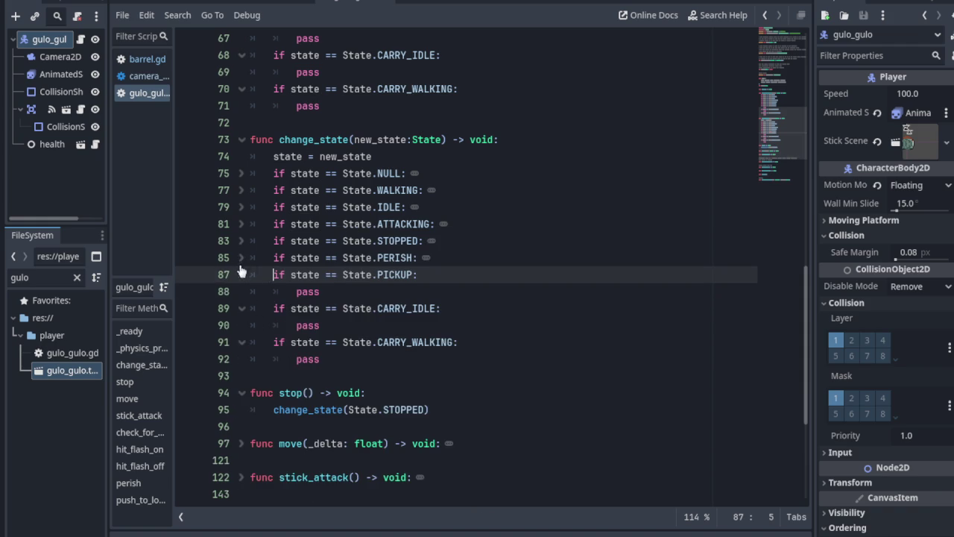
{"action": "scroll", "coordinate": [360, 233], "scroll_direction": "up", "scroll_amount": 2}
{"action": "scroll", "coordinate": [360, 233], "scroll_direction": "up", "scroll_amount": 2}
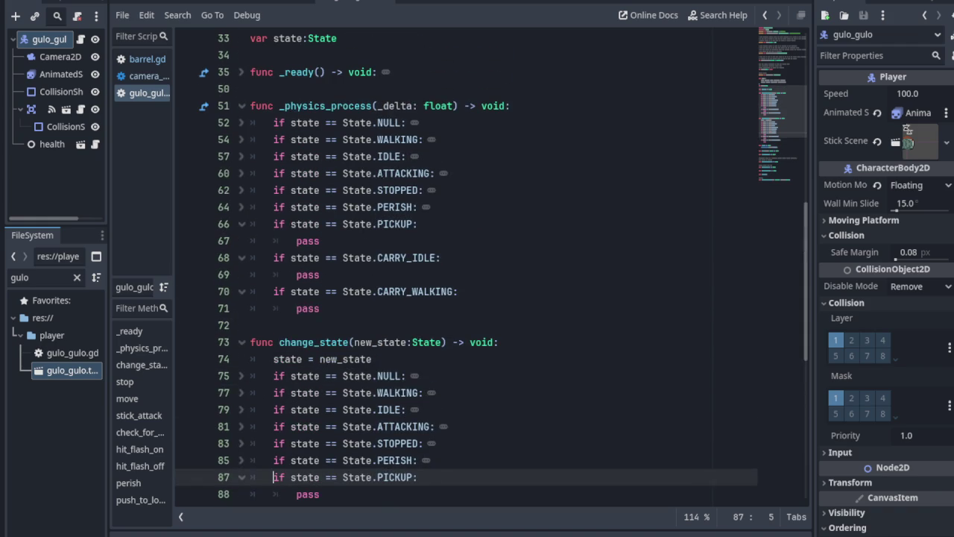
{"action": "mouse_move", "coordinate": [309, 223]}
{"action": "scroll", "coordinate": [497, 262], "scroll_direction": "up", "scroll_amount": 3}
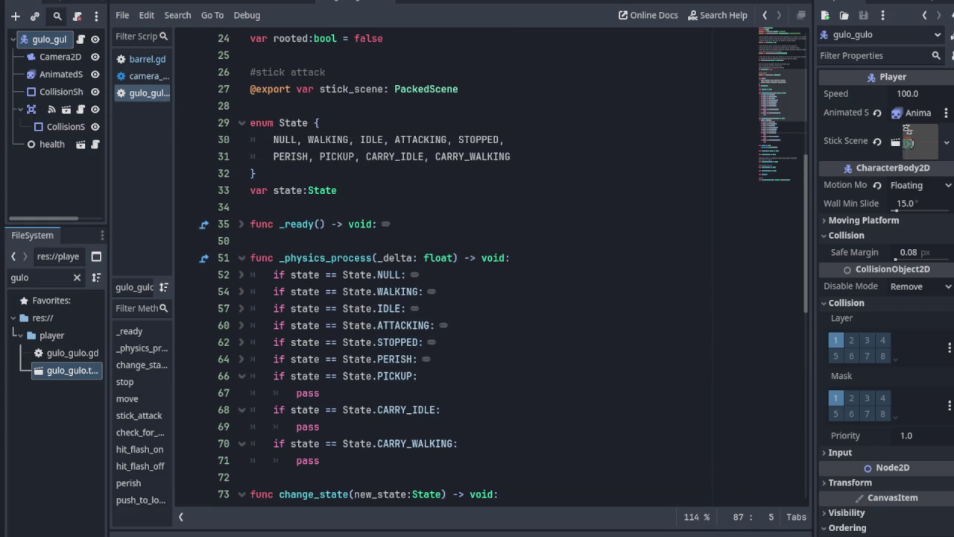
{"action": "scroll", "coordinate": [497, 257], "scroll_direction": "down", "scroll_amount": 3}
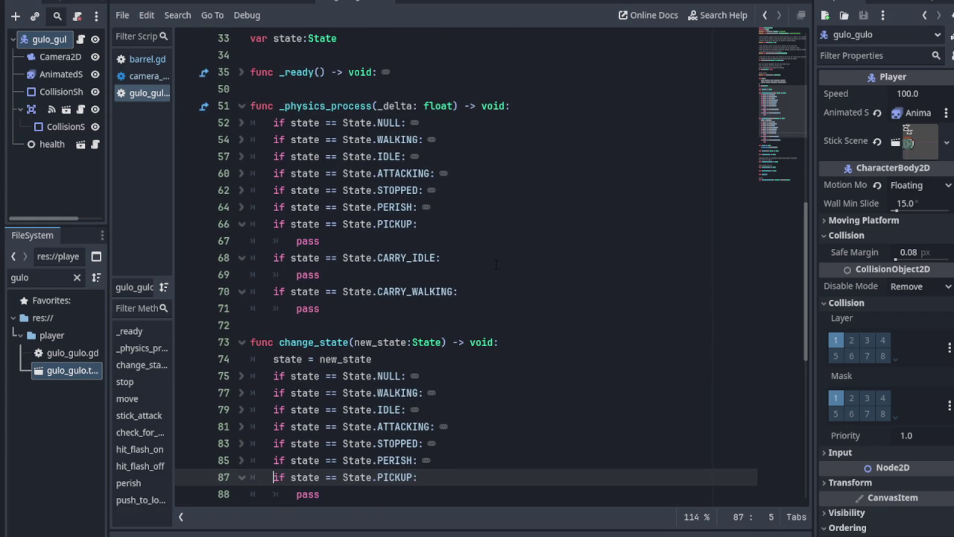
{"action": "scroll", "coordinate": [486, 343], "scroll_direction": "down", "scroll_amount": 4}
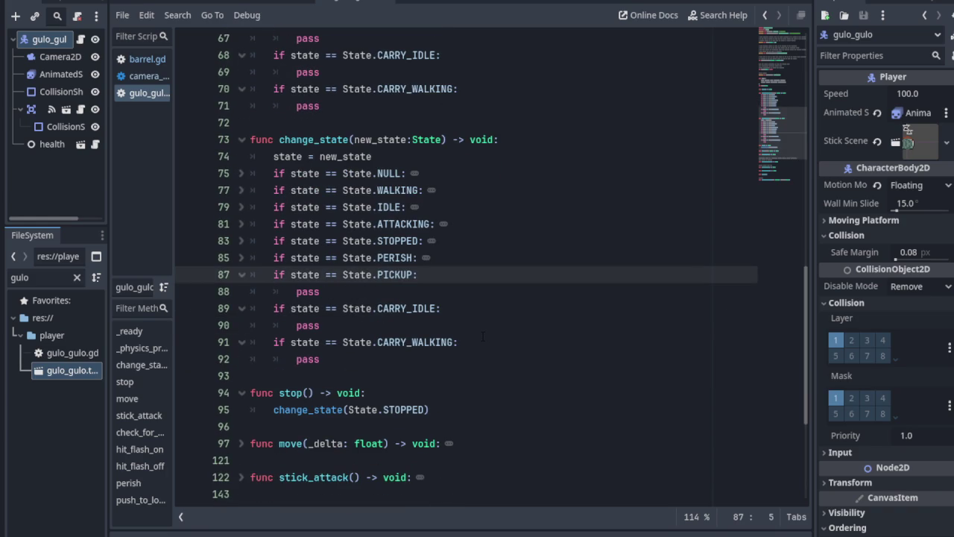
{"action": "left_click", "coordinate": [240, 447]}
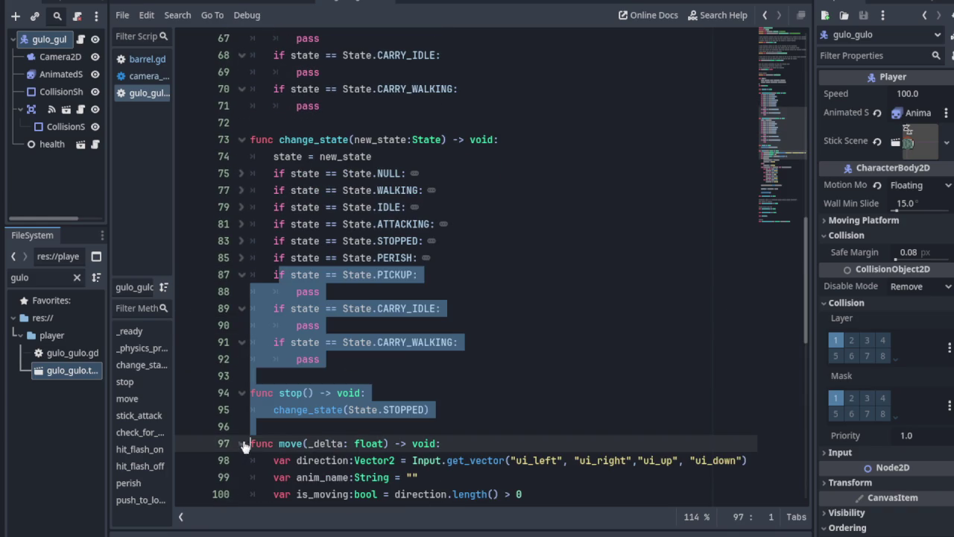
{"action": "left_click", "coordinate": [459, 363]}
{"action": "scroll", "coordinate": [463, 358], "scroll_direction": "down", "scroll_amount": 4}
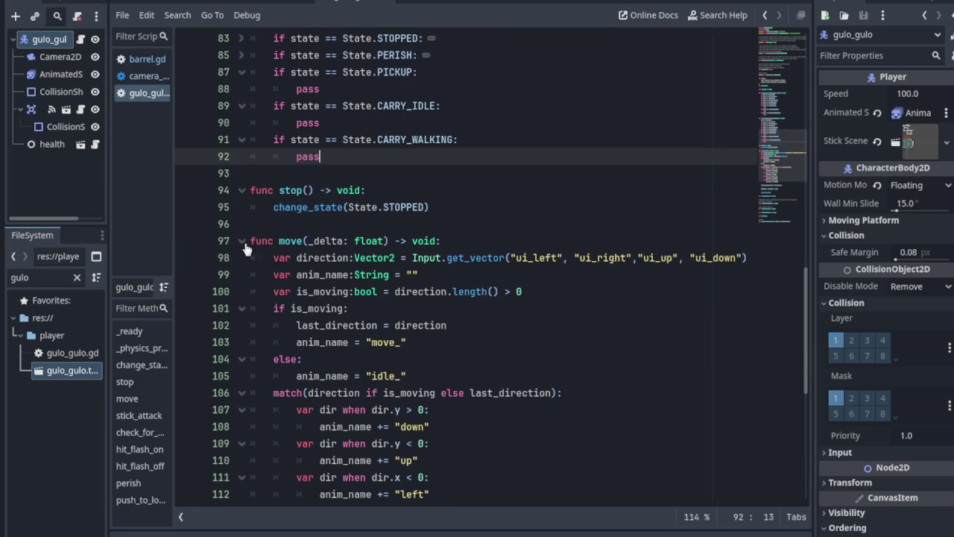
{"action": "left_click", "coordinate": [242, 241]}
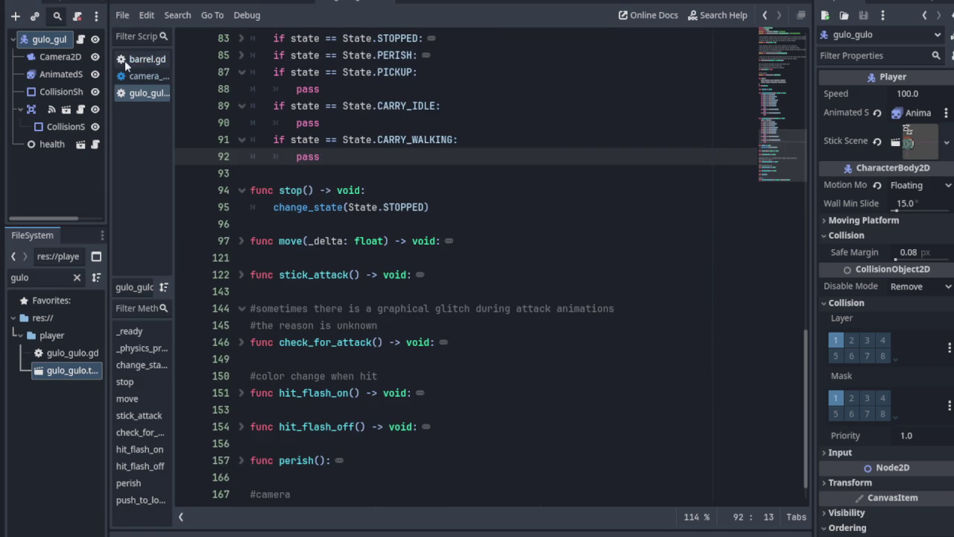
{"action": "left_click", "coordinate": [126, 59]}
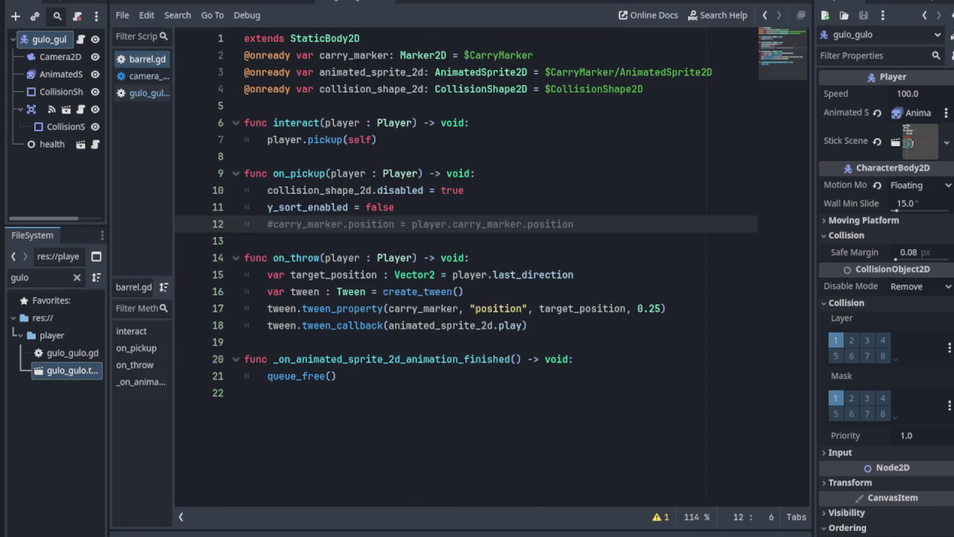
{"action": "double_click", "coordinate": [322, 141]}
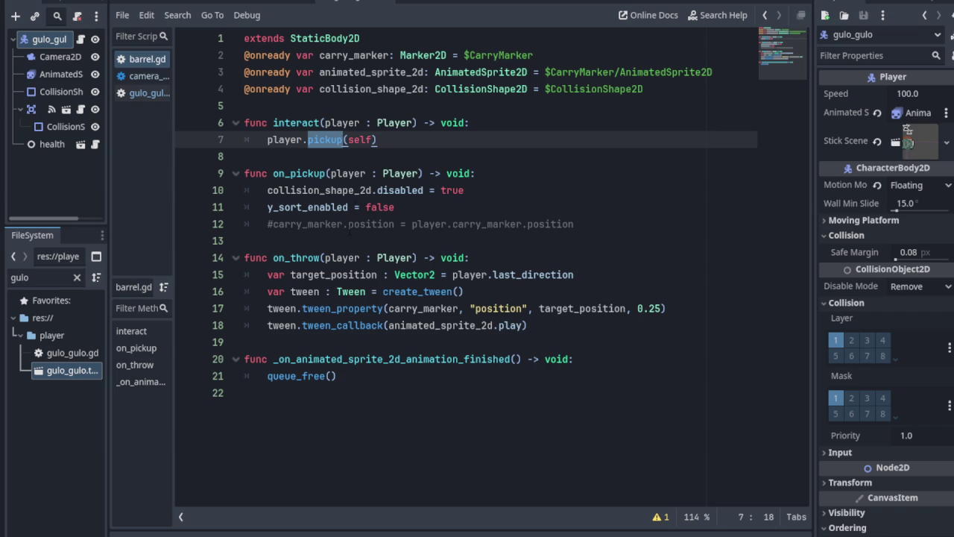
{"action": "mouse_move", "coordinate": [296, 3]}
{"action": "left_click", "coordinate": [331, 140]}
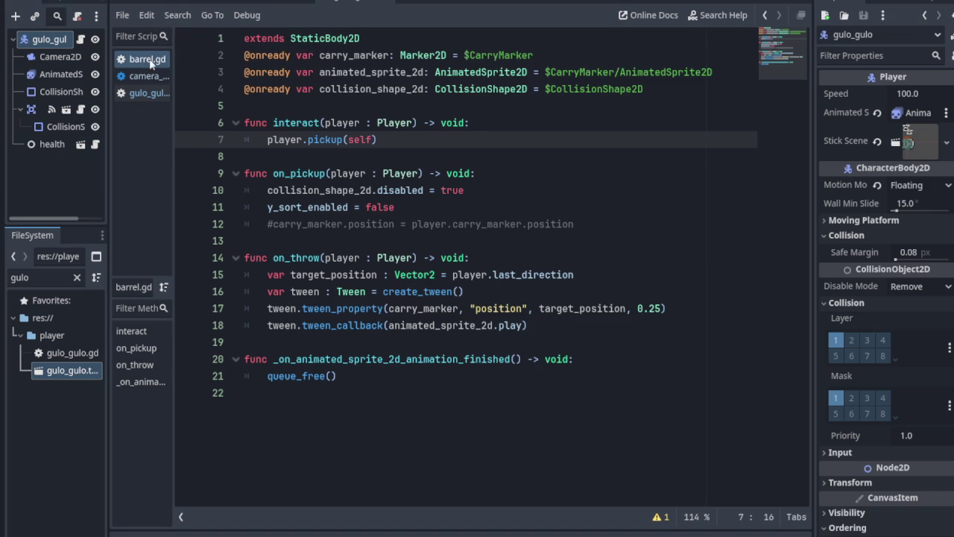
{"action": "left_click", "coordinate": [149, 92]}
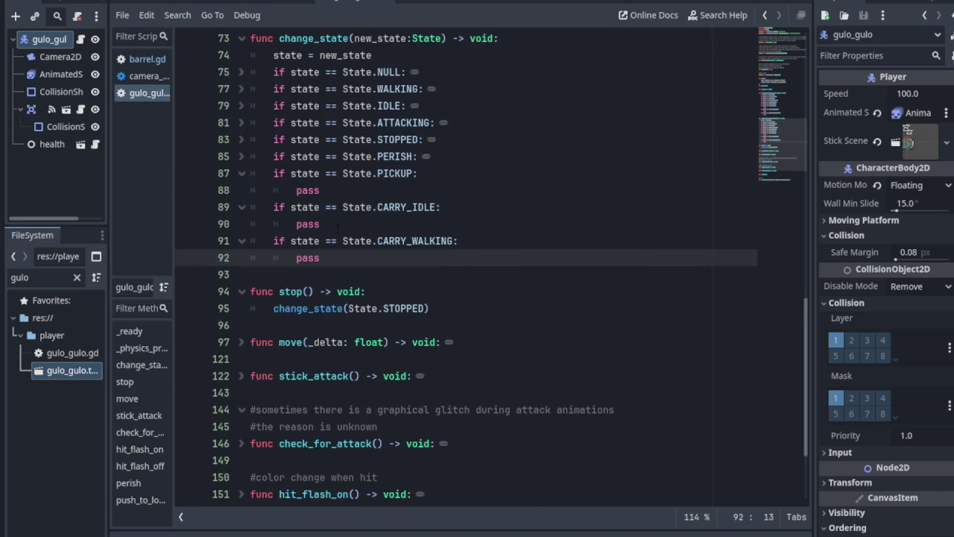
- Switch from the script to the 2D view of the gulo_gulo player scene
{"action": "scroll", "coordinate": [360, 277], "scroll_direction": "up", "scroll_amount": 3}
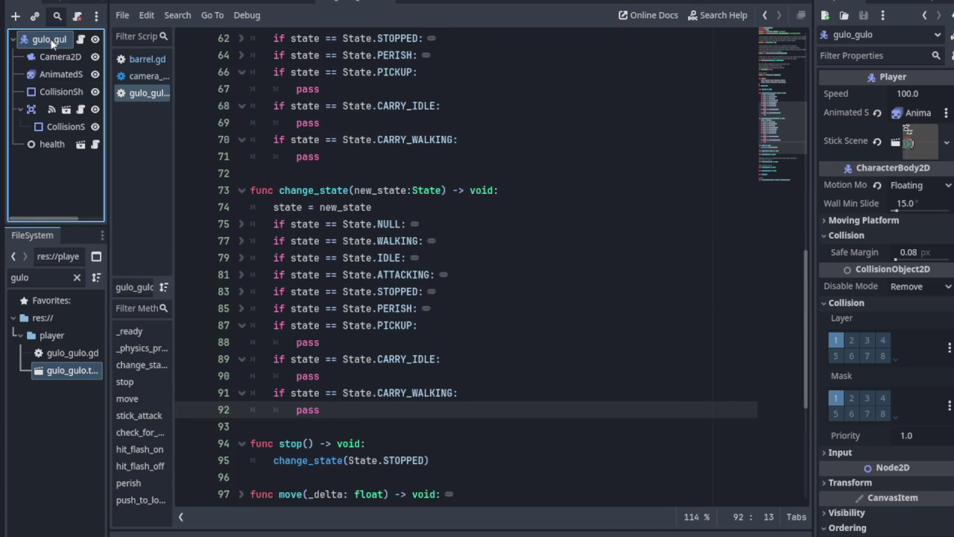
{"action": "left_click", "coordinate": [353, 3]}
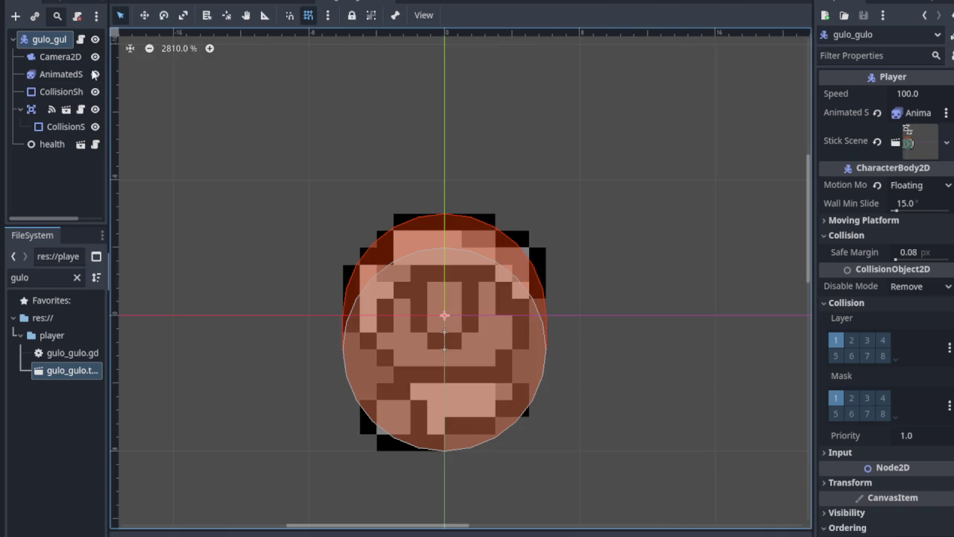
- Add a RayCast2D child to the gulo_gulo root via Add Child Node, searching 'ray'
{"action": "right_click", "coordinate": [54, 38]}
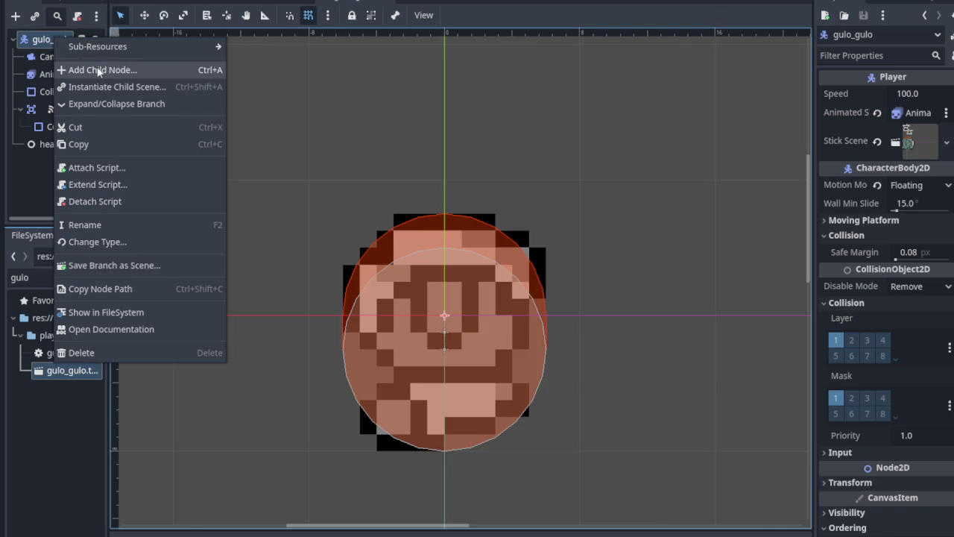
{"action": "left_click", "coordinate": [97, 71]}
{"action": "type", "text": "ray"}
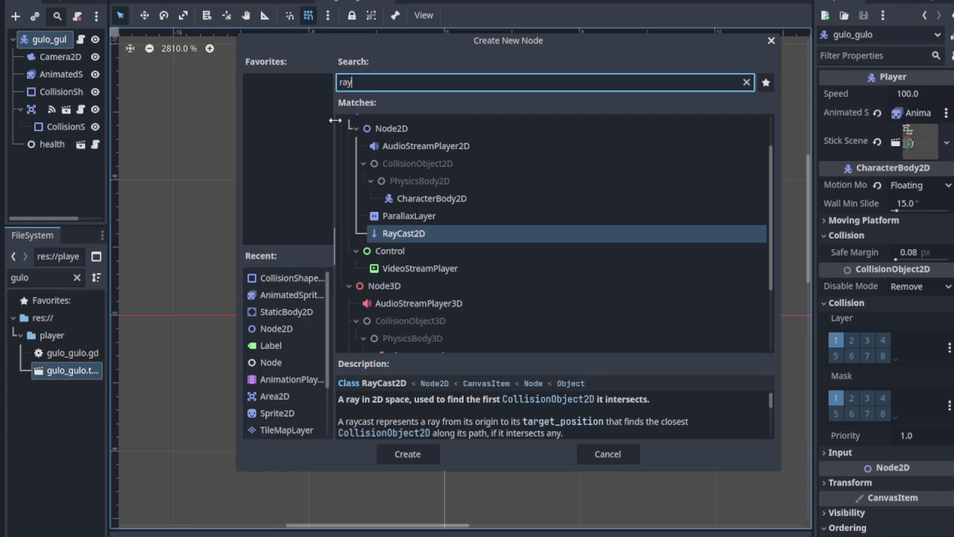
{"action": "left_click", "coordinate": [405, 235]}
{"action": "left_click", "coordinate": [408, 461]}
{"action": "scroll", "coordinate": [386, 257], "scroll_direction": "down", "scroll_amount": 5}
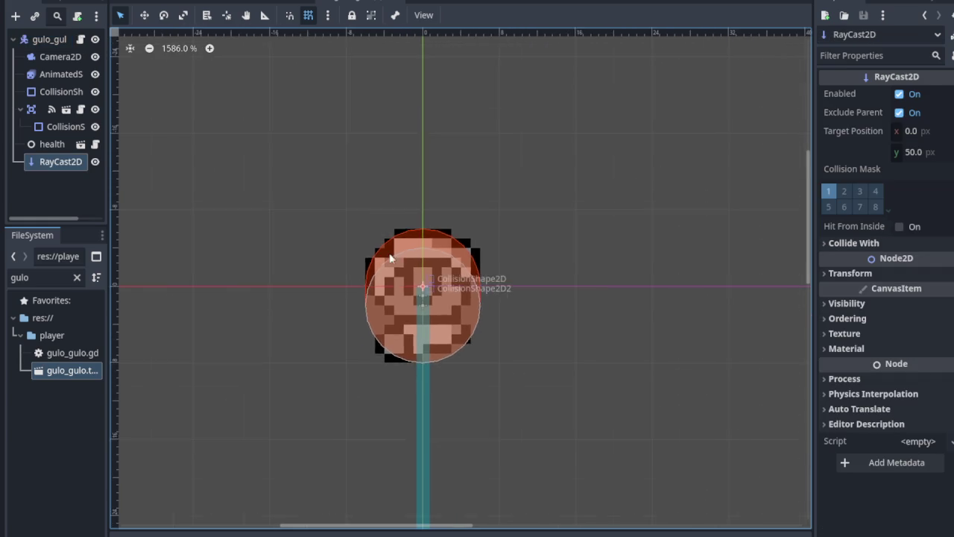
- Widen the Inspector and try RayCast2D target y values of 6 and 16
{"action": "scroll", "coordinate": [408, 376], "scroll_direction": "down", "scroll_amount": 2}
{"action": "scroll", "coordinate": [403, 360], "scroll_direction": "up", "scroll_amount": 2}
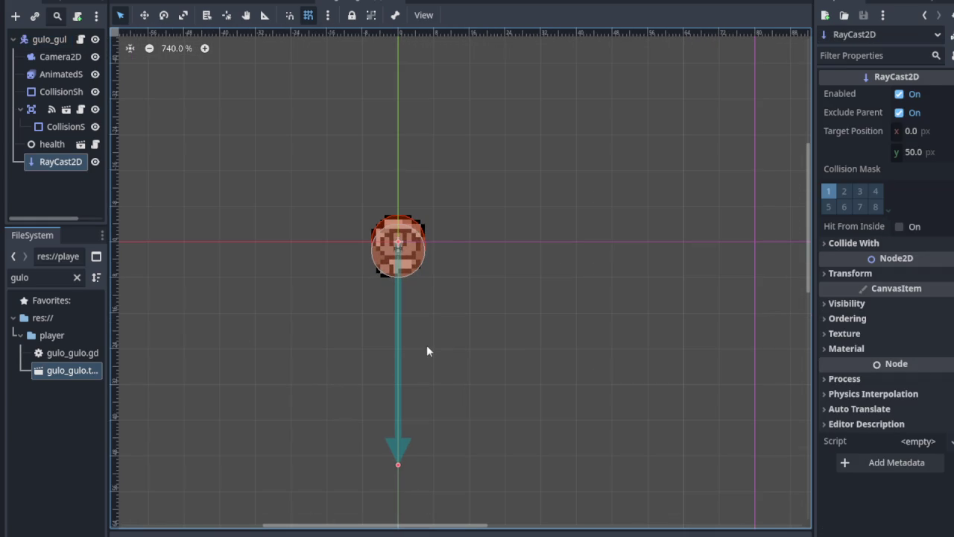
{"action": "scroll", "coordinate": [426, 346], "scroll_direction": "down", "scroll_amount": 1}
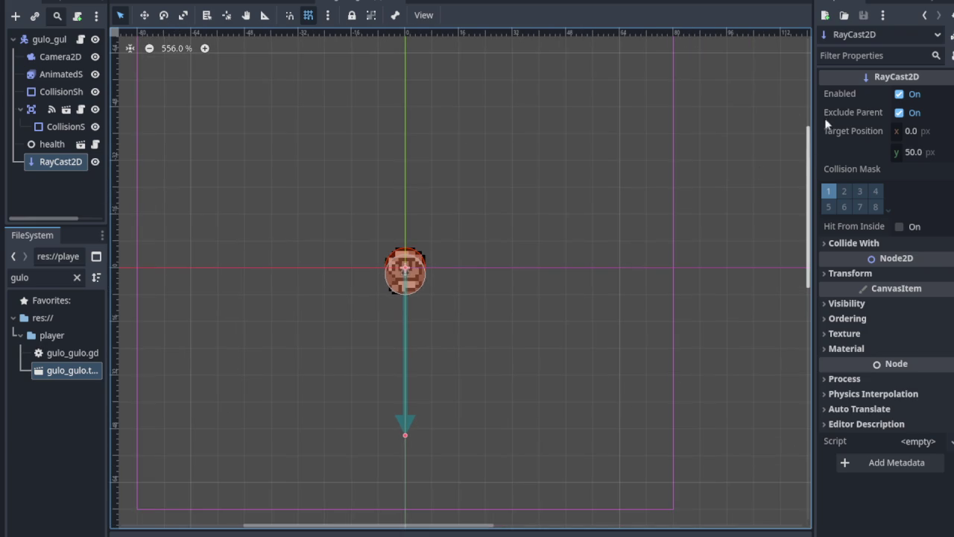
{"action": "mouse_move", "coordinate": [815, 127]}
{"action": "left_mouse_down"}
{"action": "mouse_move", "coordinate": [680, 114]}
{"action": "mouse_move", "coordinate": [691, 115]}
{"action": "left_mouse_up"}
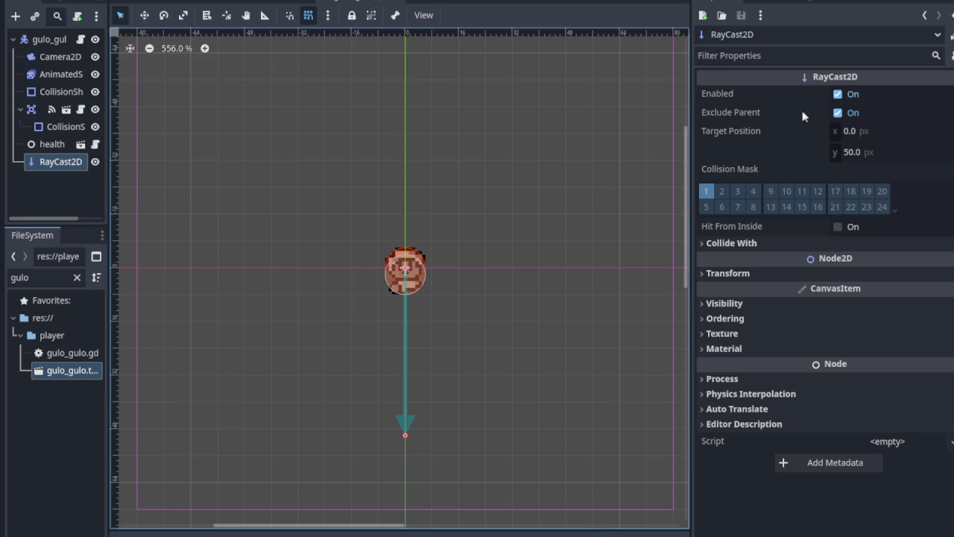
{"action": "left_click", "coordinate": [854, 153]}
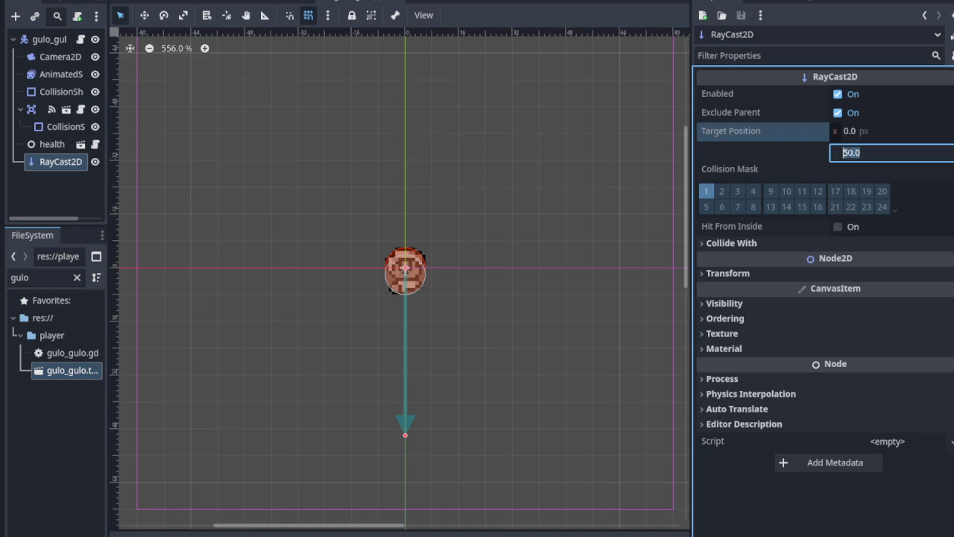
{"action": "left_click", "coordinate": [848, 153]}
{"action": "key", "text": "Return"}
{"action": "scroll", "coordinate": [397, 289], "scroll_direction": "up", "scroll_amount": 3}
{"action": "scroll", "coordinate": [398, 290], "scroll_direction": "up", "scroll_amount": 9}
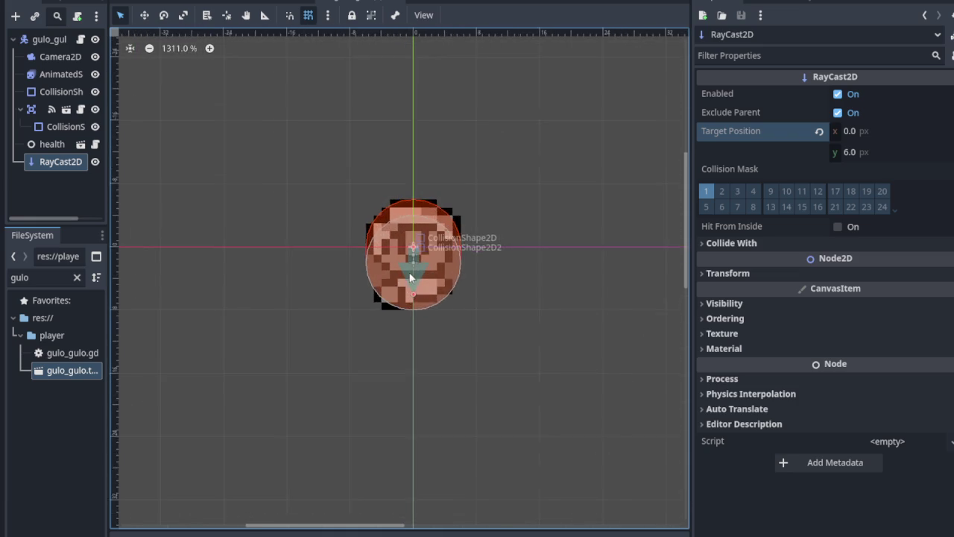
{"action": "left_click", "coordinate": [845, 150]}
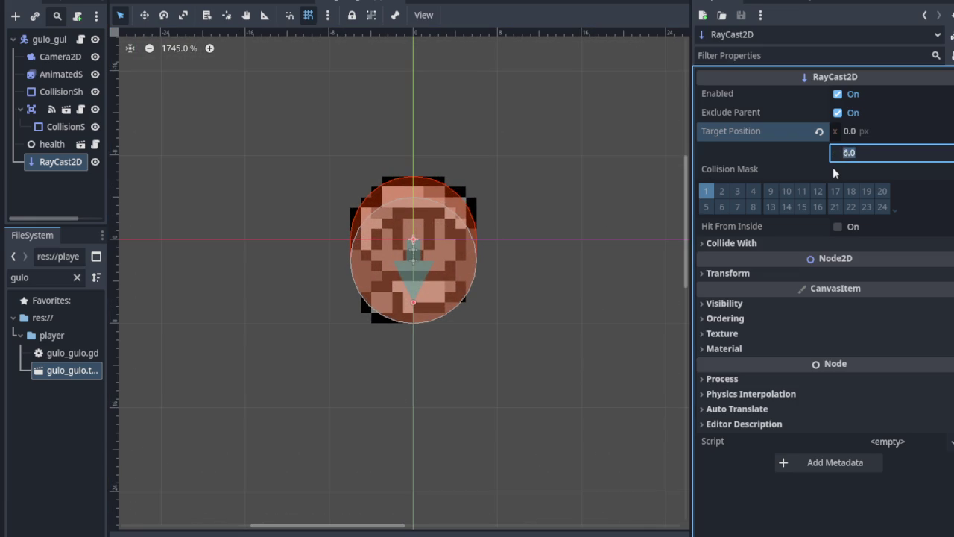
{"action": "type", "text": "16"}
{"action": "key", "text": "Return"}
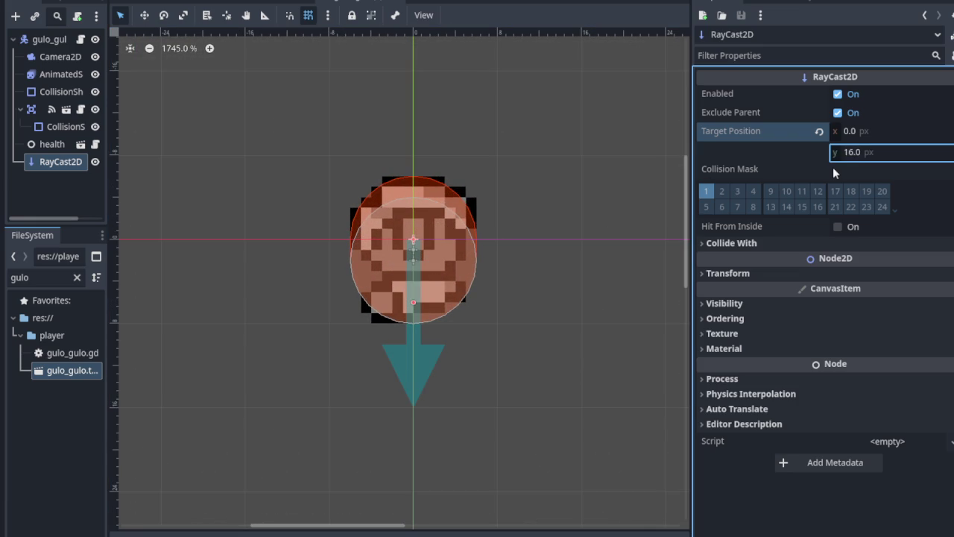
- Recentre the player sprite and try target y values 8, 10, then 12
{"action": "scroll", "coordinate": [607, 243], "scroll_direction": "down", "scroll_amount": 8}
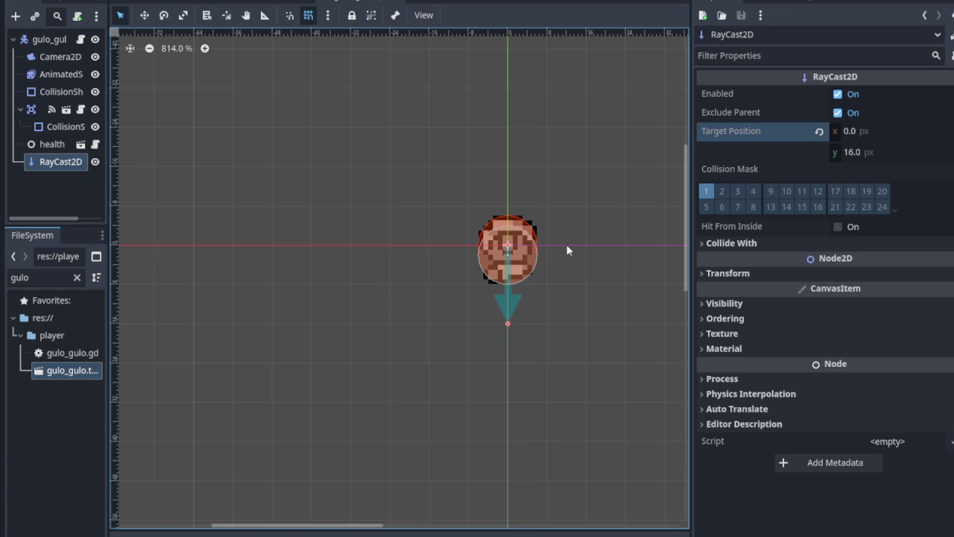
{"action": "scroll", "coordinate": [538, 274], "scroll_direction": "up", "scroll_amount": 4}
{"action": "left_click_drag", "start_coordinate": [553, 301], "coordinate": [484, 291]}
{"action": "left_click", "coordinate": [850, 152]}
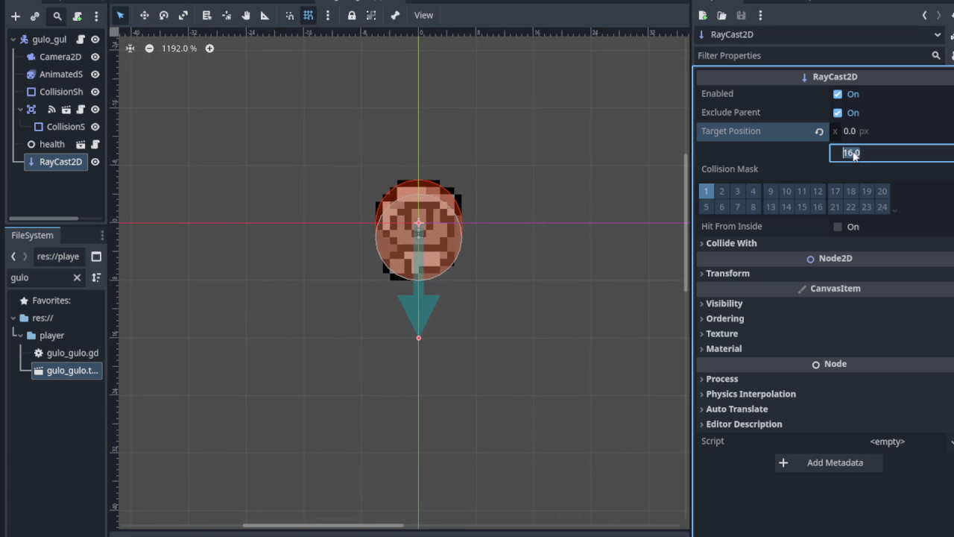
{"action": "type", "text": "8"}
{"action": "key", "text": "Return"}
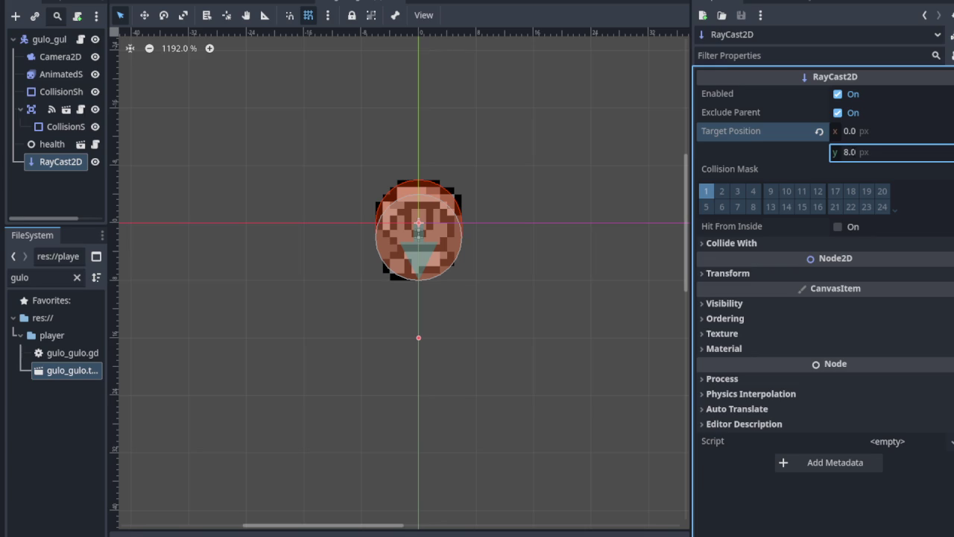
{"action": "left_click", "coordinate": [848, 154]}
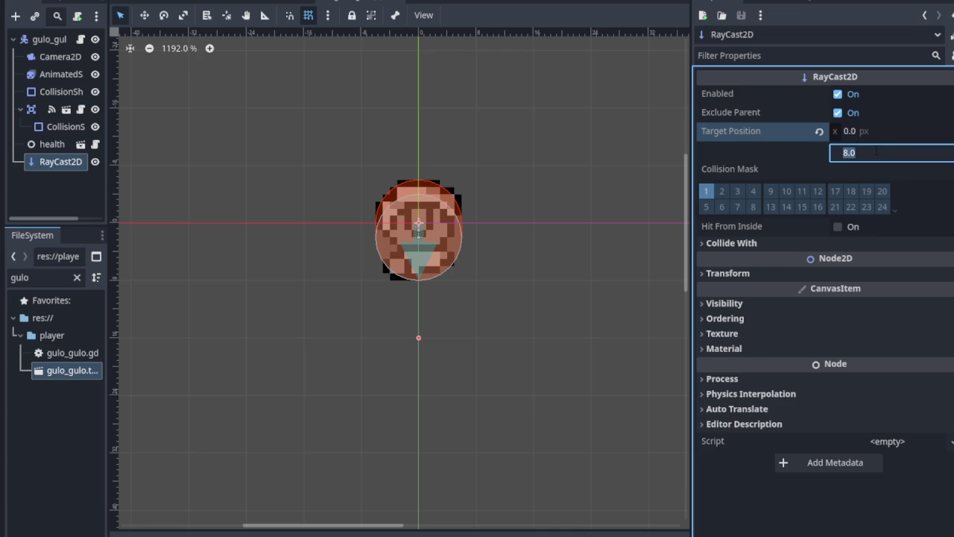
{"action": "type", "text": "10"}
{"action": "key", "text": "Return"}
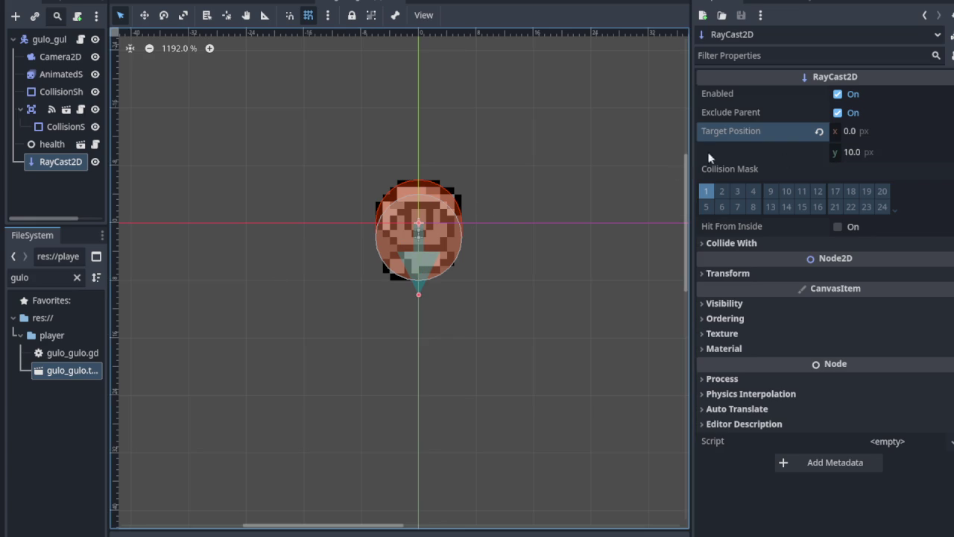
{"action": "left_click", "coordinate": [852, 154]}
{"action": "type", "text": "12"}
{"action": "key", "text": "Return"}
- Re-edit the target y, briefly setting 0, and finally commit 12 px
{"action": "left_click", "coordinate": [852, 157]}
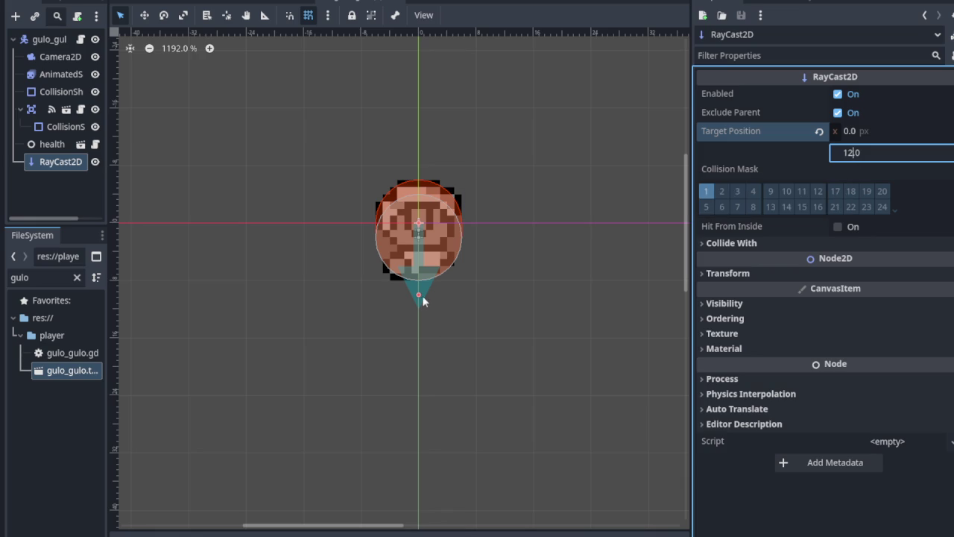
{"action": "scroll", "coordinate": [418, 294], "scroll_direction": "up", "scroll_amount": 5}
{"action": "scroll", "coordinate": [418, 288], "scroll_direction": "down", "scroll_amount": 6}
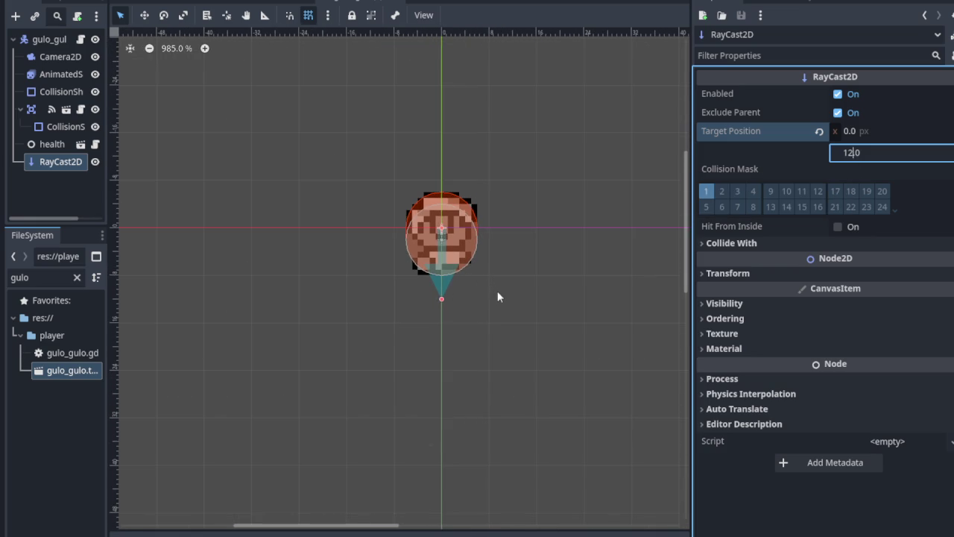
{"action": "scroll", "coordinate": [458, 234], "scroll_direction": "up", "scroll_amount": 3}
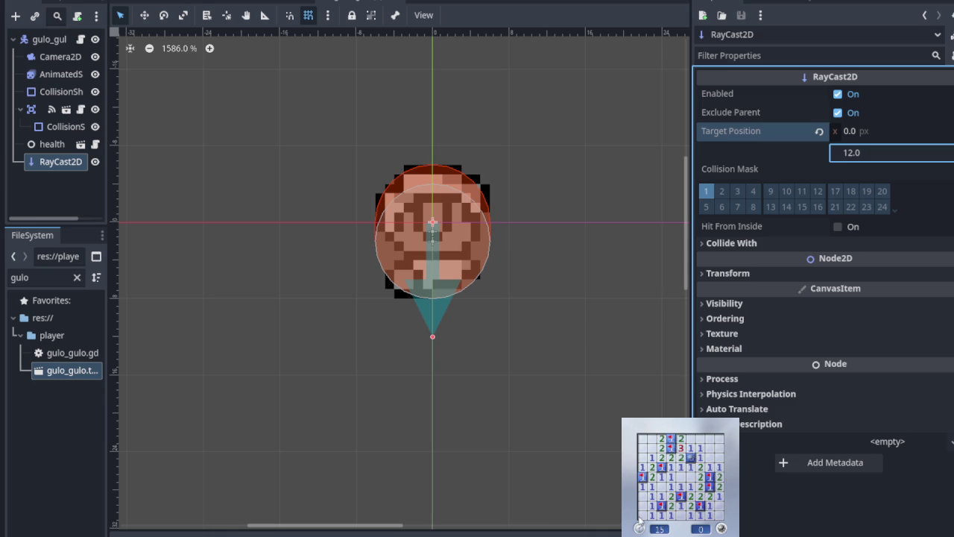
{"action": "scroll", "coordinate": [435, 330], "scroll_direction": "down", "scroll_amount": 1}
{"action": "scroll", "coordinate": [479, 301], "scroll_direction": "up", "scroll_amount": 2}
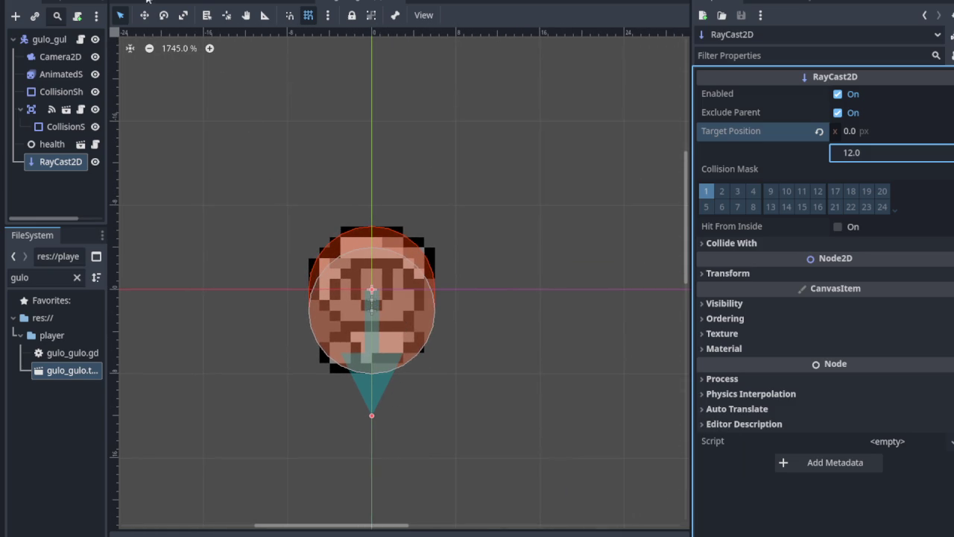
{"action": "scroll", "coordinate": [429, 276], "scroll_direction": "down", "scroll_amount": 3}
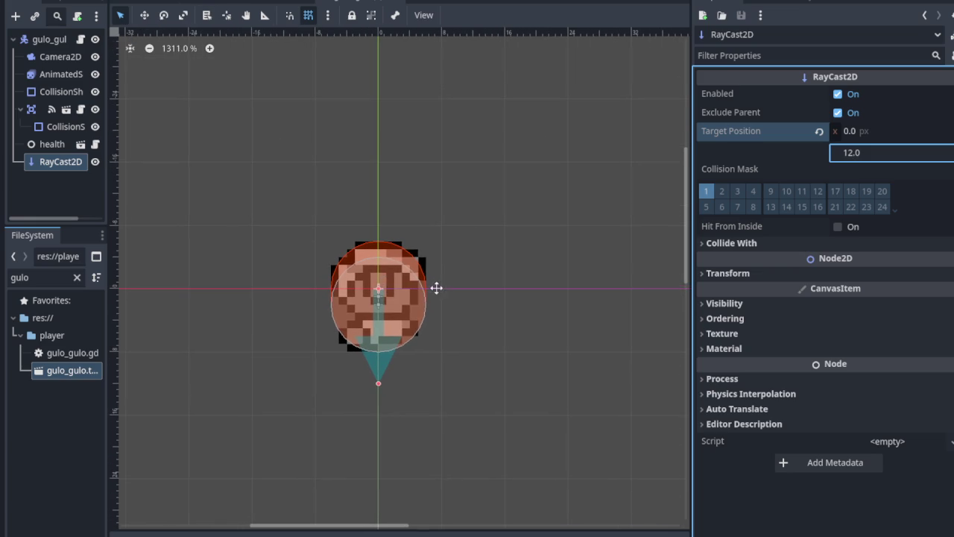
{"action": "key", "text": "BackSpace"}
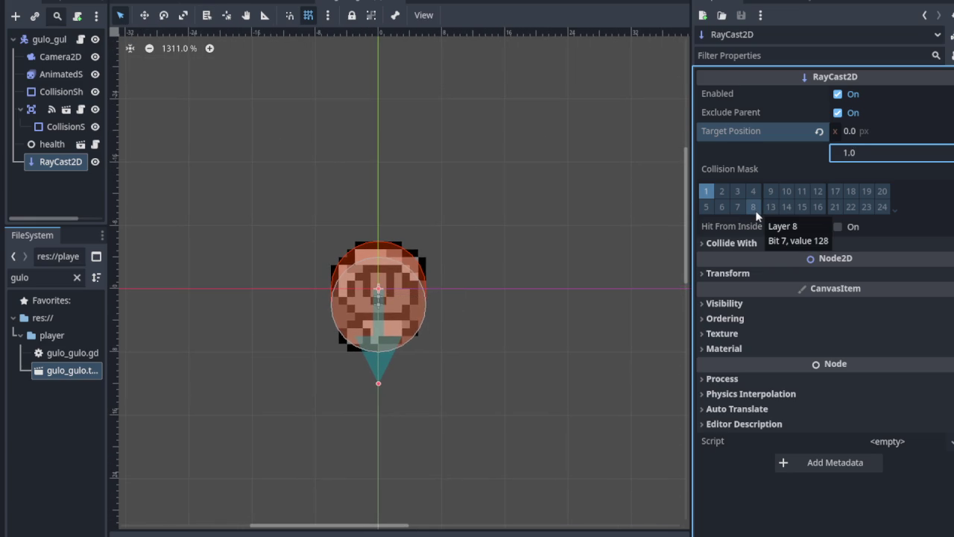
{"action": "type", "text": "0"}
{"action": "key", "text": "Return"}
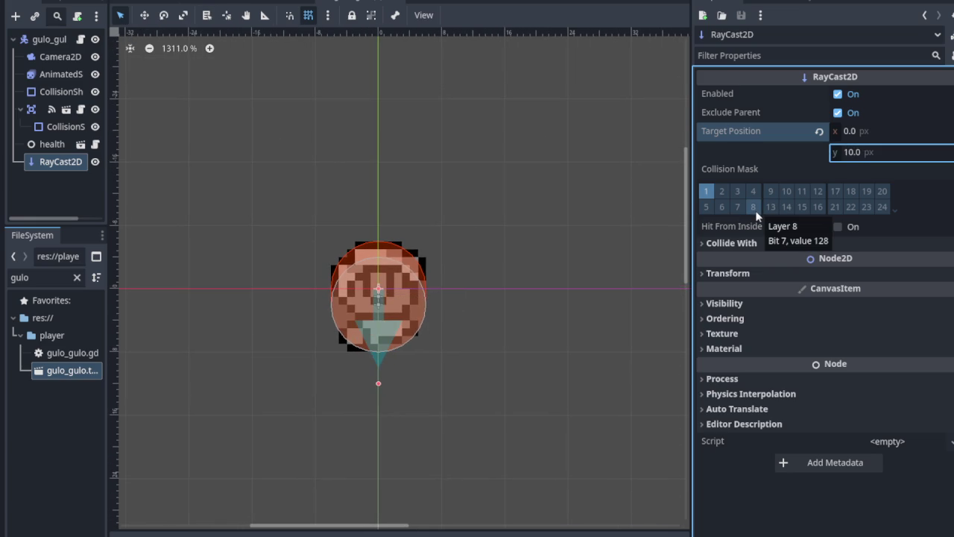
{"action": "left_click", "coordinate": [852, 156]}
{"action": "type", "text": "12"}
{"action": "key", "text": "Return"}
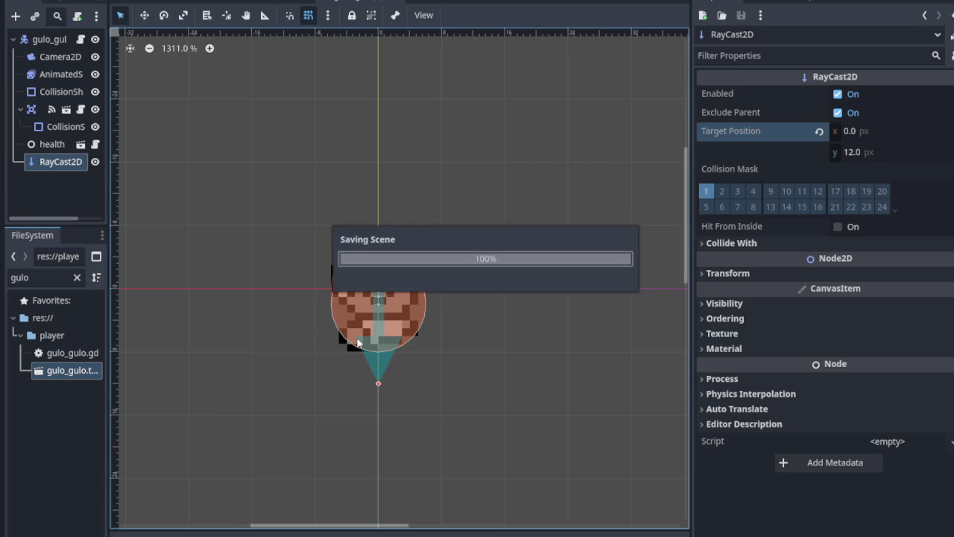
- Recommit the RayCast2D target y of 12 and switch to the gulo_gulo.gd script with Ctrl+F3
{"action": "scroll", "coordinate": [425, 337], "scroll_direction": "down", "scroll_amount": 5}
{"action": "scroll", "coordinate": [428, 340], "scroll_direction": "down", "scroll_amount": 3}
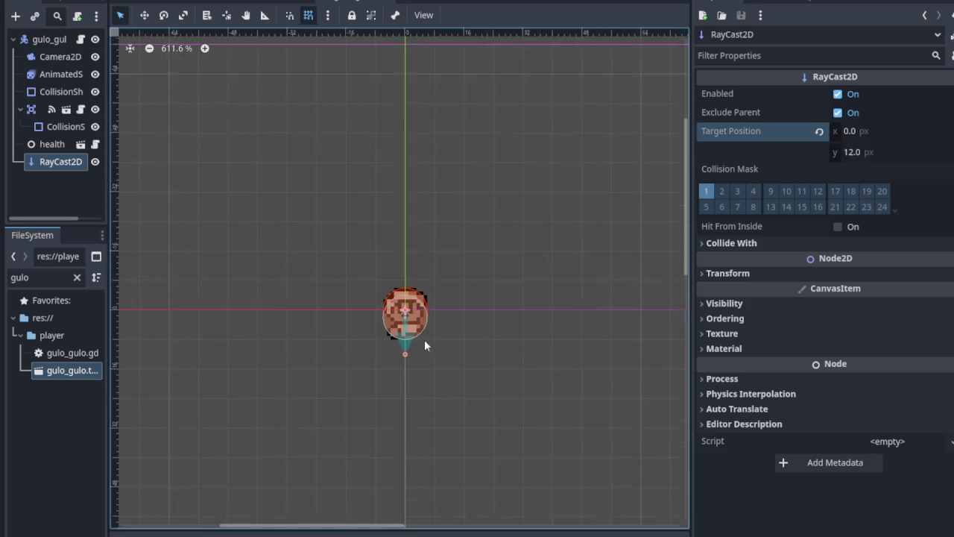
{"action": "scroll", "coordinate": [425, 340], "scroll_direction": "up", "scroll_amount": 3}
{"action": "scroll", "coordinate": [436, 344], "scroll_direction": "down", "scroll_amount": 10}
{"action": "scroll", "coordinate": [436, 345], "scroll_direction": "up", "scroll_amount": 6}
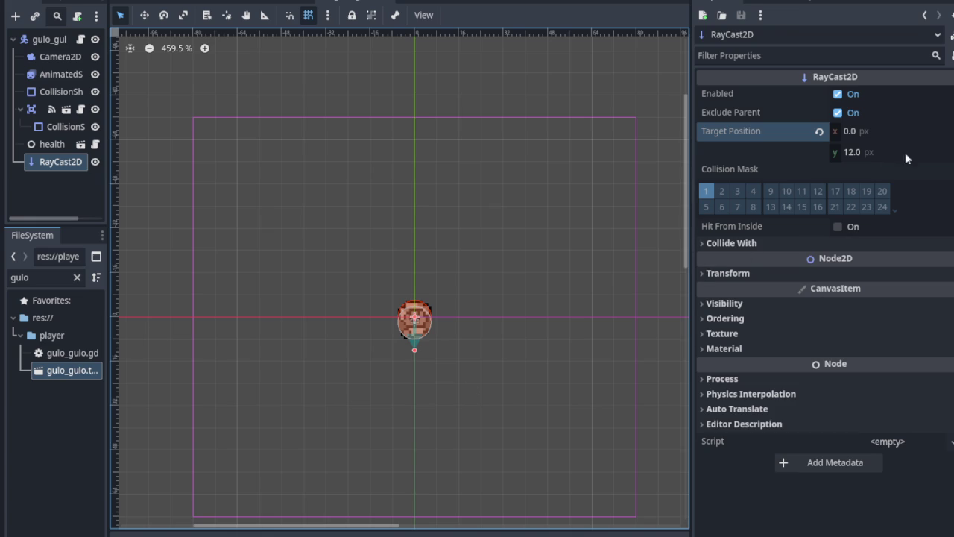
{"action": "left_click", "coordinate": [854, 152]}
{"action": "left_click", "coordinate": [853, 152]}
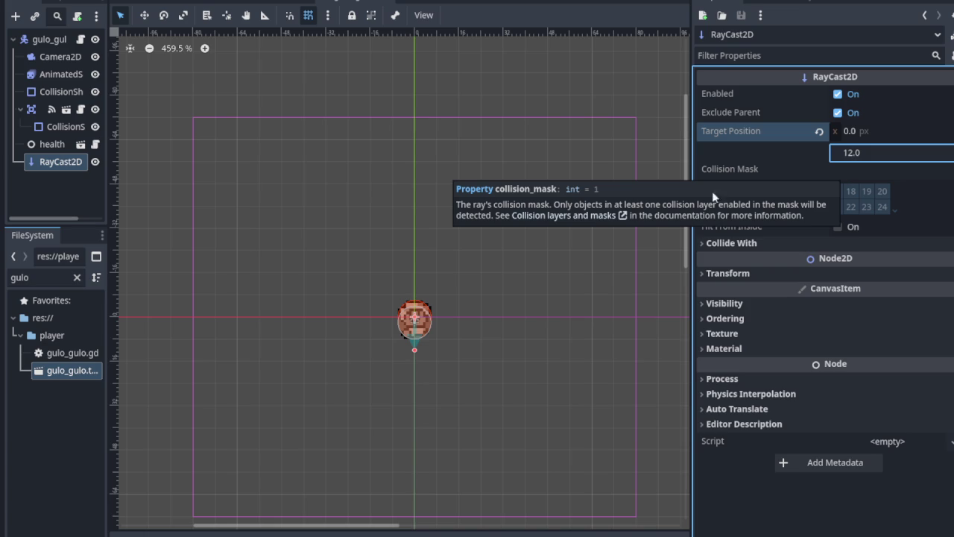
{"action": "scroll", "coordinate": [456, 334], "scroll_direction": "up", "scroll_amount": 4}
{"action": "scroll", "coordinate": [447, 325], "scroll_direction": "up", "scroll_amount": 5}
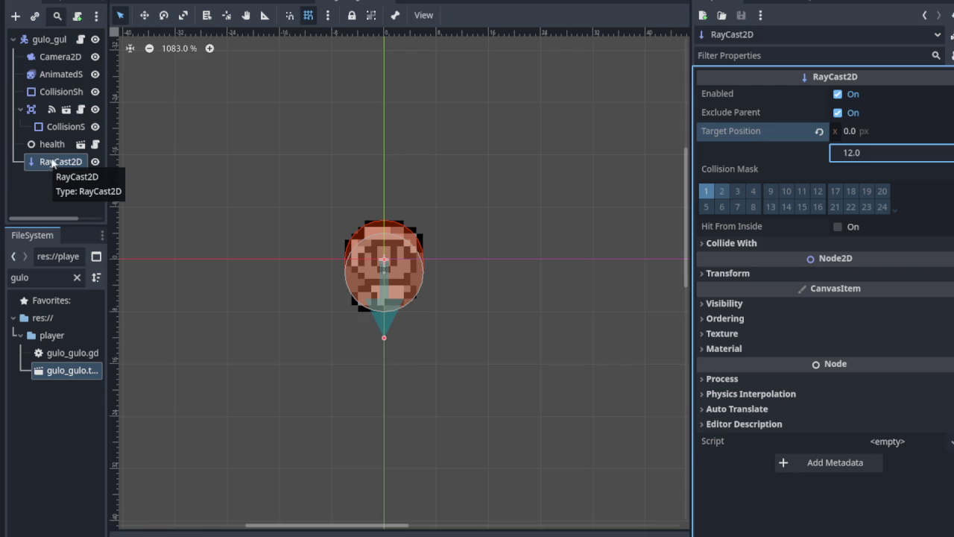
{"action": "key", "text": "Return"}
{"action": "key", "text": "ctrl+F3"}
{"action": "scroll", "coordinate": [357, 277], "scroll_direction": "down", "scroll_amount": 3}
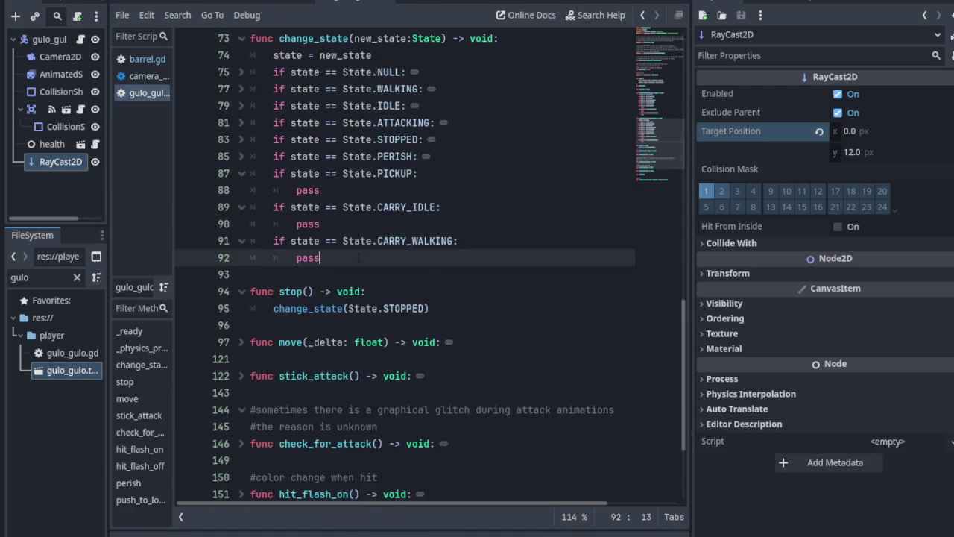
{"action": "scroll", "coordinate": [376, 272], "scroll_direction": "down", "scroll_amount": 1}
{"action": "scroll", "coordinate": [354, 256], "scroll_direction": "up", "scroll_amount": 1}
{"action": "scroll", "coordinate": [353, 254], "scroll_direction": "up", "scroll_amount": 4}
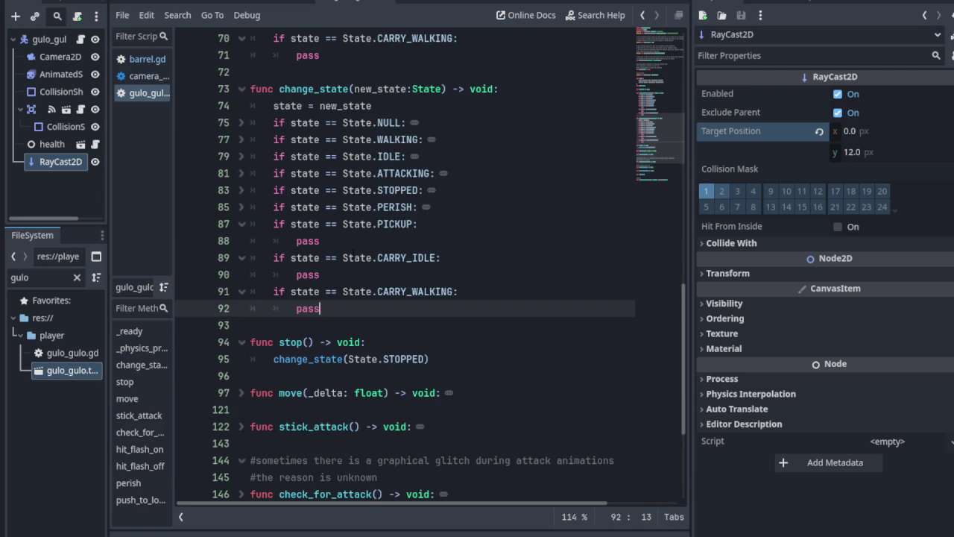
{"action": "scroll", "coordinate": [354, 255], "scroll_direction": "down", "scroll_amount": 1}
{"action": "scroll", "coordinate": [353, 255], "scroll_direction": "up", "scroll_amount": 2}
{"action": "scroll", "coordinate": [353, 254], "scroll_direction": "down", "scroll_amount": 2}
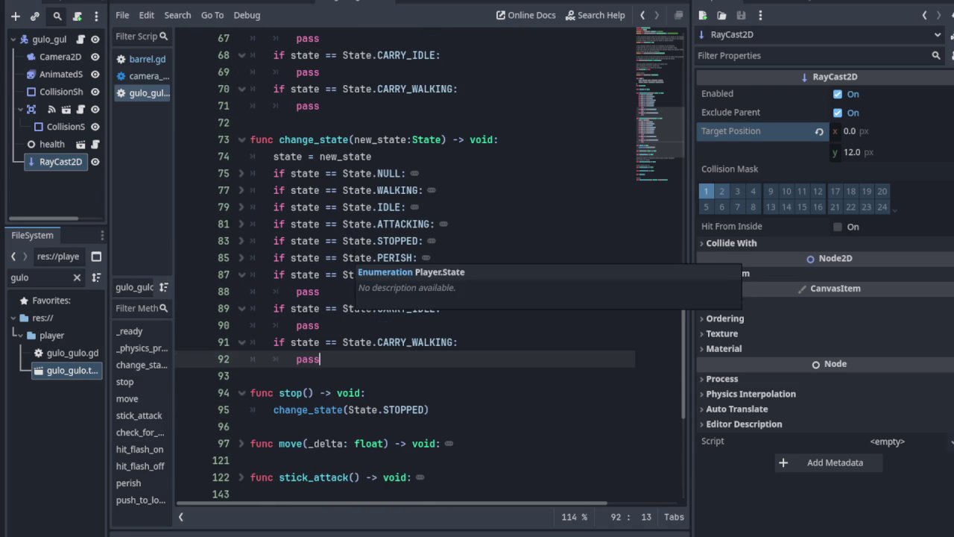
{"action": "left_click", "coordinate": [140, 3]}
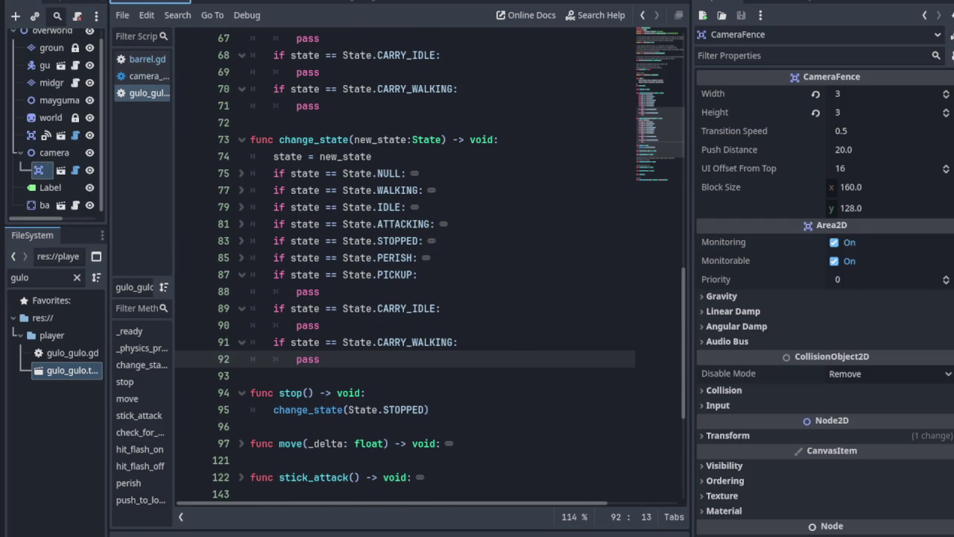
{"action": "left_click", "coordinate": [396, 2]}
{"action": "scroll", "coordinate": [396, 224], "scroll_direction": "up", "scroll_amount": 3}
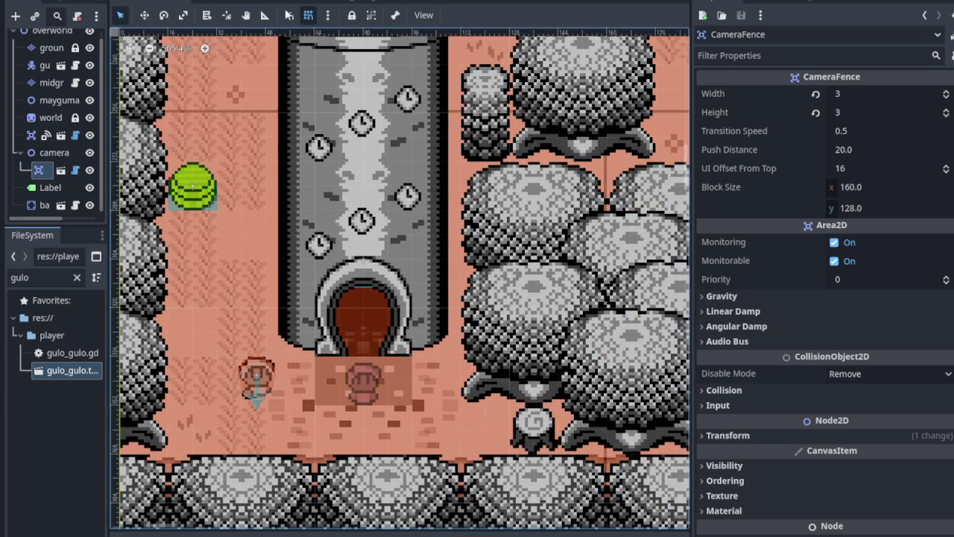
{"action": "left_click", "coordinate": [365, 4]}
{"action": "scroll", "coordinate": [445, 298], "scroll_direction": "up", "scroll_amount": 3}
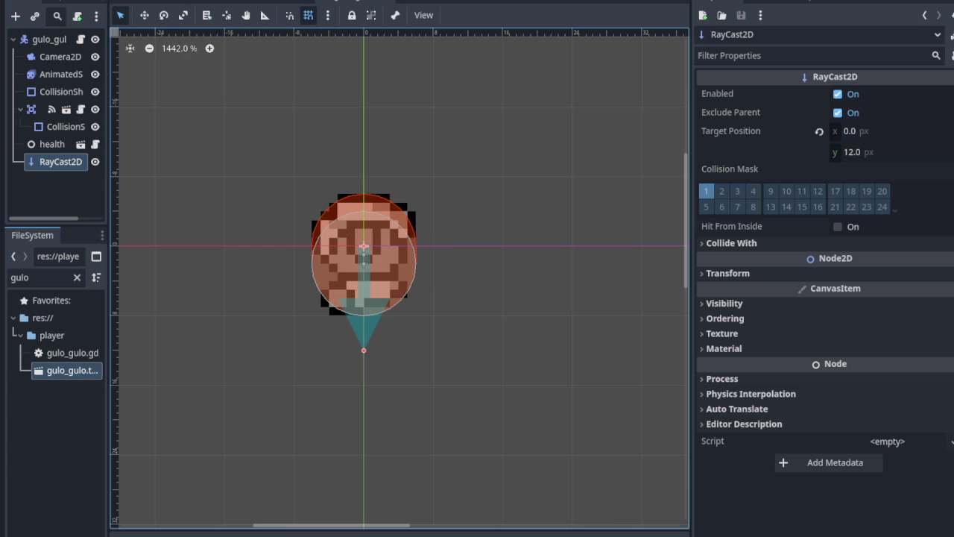
{"action": "key", "text": "ctrl+F3"}
{"action": "left_click", "coordinate": [149, 62]}
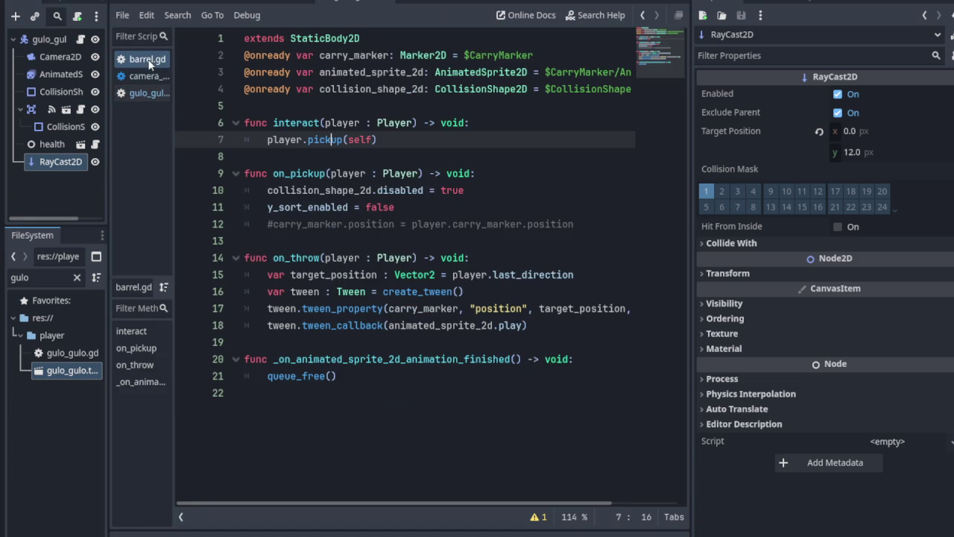
{"action": "left_click", "coordinate": [146, 93]}
{"action": "scroll", "coordinate": [320, 196], "scroll_direction": "up", "scroll_amount": 15}
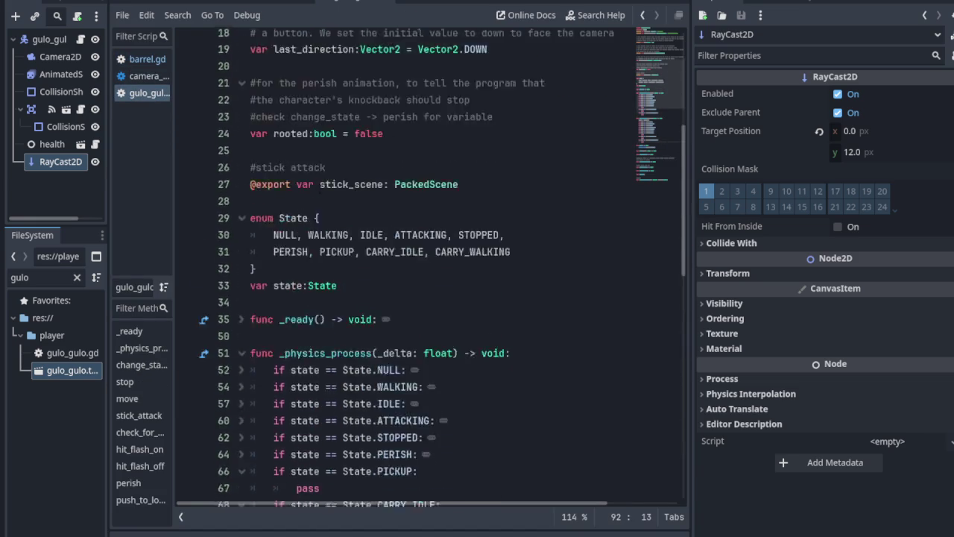
{"action": "left_click", "coordinate": [293, 104]}
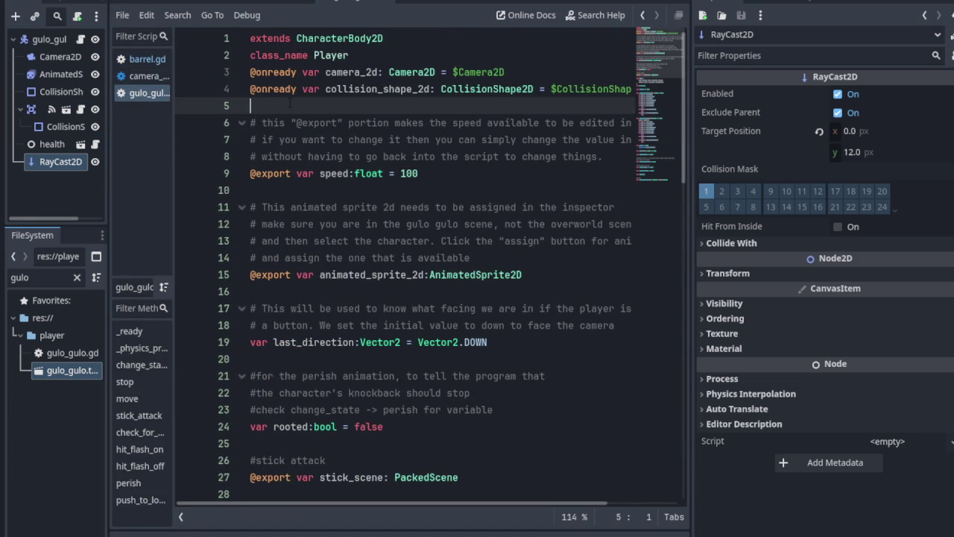
{"action": "key", "text": "Return"}
{"action": "key", "text": "Up"}
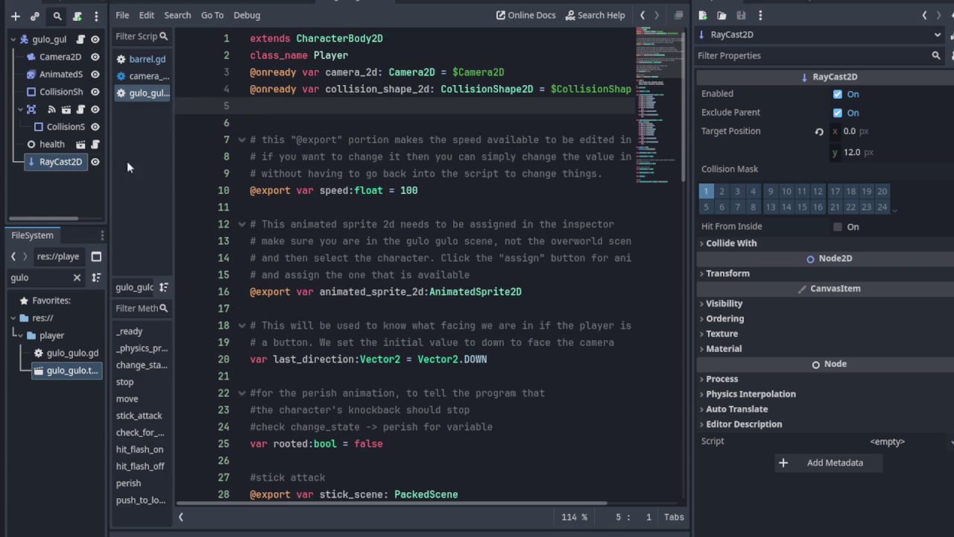
{"action": "left_click", "coordinate": [67, 163]}
{"action": "left_click_drag", "start_coordinate": [67, 162], "coordinate": [244, 103]}
{"action": "key", "text": "ctrl+s"}
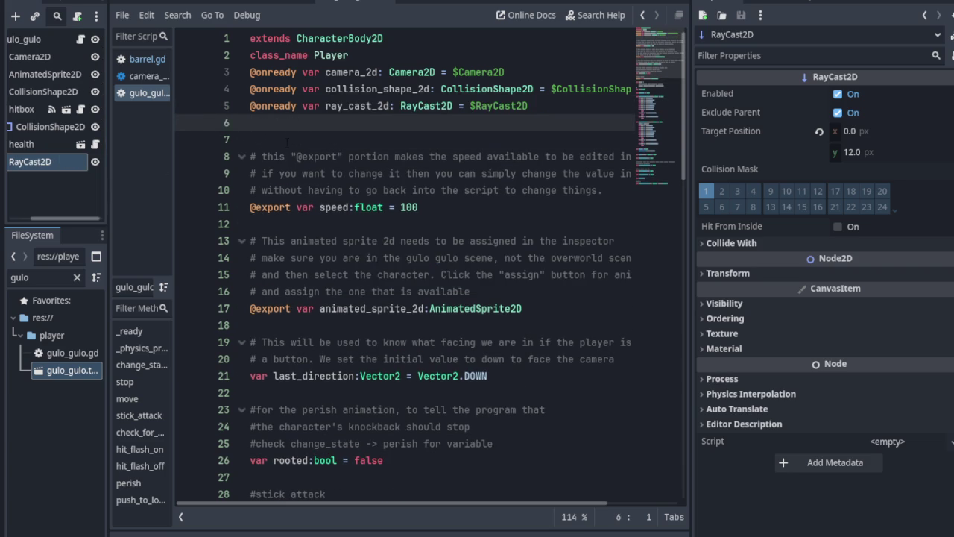
{"action": "key", "text": "Delete"}
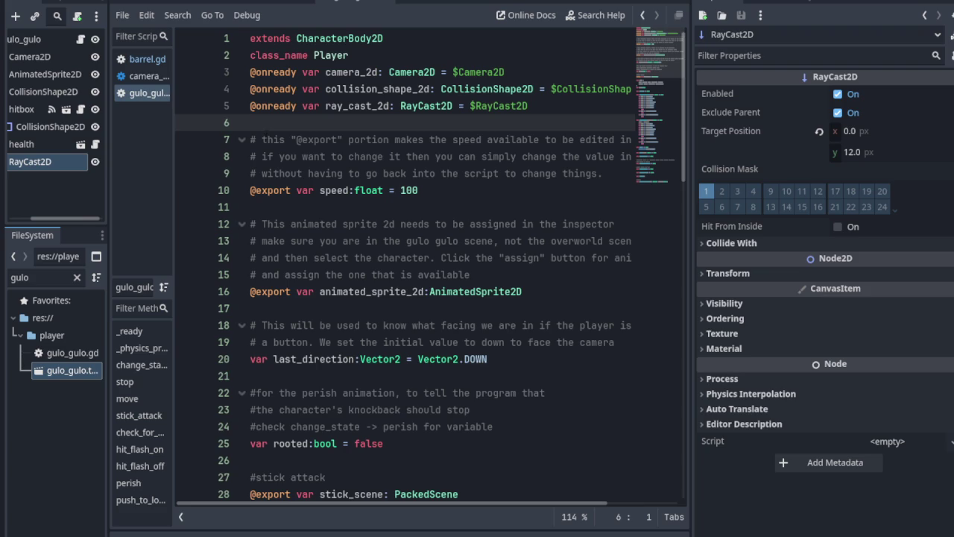
- Fold the speed, animated sprite, facing direction and perish animation comment blocks
{"action": "left_click", "coordinate": [241, 141]}
{"action": "left_click", "coordinate": [240, 192]}
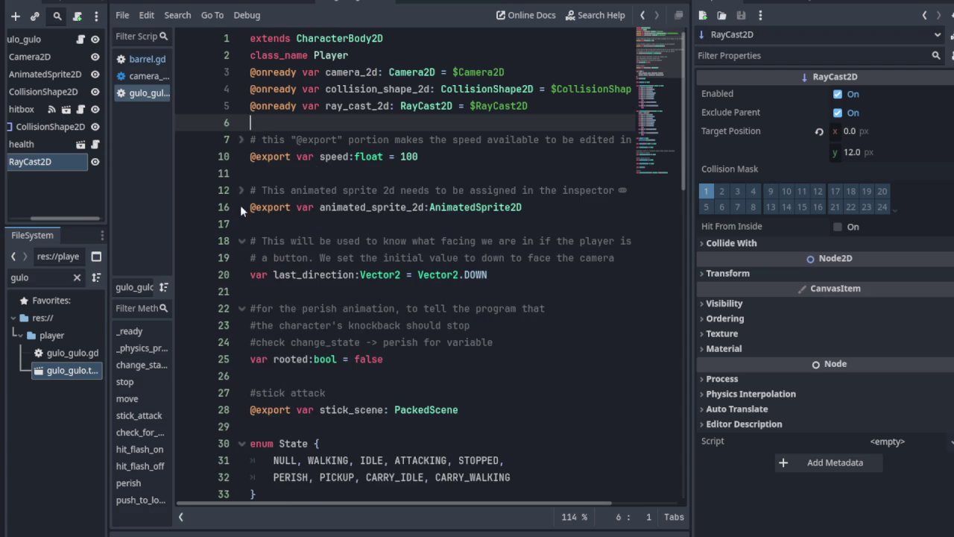
{"action": "left_click", "coordinate": [241, 240]}
{"action": "left_click", "coordinate": [240, 292]}
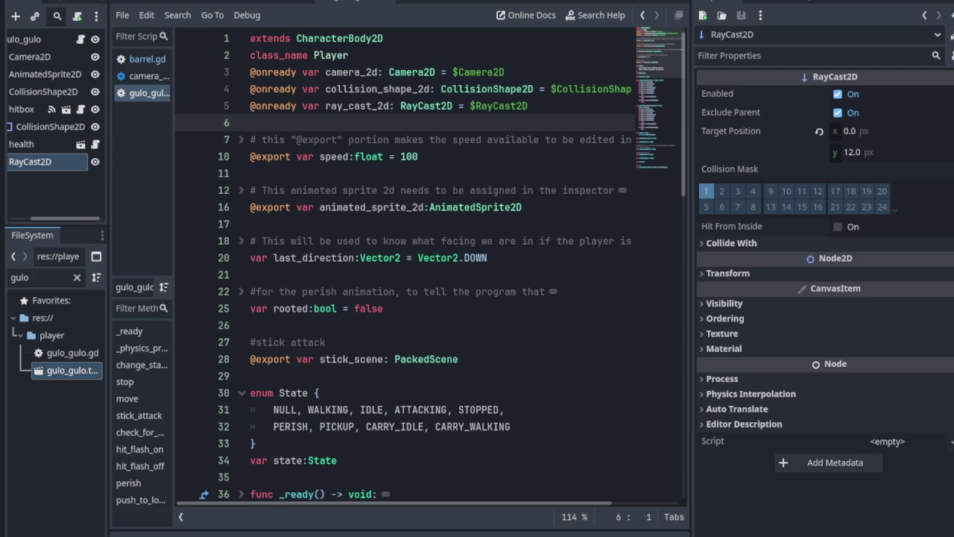
{"action": "scroll", "coordinate": [242, 248], "scroll_direction": "down", "scroll_amount": 3}
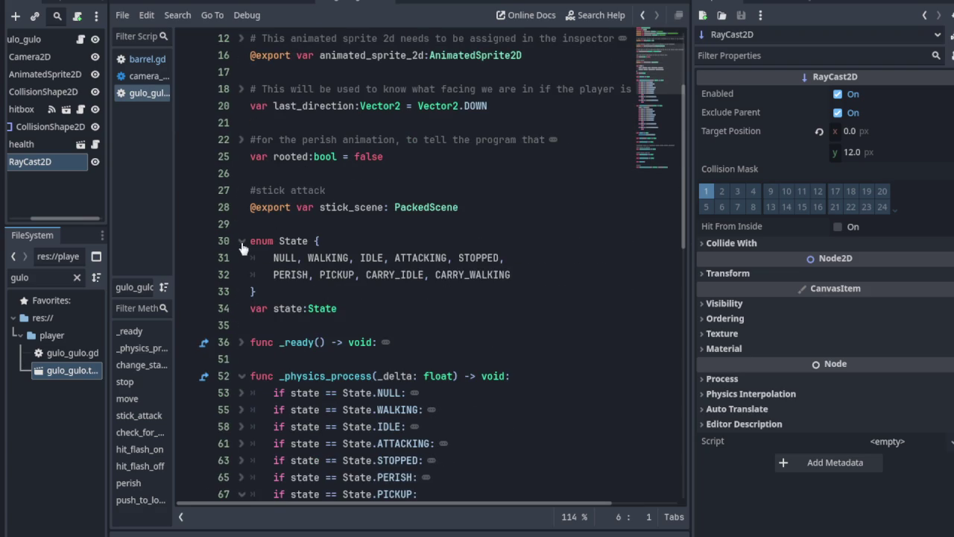
{"action": "scroll", "coordinate": [243, 248], "scroll_direction": "down", "scroll_amount": 5}
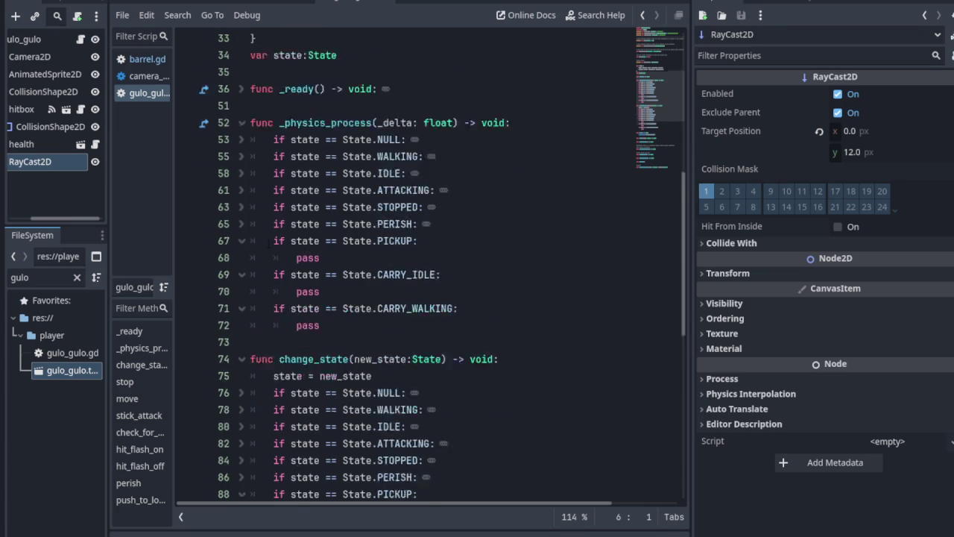
- Save the script and narrow the Inspector to widen the code editor
{"action": "key", "text": "ctrl+s"}
{"action": "scroll", "coordinate": [348, 257], "scroll_direction": "down", "scroll_amount": 1}
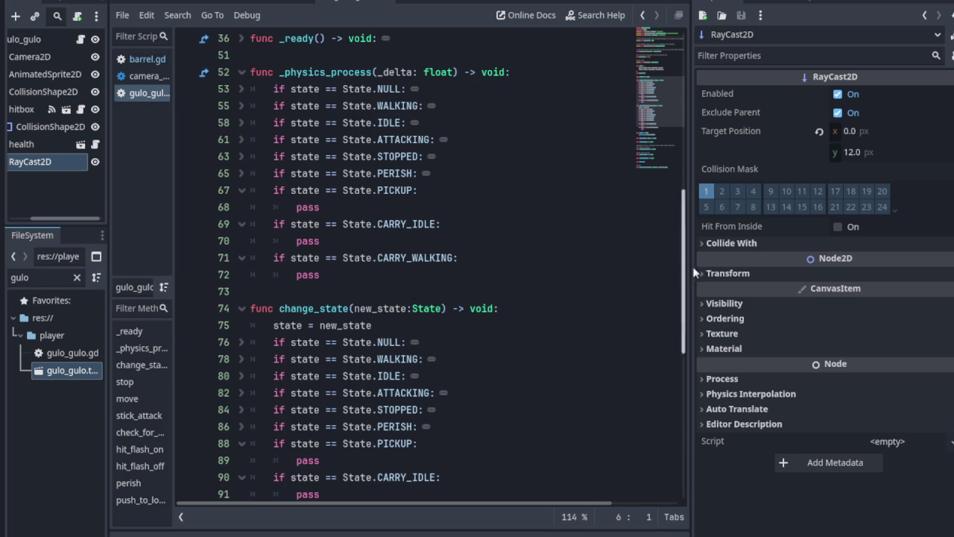
{"action": "left_click_drag", "start_coordinate": [690, 238], "coordinate": [836, 237]}
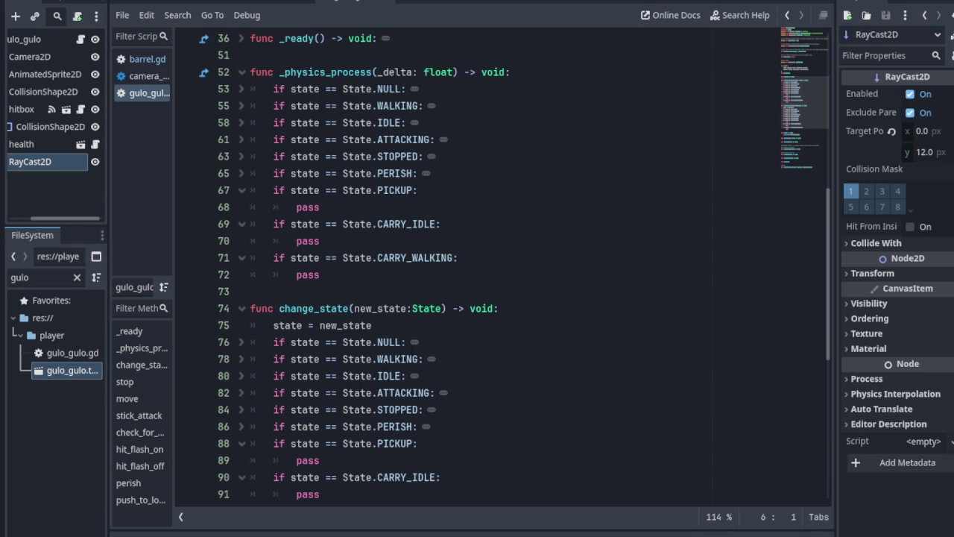
{"action": "scroll", "coordinate": [419, 296], "scroll_direction": "up", "scroll_amount": 4}
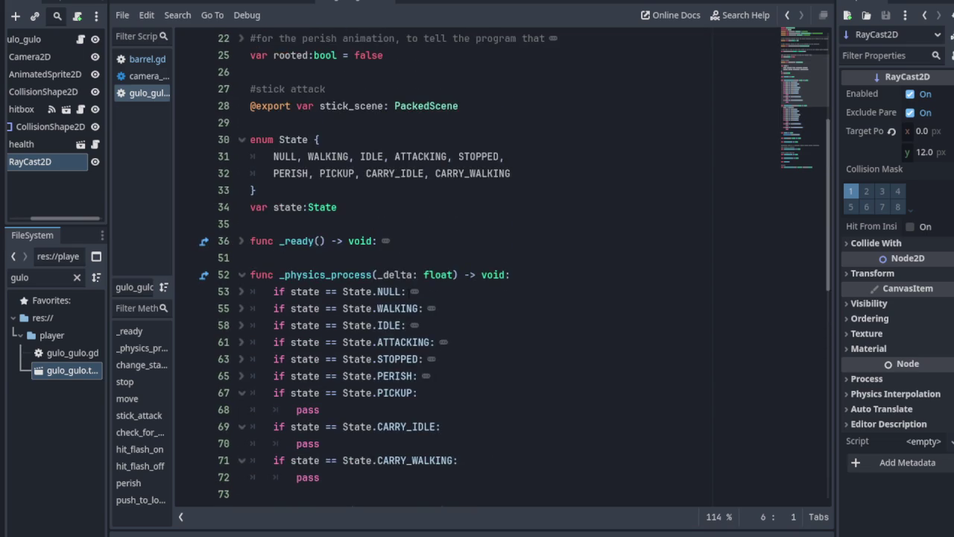
{"action": "scroll", "coordinate": [409, 295], "scroll_direction": "down", "scroll_amount": 3}
{"action": "scroll", "coordinate": [409, 295], "scroll_direction": "down", "scroll_amount": 4}
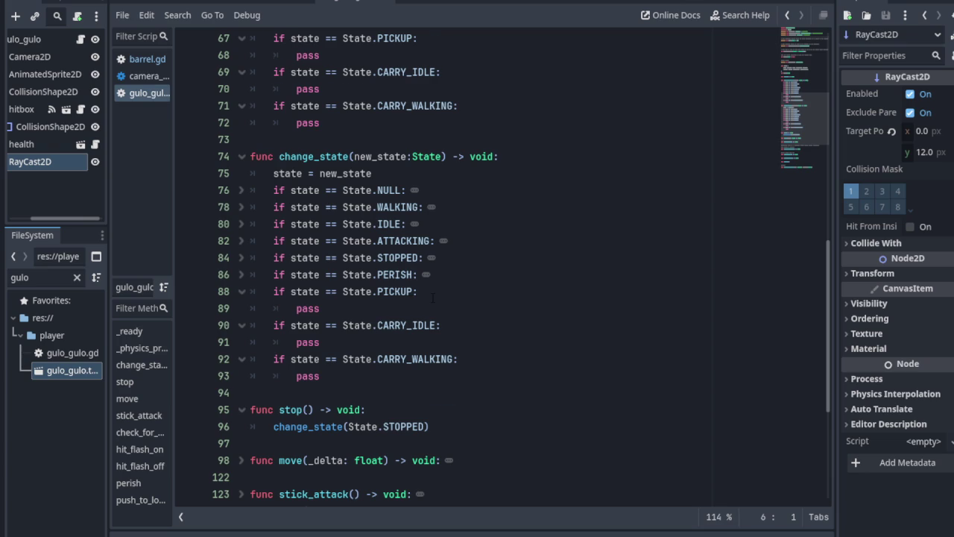
{"action": "scroll", "coordinate": [432, 299], "scroll_direction": "up", "scroll_amount": 3}
{"action": "scroll", "coordinate": [447, 283], "scroll_direction": "up", "scroll_amount": 3}
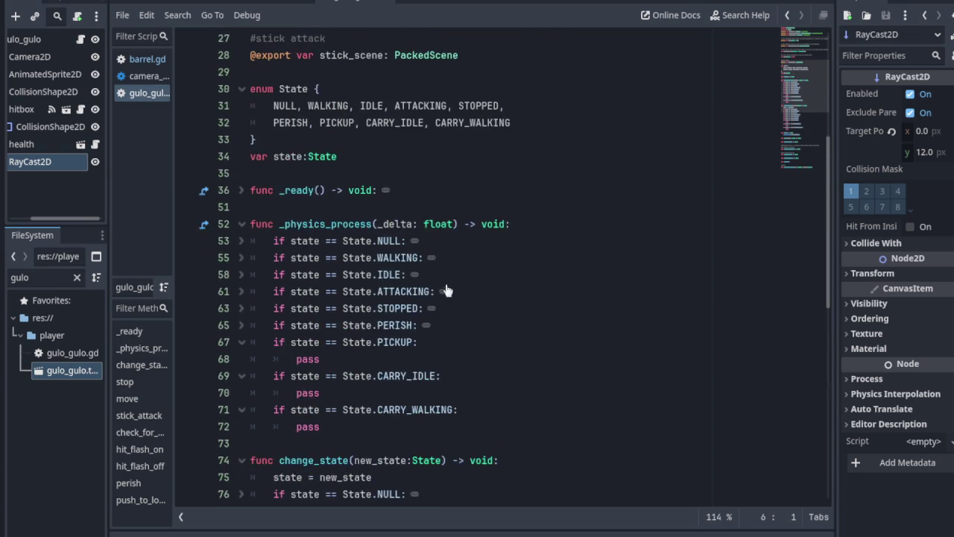
{"action": "scroll", "coordinate": [447, 283], "scroll_direction": "up", "scroll_amount": 3}
{"action": "scroll", "coordinate": [447, 283], "scroll_direction": "down", "scroll_amount": 1}
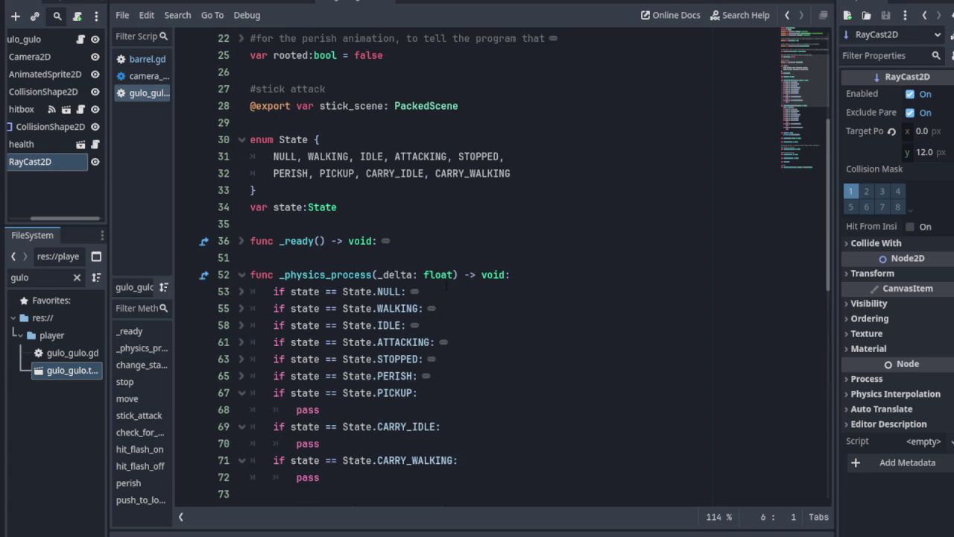
{"action": "scroll", "coordinate": [447, 285], "scroll_direction": "down", "scroll_amount": 1}
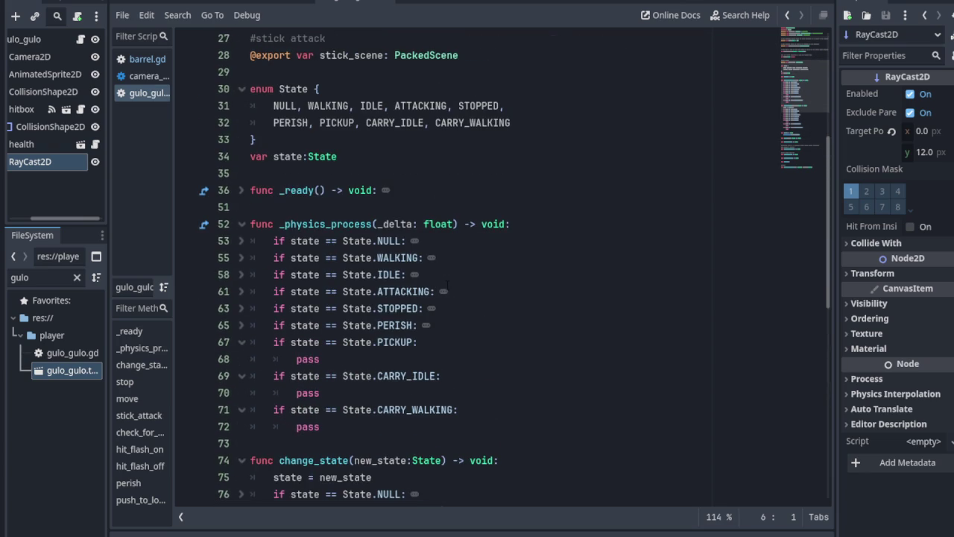
{"action": "scroll", "coordinate": [447, 286], "scroll_direction": "down", "scroll_amount": 1}
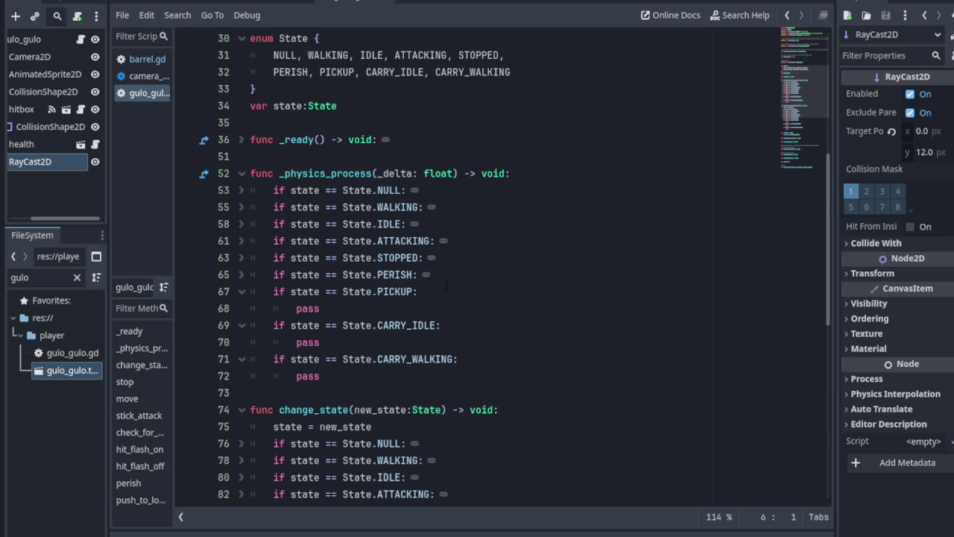
{"action": "scroll", "coordinate": [447, 285], "scroll_direction": "down", "scroll_amount": 3}
{"action": "scroll", "coordinate": [437, 291], "scroll_direction": "down", "scroll_amount": 1}
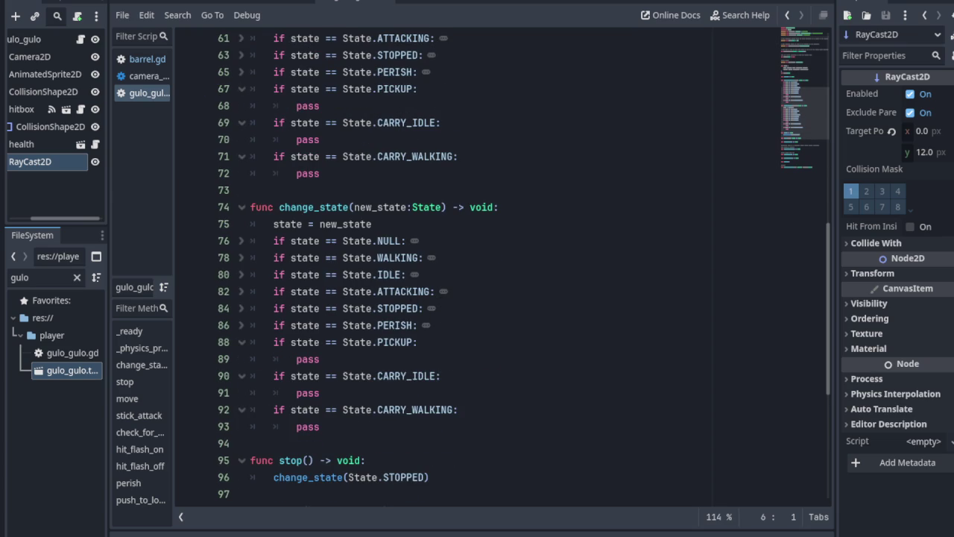
{"action": "scroll", "coordinate": [437, 291], "scroll_direction": "up", "scroll_amount": 1}
{"action": "scroll", "coordinate": [447, 285], "scroll_direction": "up", "scroll_amount": 17}
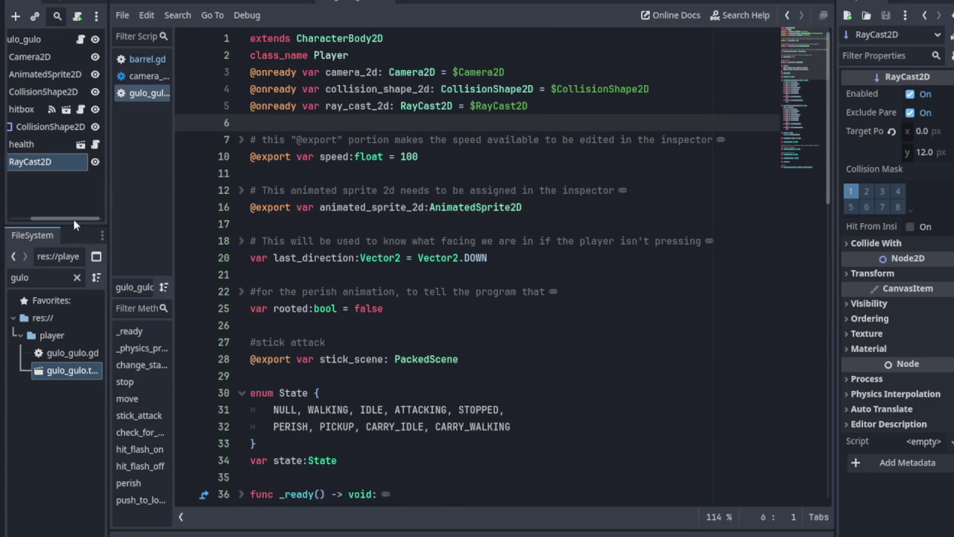
{"action": "left_click_drag", "start_coordinate": [74, 217], "coordinate": [45, 218]}
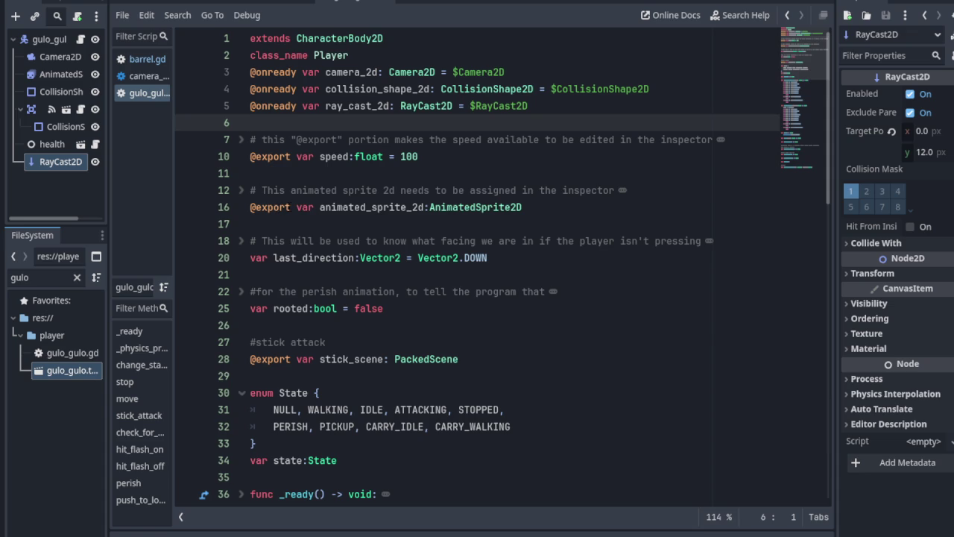
{"action": "scroll", "coordinate": [353, 231], "scroll_direction": "down", "scroll_amount": 1}
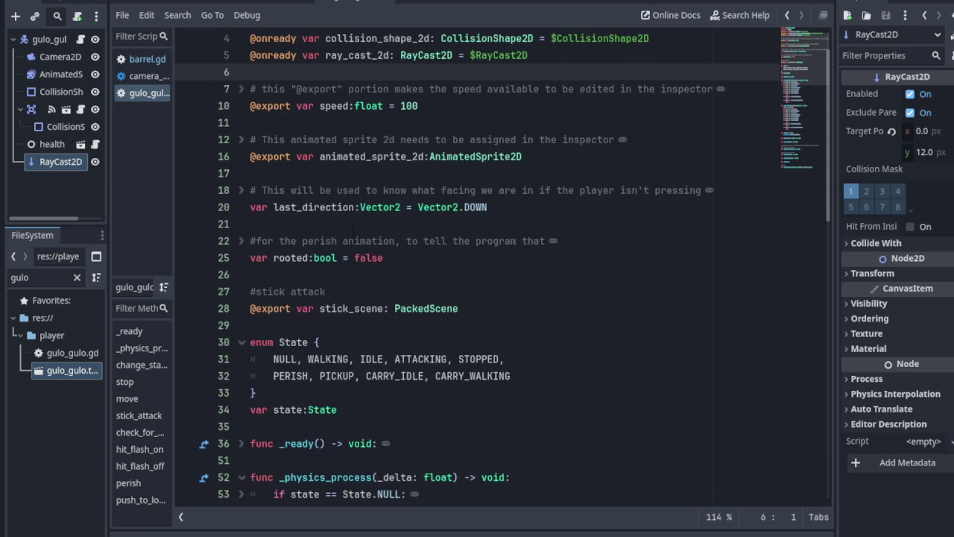
{"action": "scroll", "coordinate": [353, 232], "scroll_direction": "up", "scroll_amount": 1}
{"action": "scroll", "coordinate": [351, 269], "scroll_direction": "down", "scroll_amount": 1}
{"action": "scroll", "coordinate": [349, 274], "scroll_direction": "down", "scroll_amount": 1}
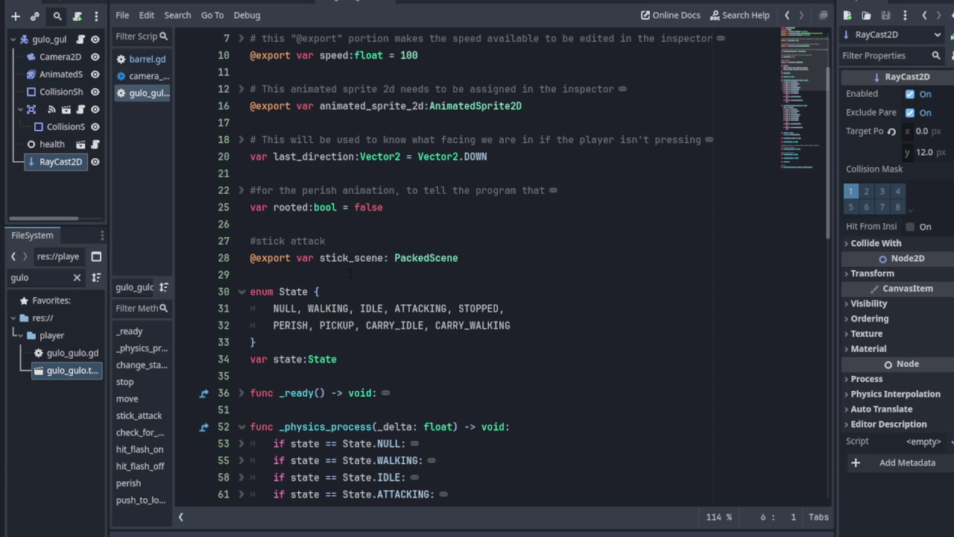
{"action": "scroll", "coordinate": [365, 277], "scroll_direction": "down", "scroll_amount": 1}
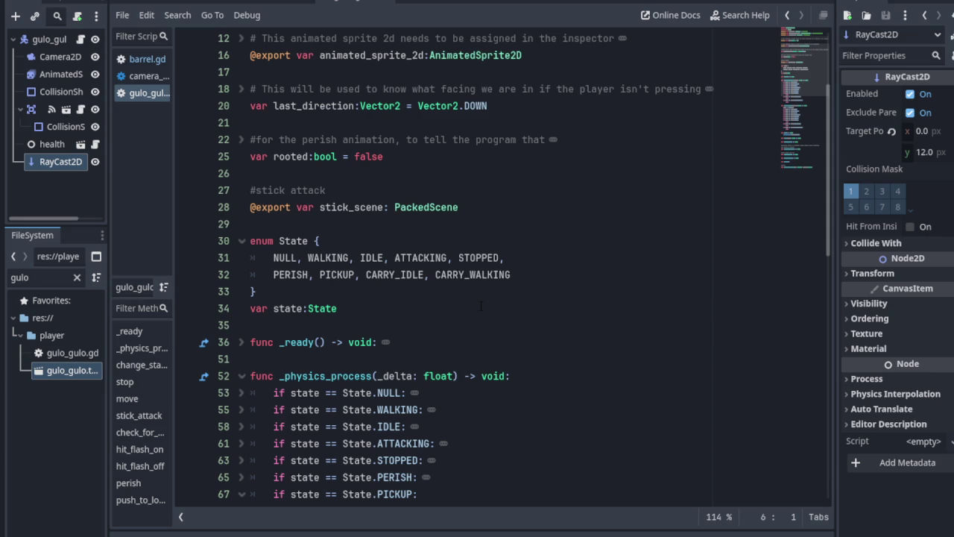
{"action": "scroll", "coordinate": [477, 304], "scroll_direction": "down", "scroll_amount": 3}
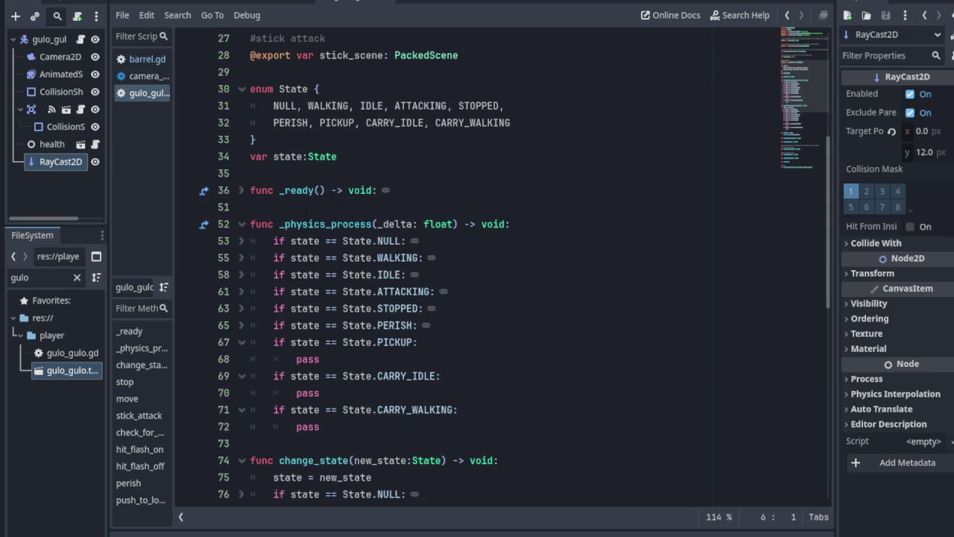
{"action": "scroll", "coordinate": [305, 213], "scroll_direction": "down", "scroll_amount": 7}
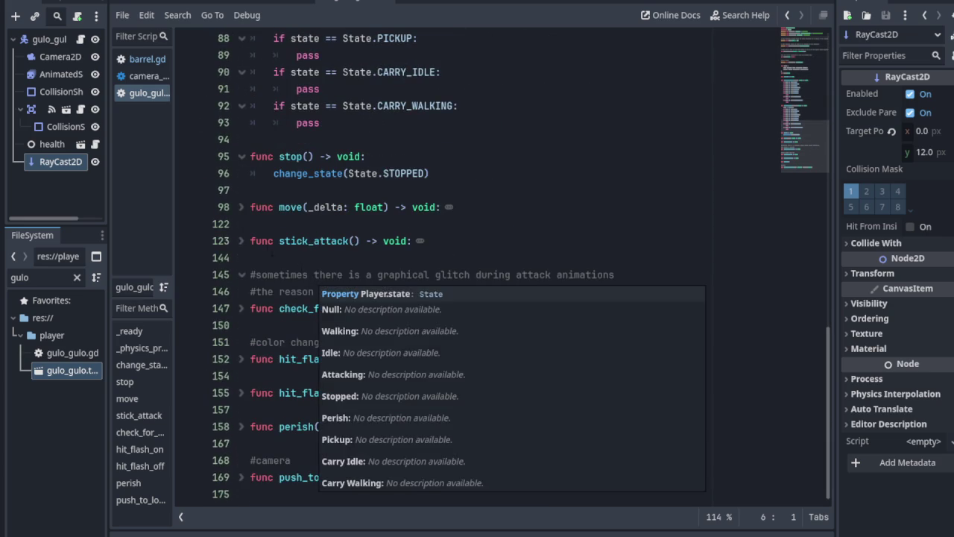
{"action": "left_click", "coordinate": [241, 241]}
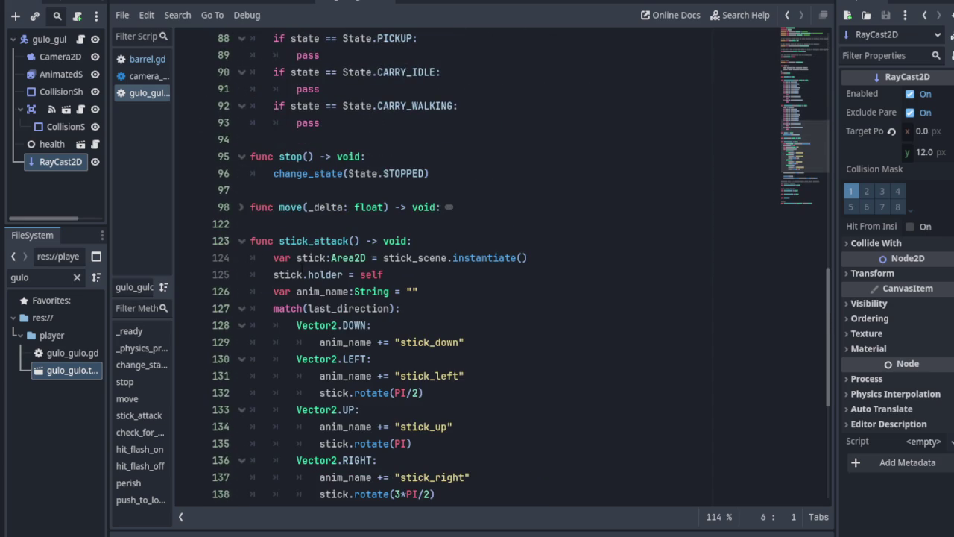
{"action": "scroll", "coordinate": [308, 272], "scroll_direction": "down", "scroll_amount": 2}
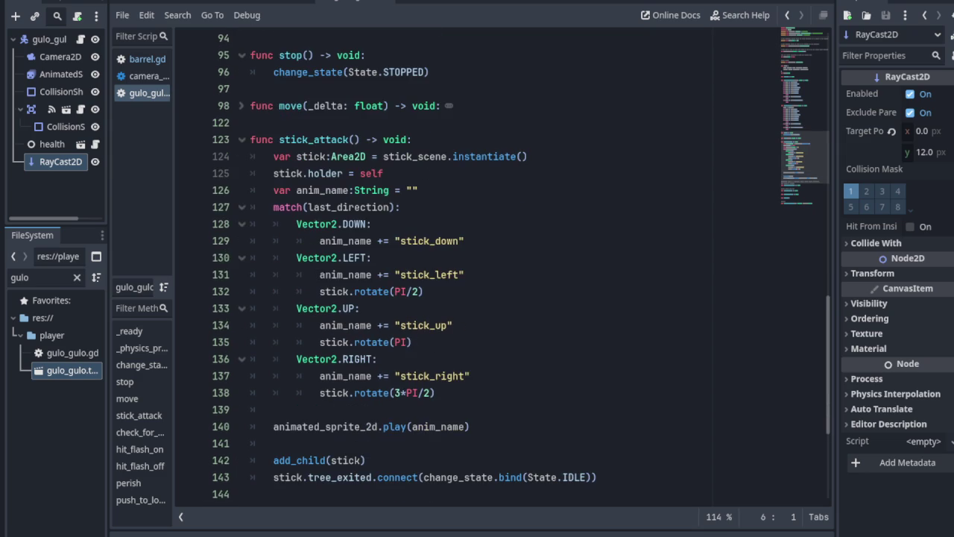
{"action": "left_click", "coordinate": [233, 156]}
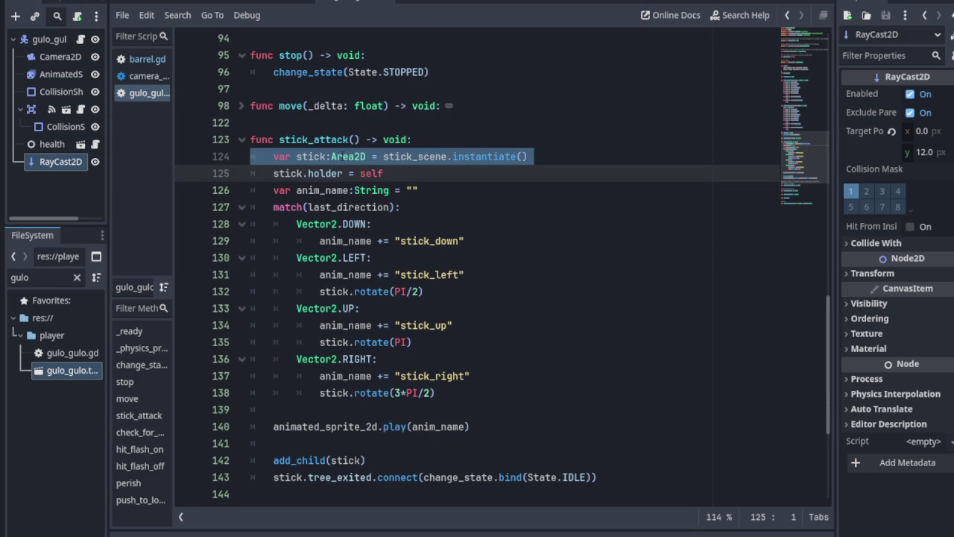
{"action": "left_click", "coordinate": [400, 156]}
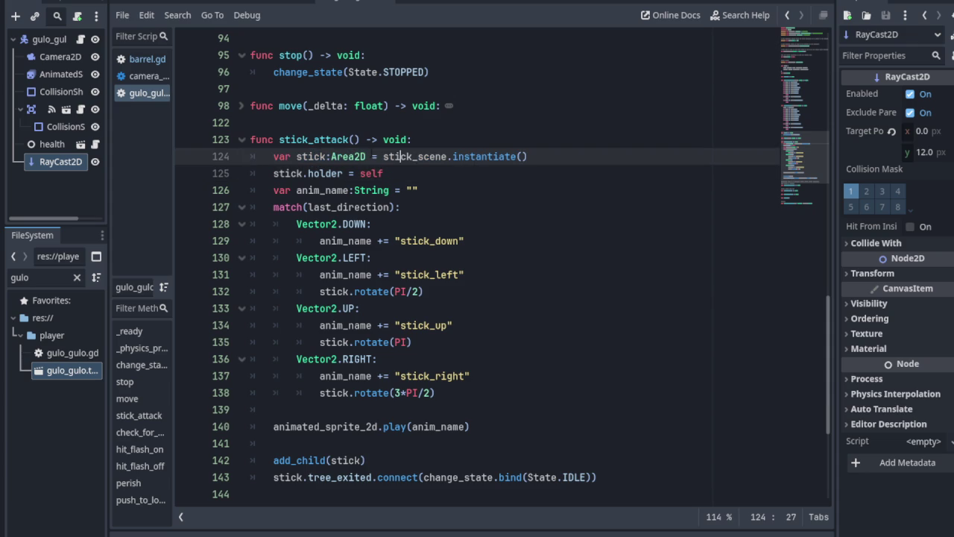
{"action": "left_click", "coordinate": [219, 173]}
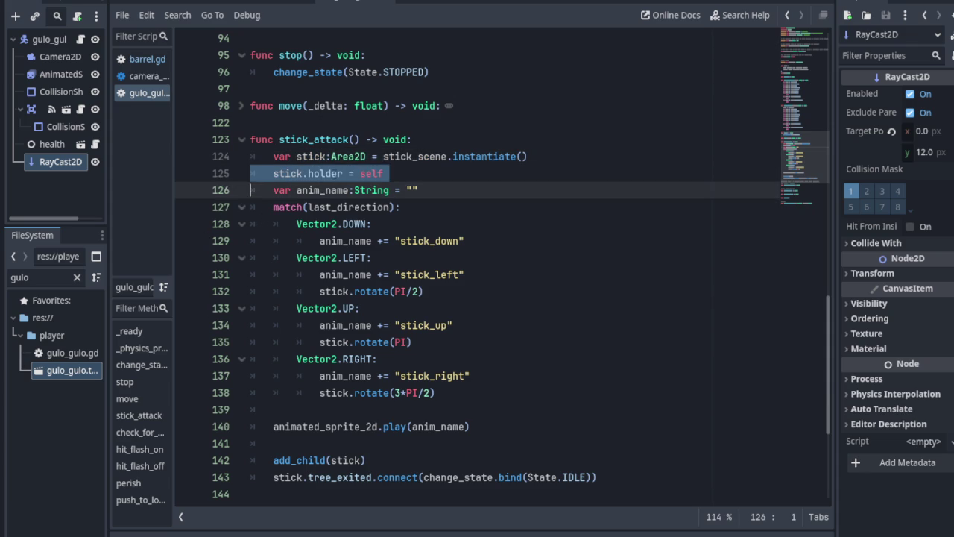
{"action": "left_click", "coordinate": [221, 211]}
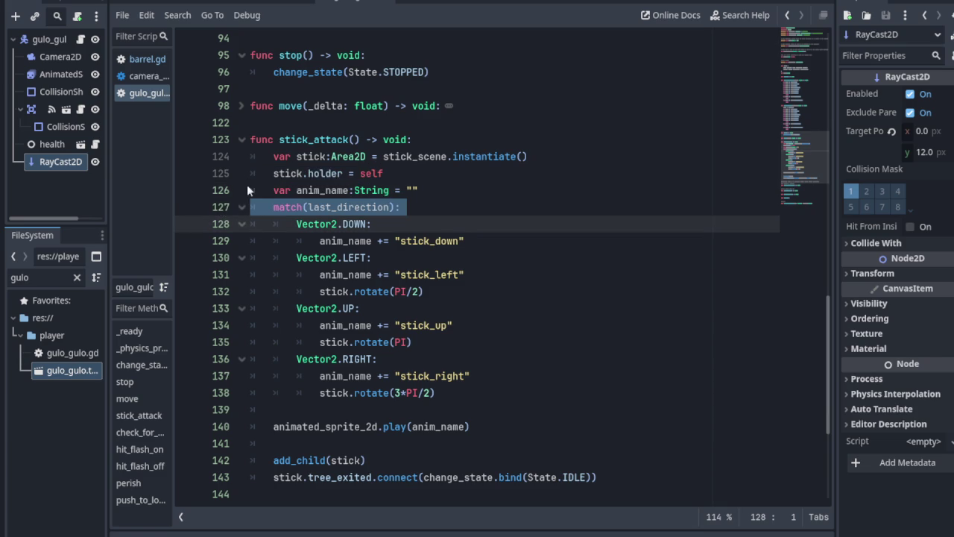
{"action": "left_click", "coordinate": [242, 139]}
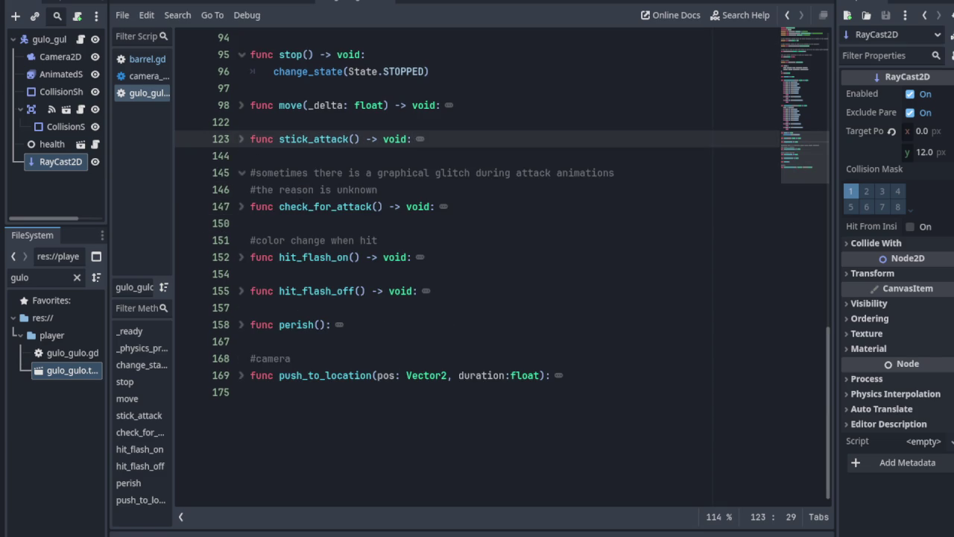
{"action": "scroll", "coordinate": [296, 230], "scroll_direction": "up", "scroll_amount": 3}
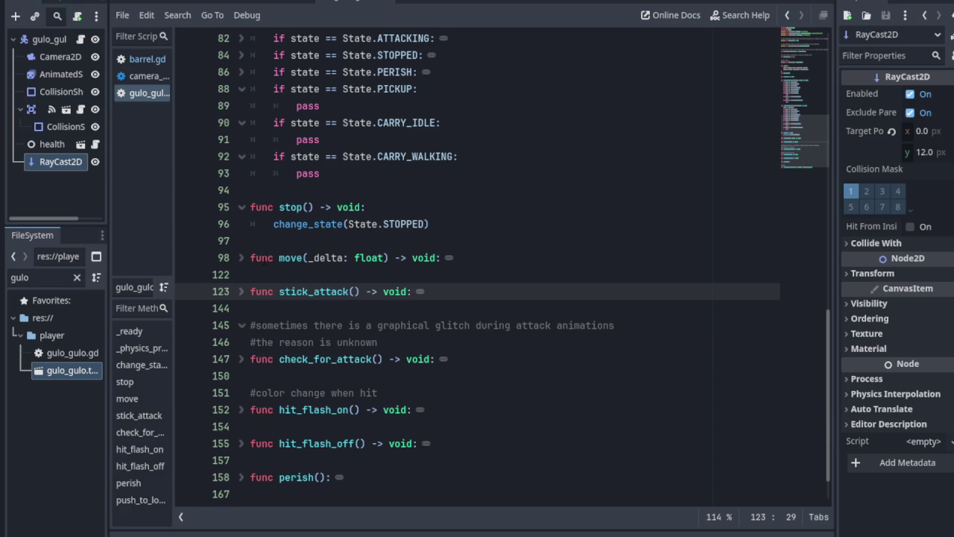
- Unfold move() and highlight line 99, which reads the input direction
{"action": "left_click", "coordinate": [242, 258]}
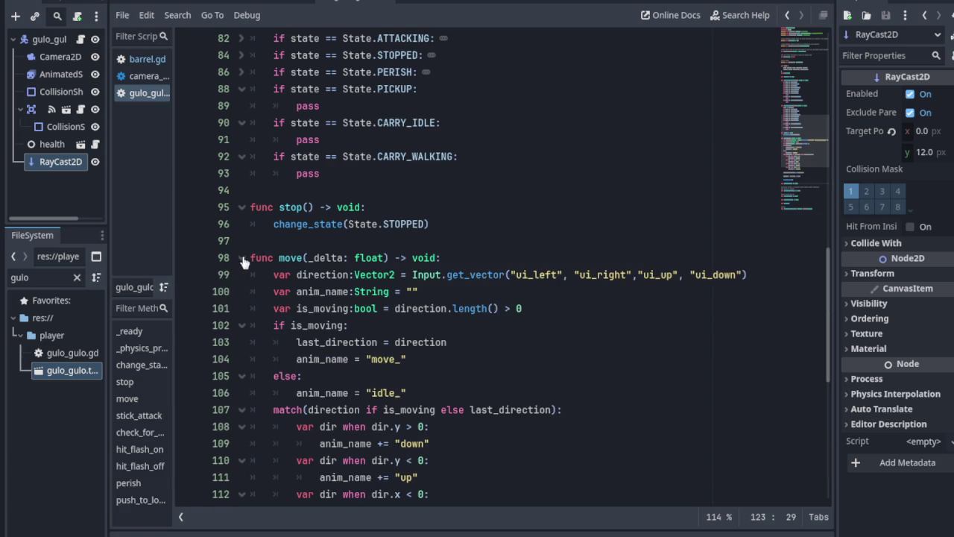
{"action": "scroll", "coordinate": [243, 258], "scroll_direction": "down", "scroll_amount": 2}
{"action": "scroll", "coordinate": [324, 279], "scroll_direction": "down", "scroll_amount": 1}
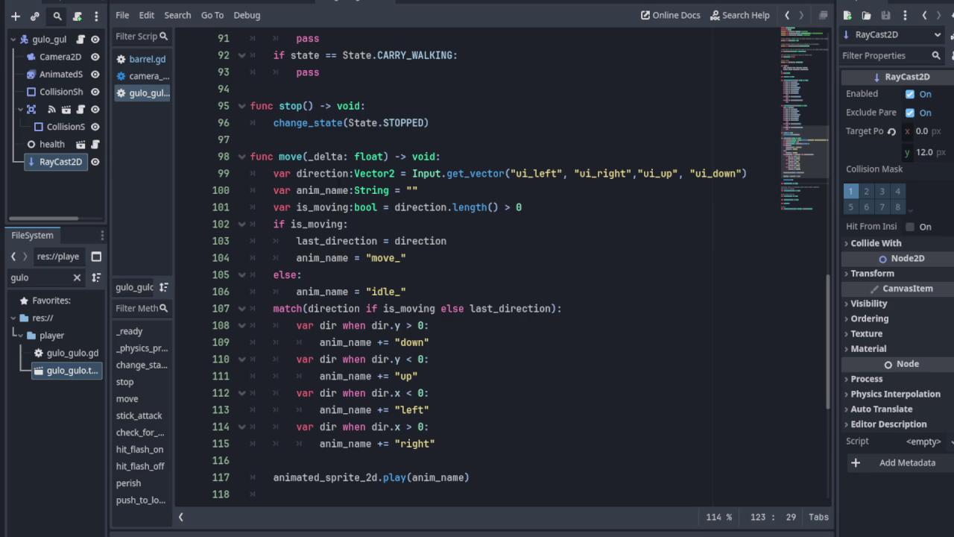
{"action": "left_click", "coordinate": [222, 174]}
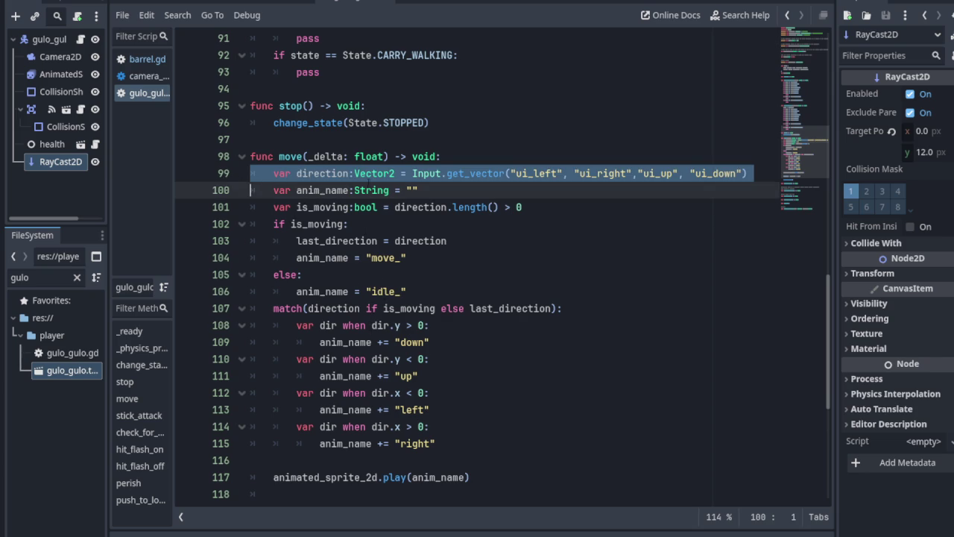
{"action": "left_click", "coordinate": [492, 173]}
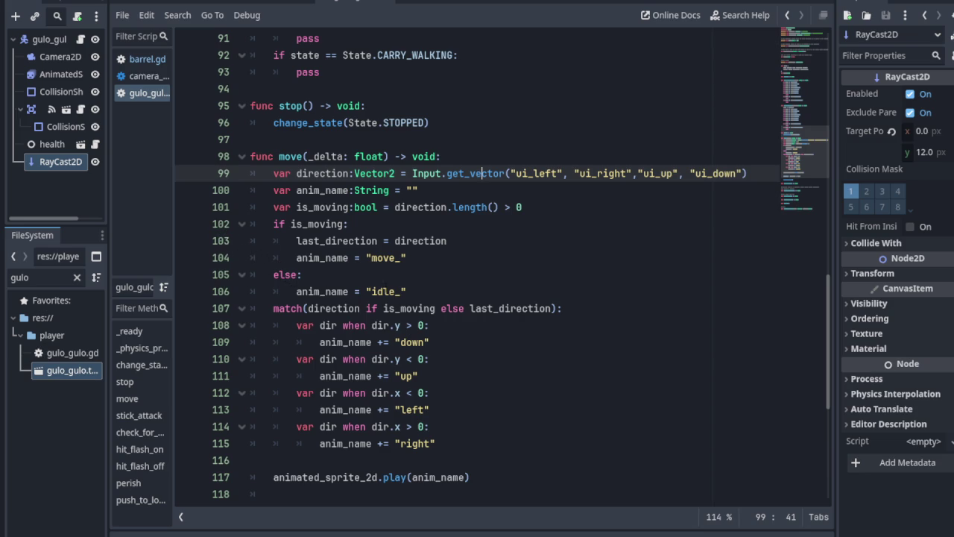
- Highlight the anim_name "move_" and "idle_" lines, then unfold check_for_attack()
{"action": "left_click", "coordinate": [227, 257]}
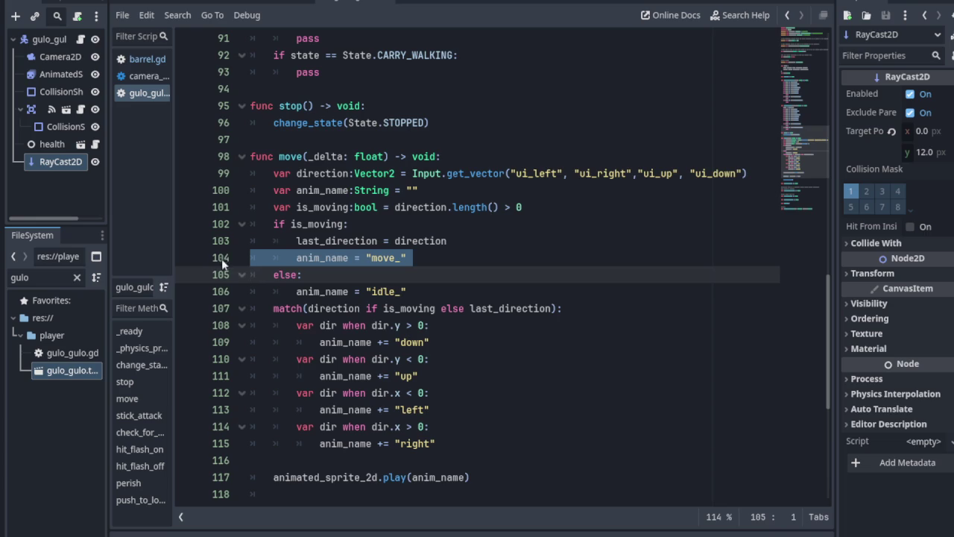
{"action": "left_click", "coordinate": [221, 290]}
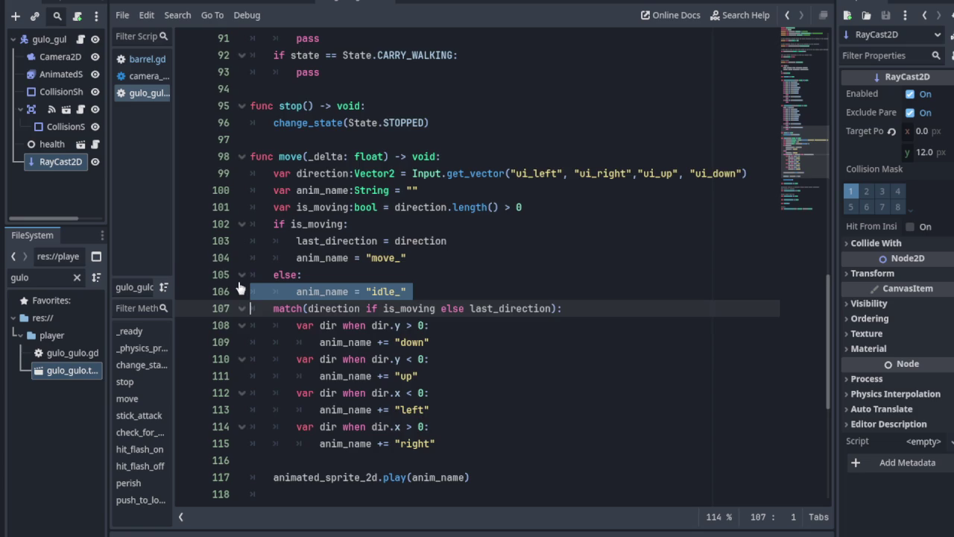
{"action": "scroll", "coordinate": [240, 288], "scroll_direction": "down", "scroll_amount": 2}
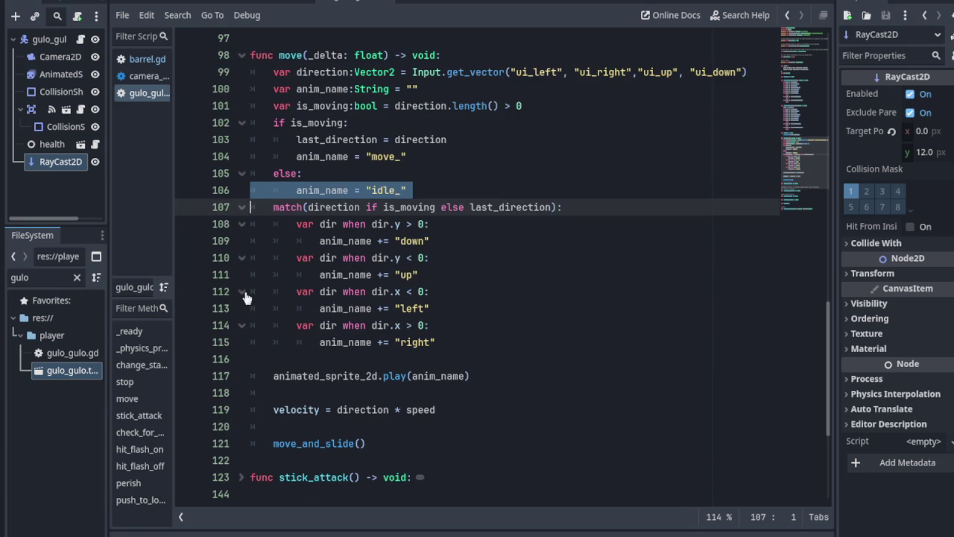
{"action": "scroll", "coordinate": [245, 297], "scroll_direction": "down", "scroll_amount": 5}
{"action": "left_click", "coordinate": [240, 308]}
{"action": "scroll", "coordinate": [249, 301], "scroll_direction": "down", "scroll_amount": 1}
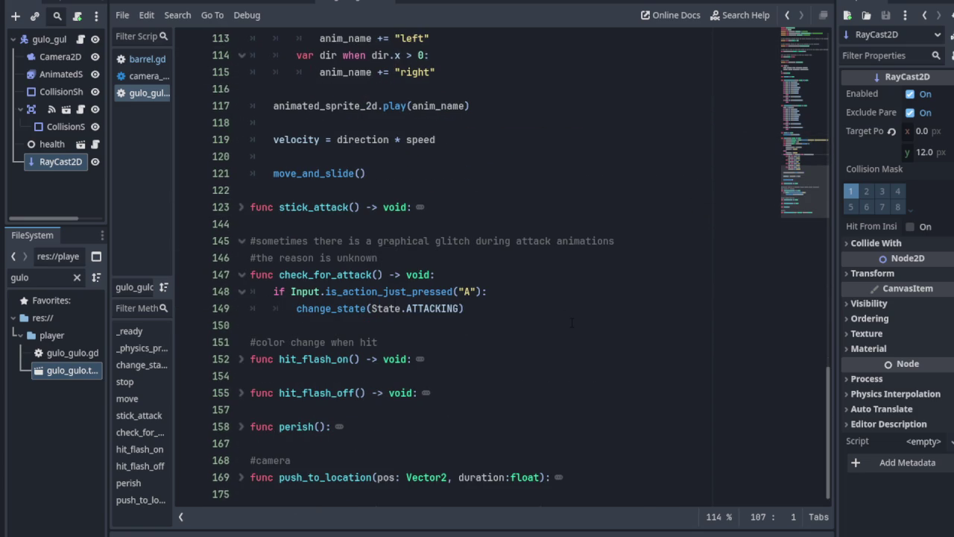
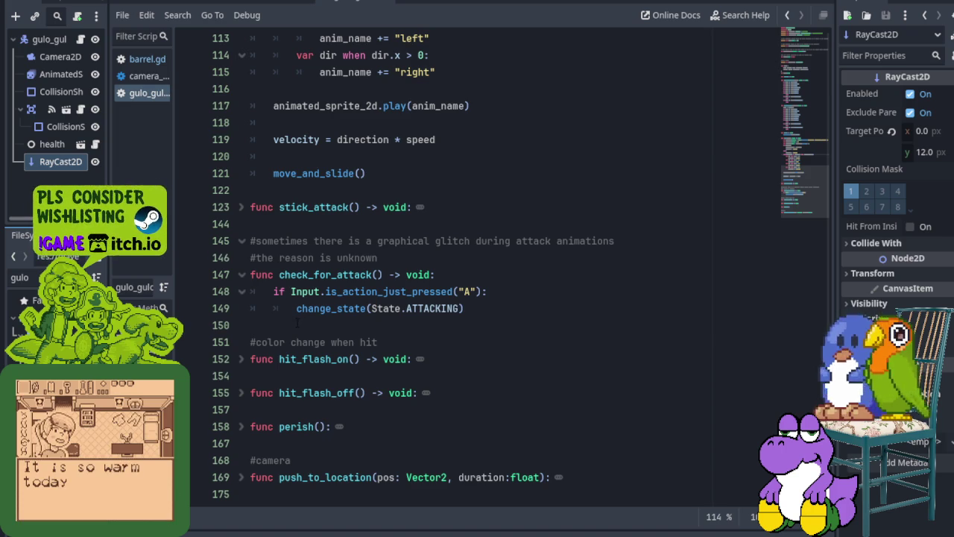
- Look over the barrel scene and the player script's attack code down to perish()
{"action": "scroll", "coordinate": [477, 269], "scroll_direction": "up", "scroll_amount": 1}
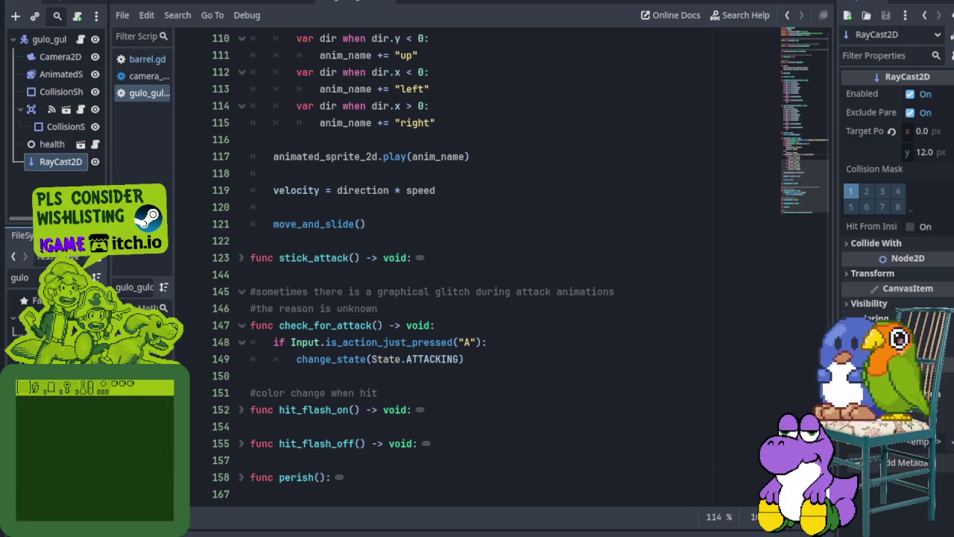
{"action": "left_click", "coordinate": [298, 3]}
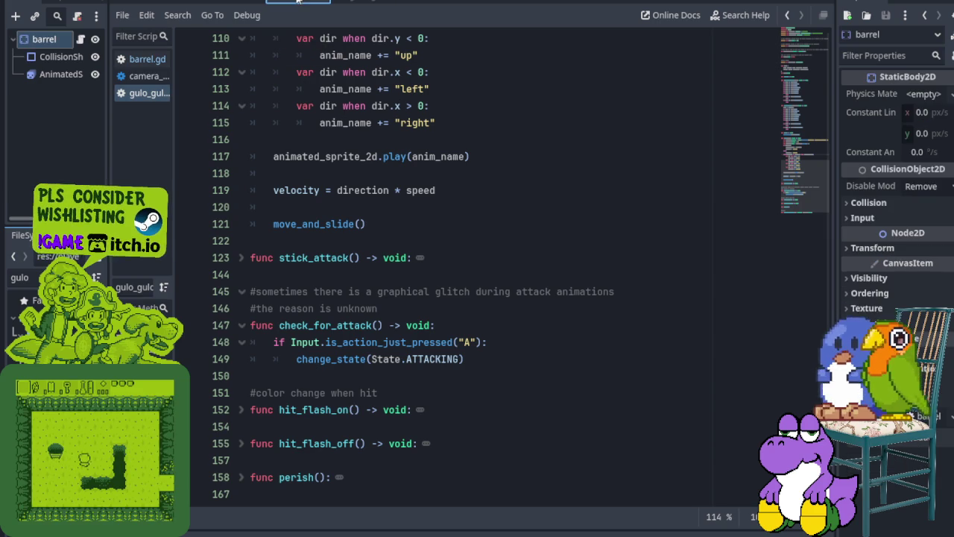
{"action": "left_click", "coordinate": [354, 3]}
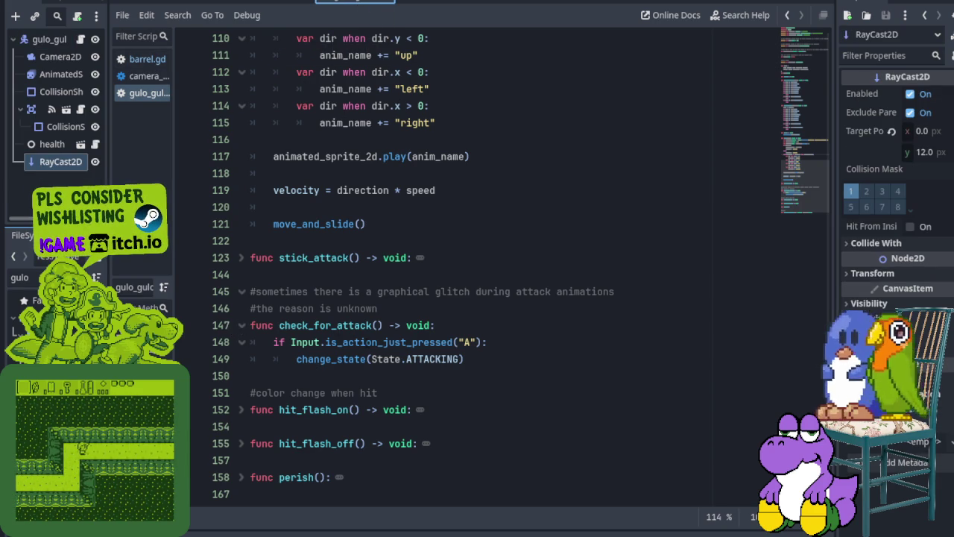
{"action": "left_click", "coordinate": [214, 339]}
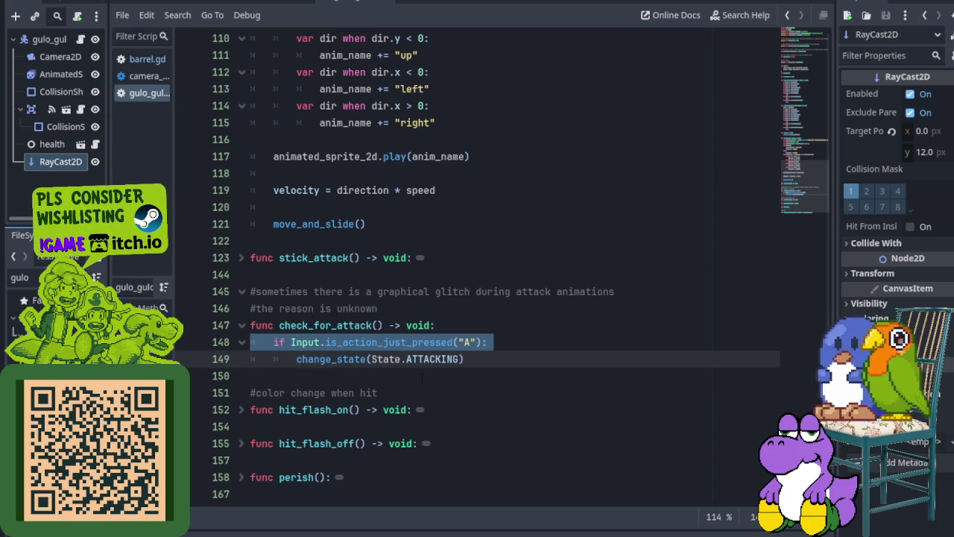
{"action": "scroll", "coordinate": [421, 378], "scroll_direction": "down", "scroll_amount": 1}
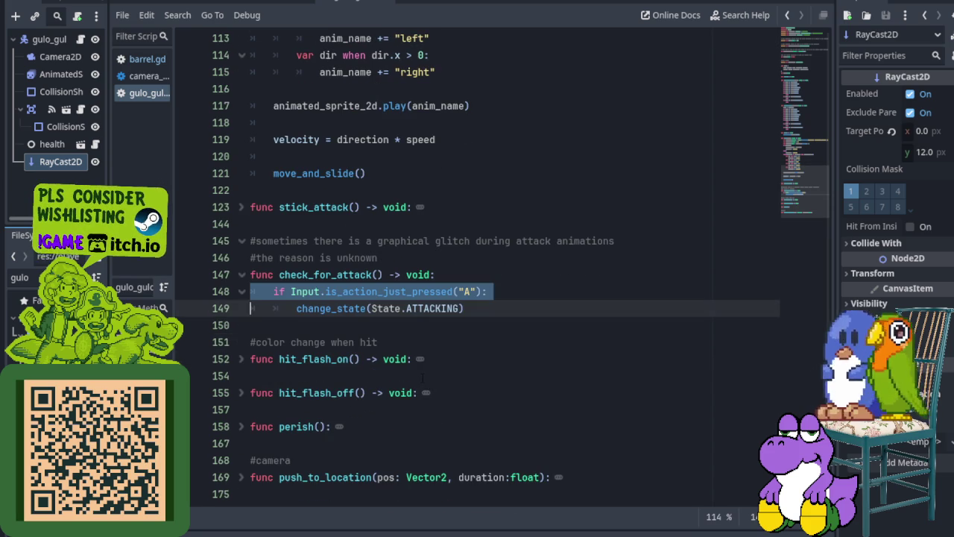
{"action": "left_click", "coordinate": [283, 329]}
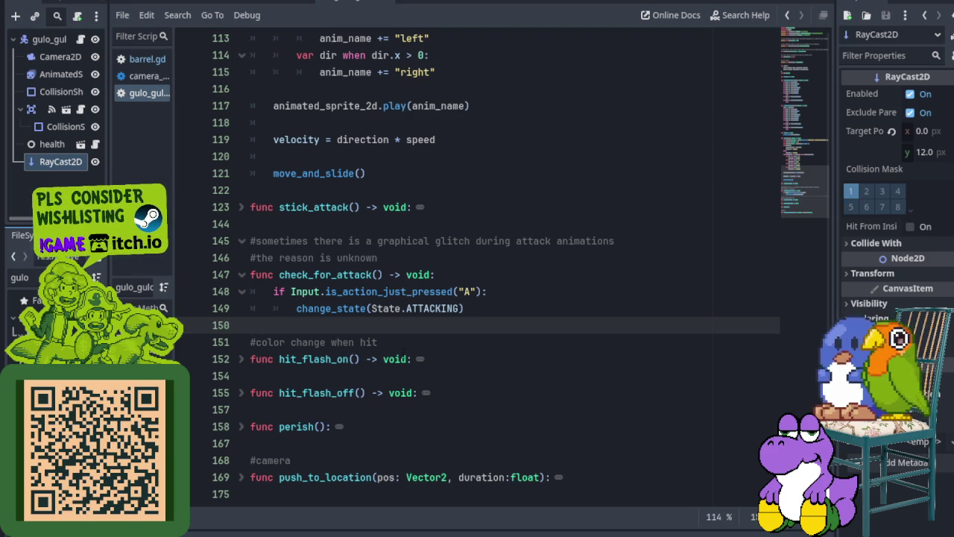
{"action": "left_click", "coordinate": [304, 392]}
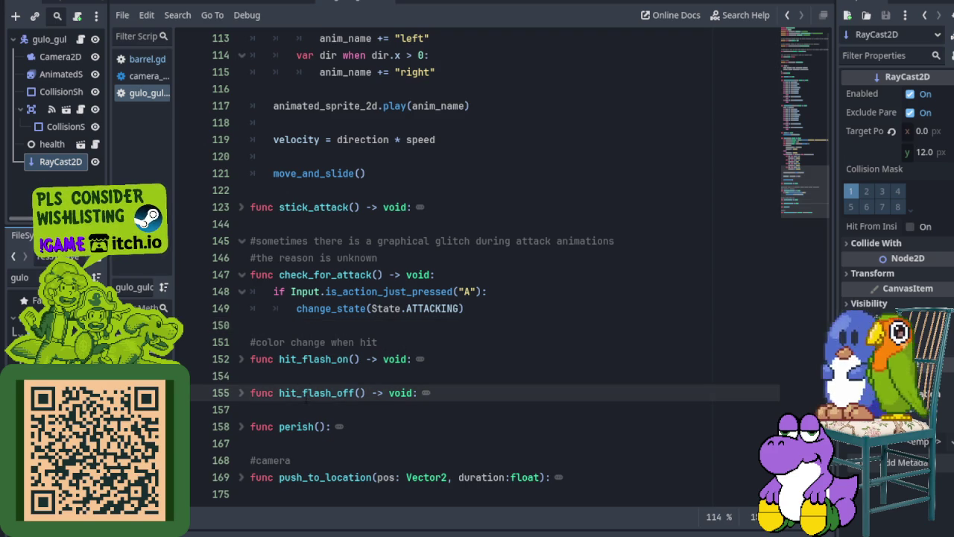
{"action": "left_click", "coordinate": [292, 441]}
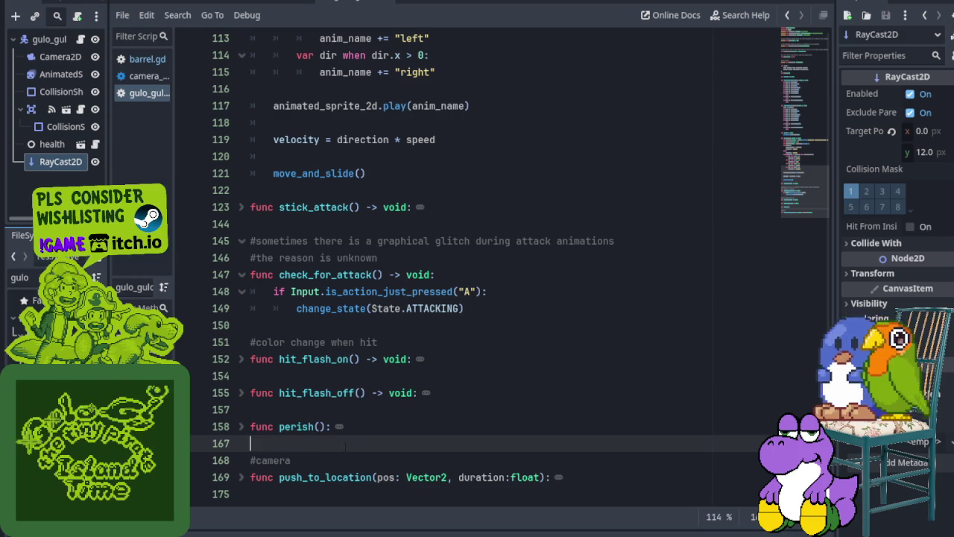
{"action": "left_click", "coordinate": [245, 481], "text": "shift"}
{"action": "scroll", "coordinate": [246, 447], "scroll_direction": "down", "scroll_amount": 2}
{"action": "left_click", "coordinate": [242, 393]}
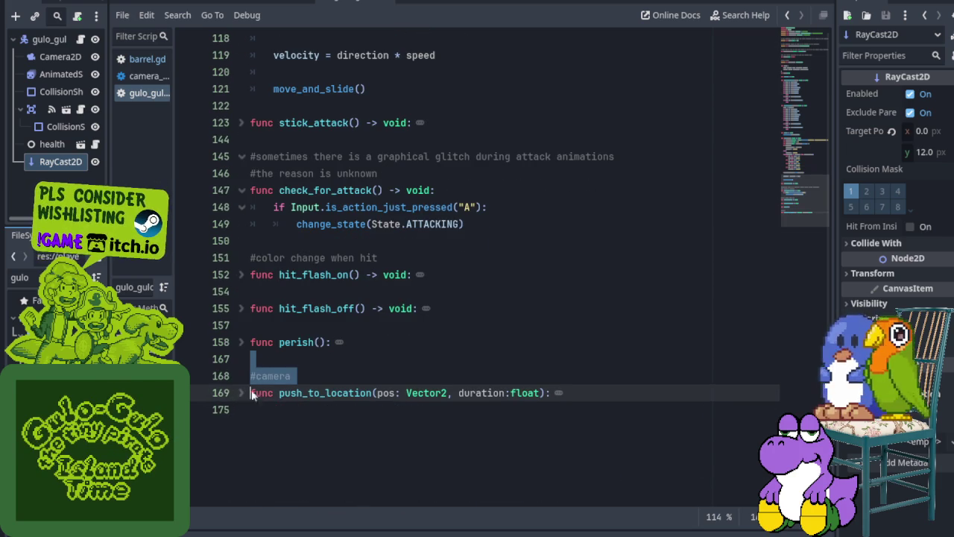
- Insert blank lines at line 167 below perish(), ahead of the #camera comment
{"action": "left_click", "coordinate": [302, 358]}
{"action": "key", "text": "Return"}
{"action": "key", "text": "Return"}
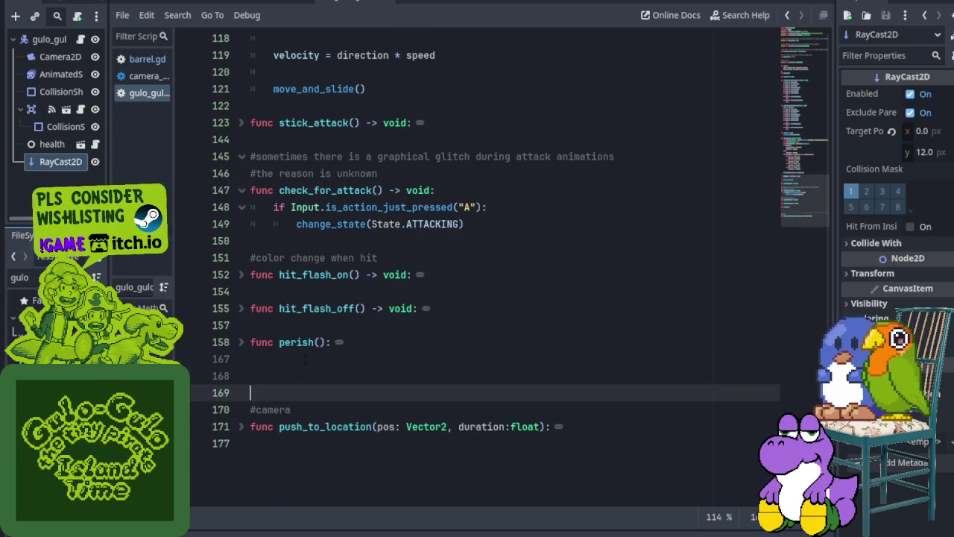
{"action": "key", "text": "Up"}
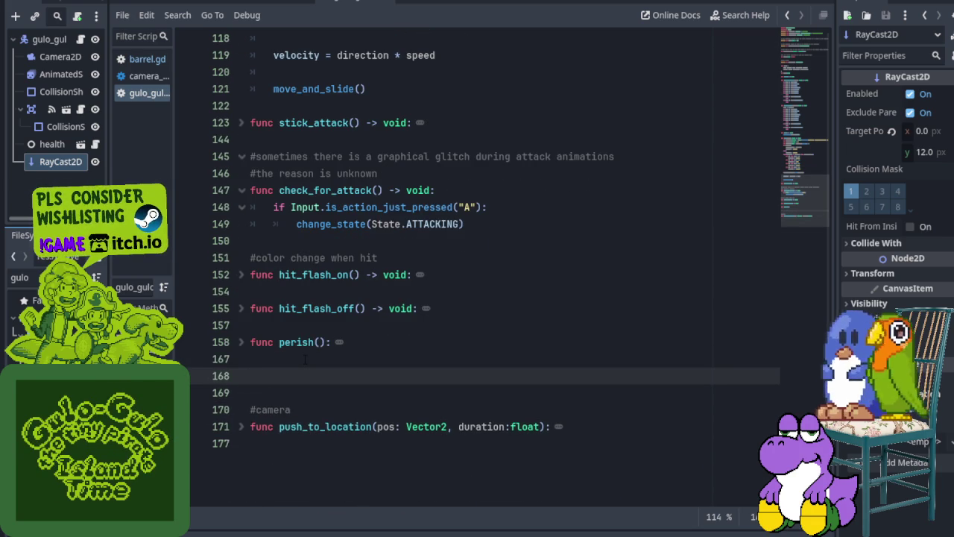
{"action": "scroll", "coordinate": [360, 320], "scroll_direction": "up", "scroll_amount": 3}
{"action": "scroll", "coordinate": [426, 355], "scroll_direction": "down", "scroll_amount": 1}
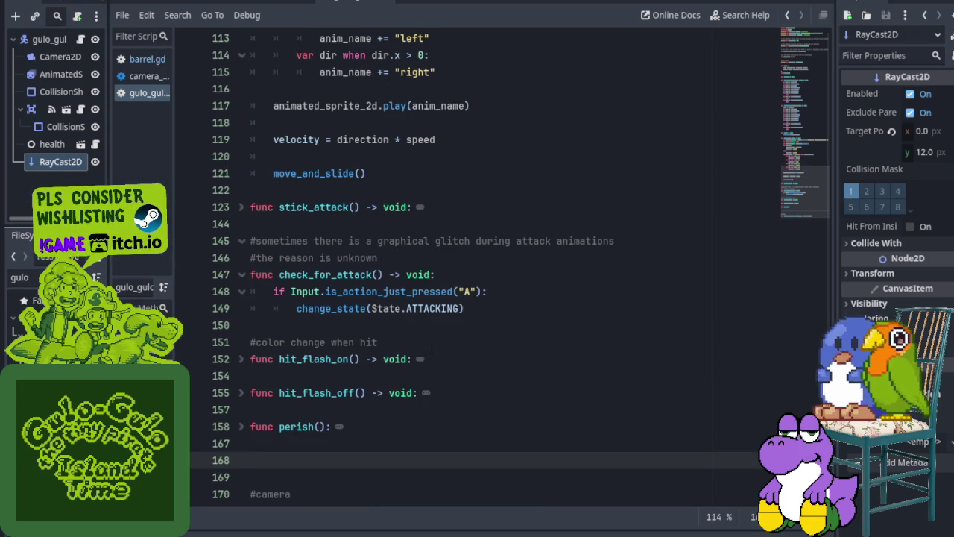
- Declare func check_for_pickup() -> void: on line 168 below perish()
{"action": "left_click", "coordinate": [240, 208]}
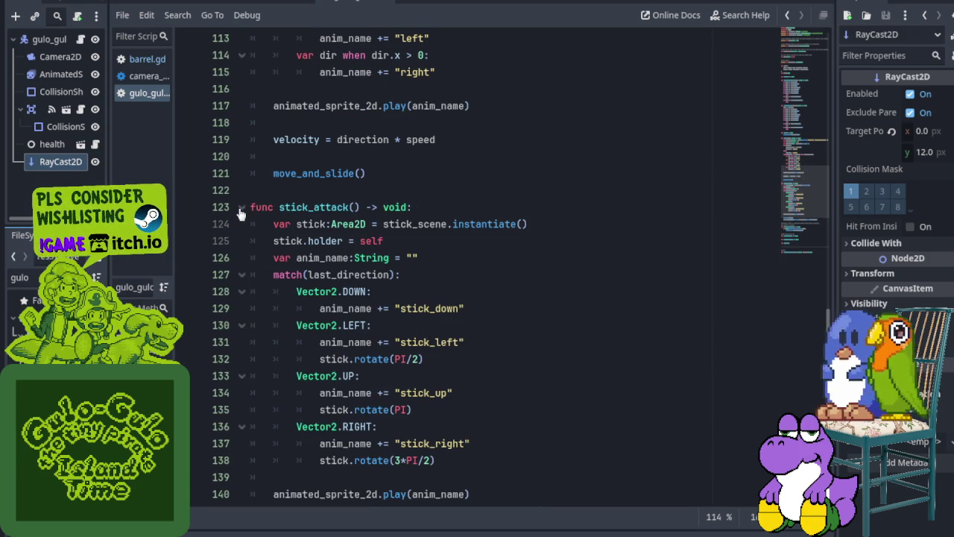
{"action": "left_click", "coordinate": [240, 208]}
{"action": "scroll", "coordinate": [246, 224], "scroll_direction": "down", "scroll_amount": 1}
{"action": "type", "text": "func check_for_p"}
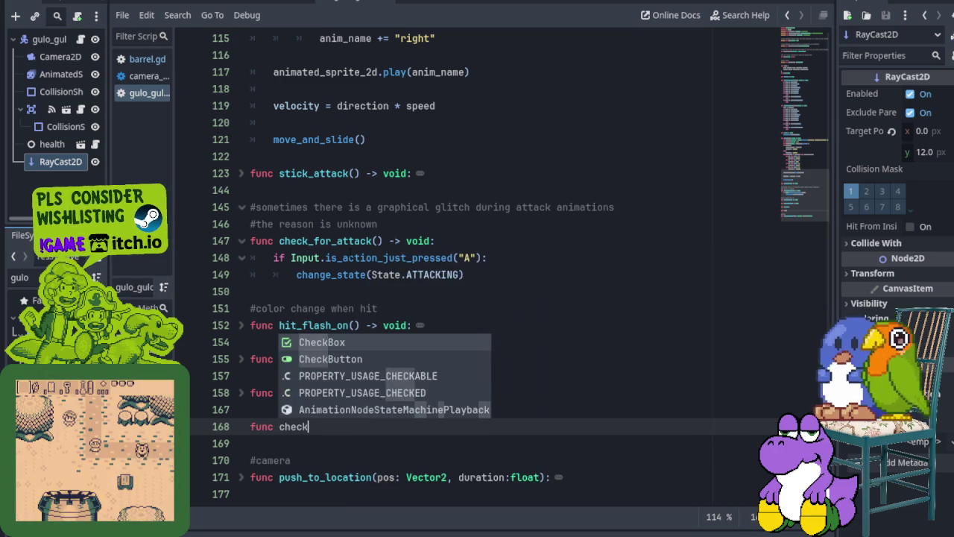
{"action": "type", "text": "ickupo"}
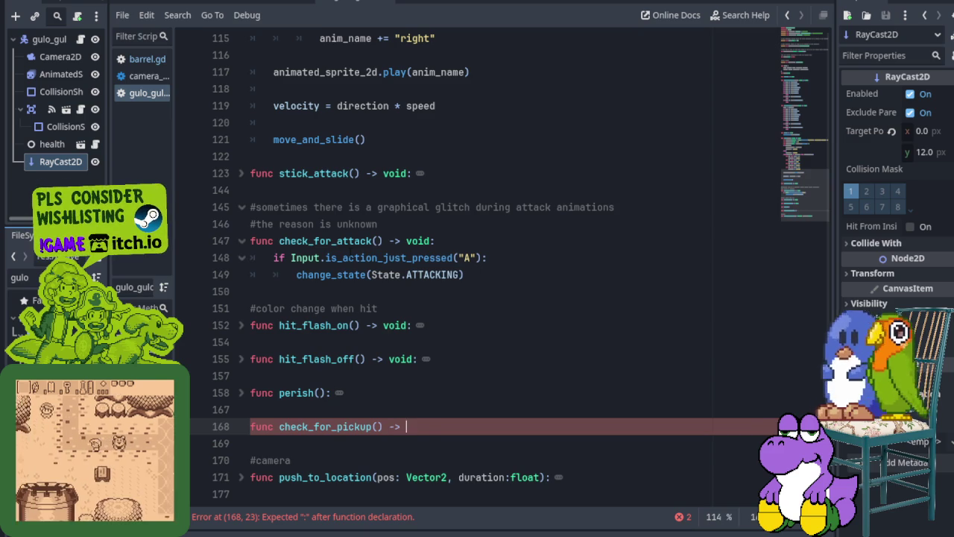
{"action": "type", "text": "void:"}
{"action": "key", "text": "Return"}
- Begin its body with if Input.is_action_just_pressed("B") and save
{"action": "type", "text": "i"}
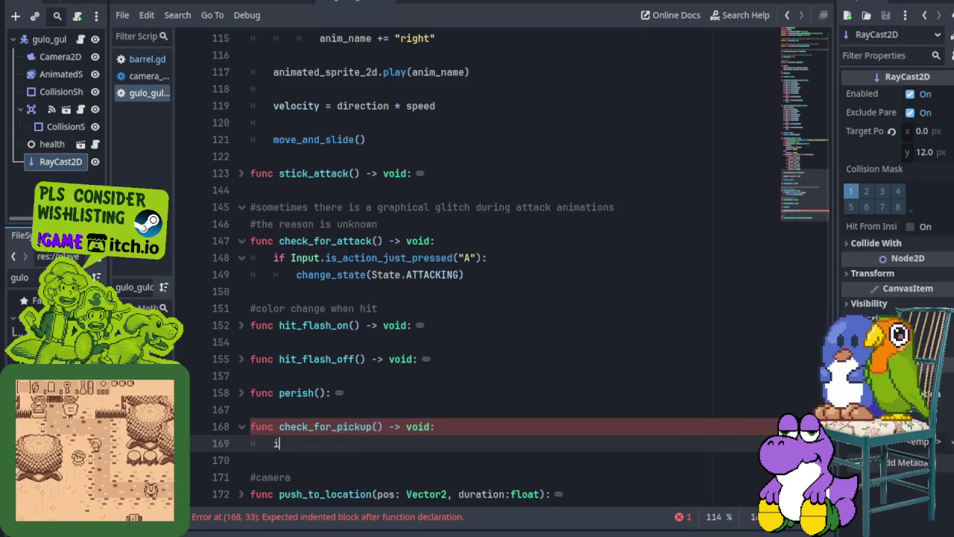
{"action": "type", "text": "f Input"}
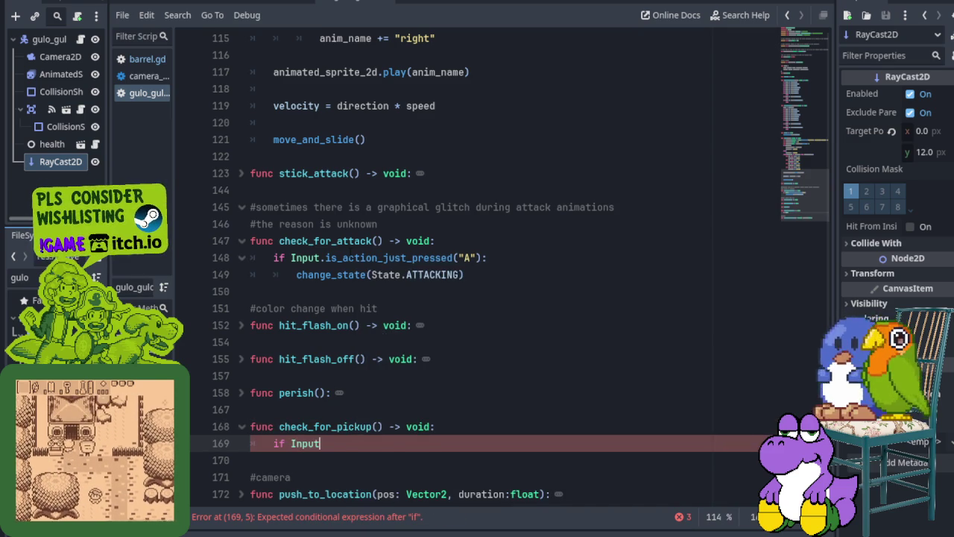
{"action": "type", "text": "."}
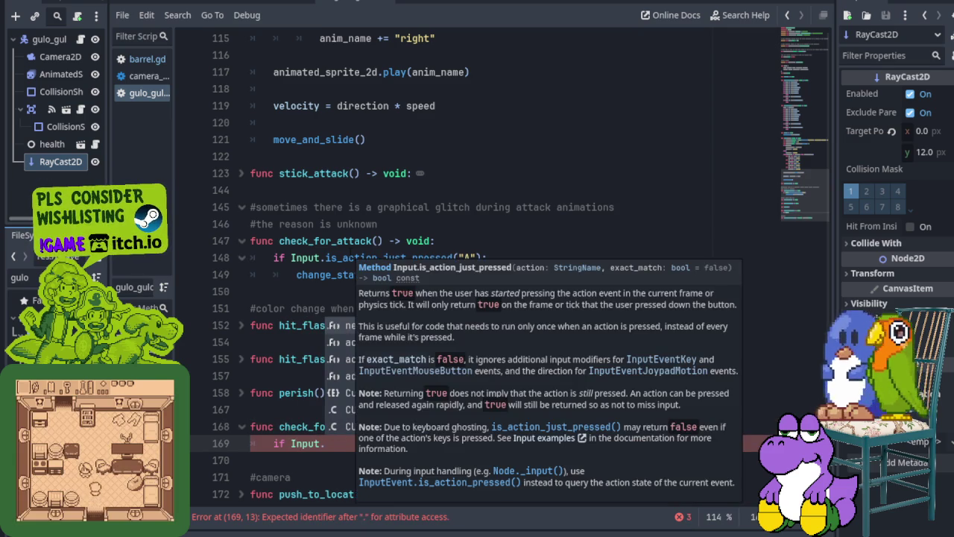
{"action": "key", "text": "Escape"}
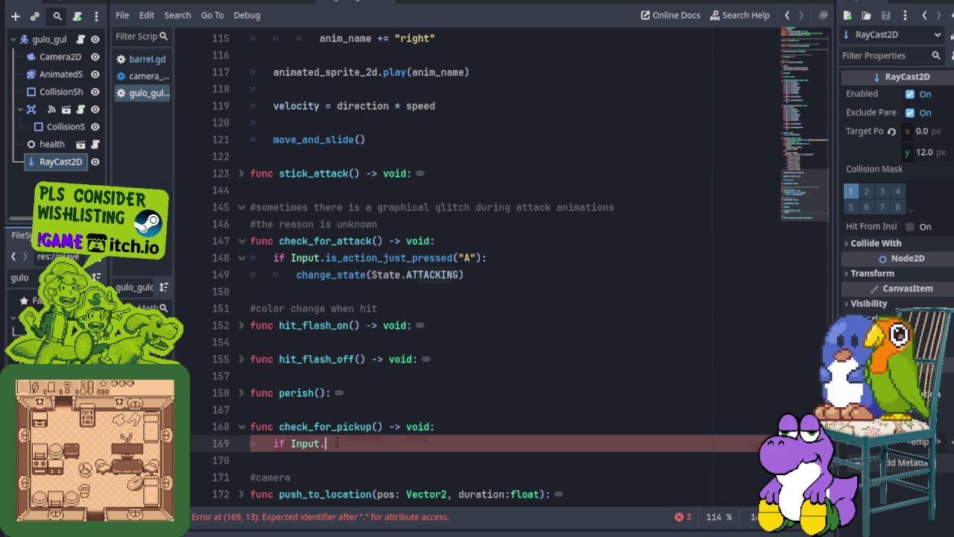
{"action": "type", "text": "is_action"}
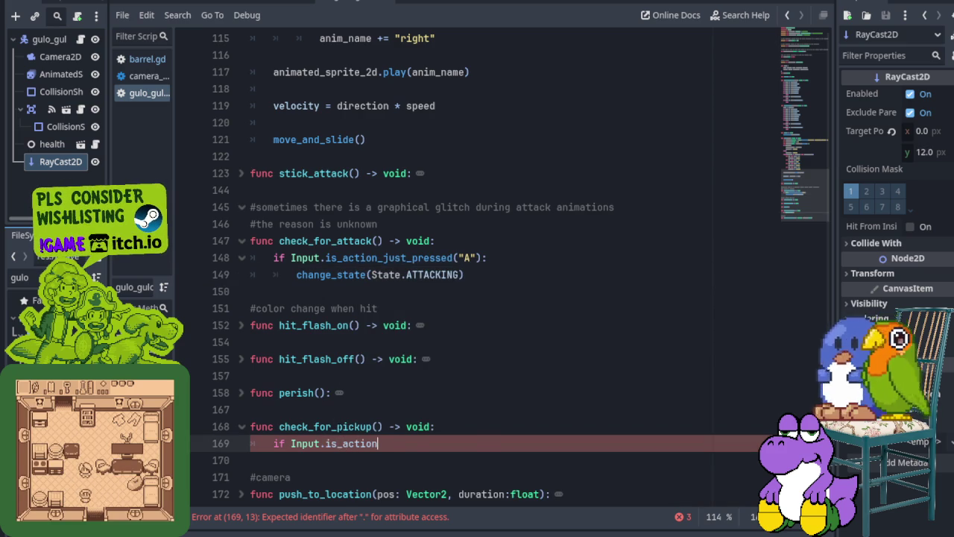
{"action": "key", "text": "Return"}
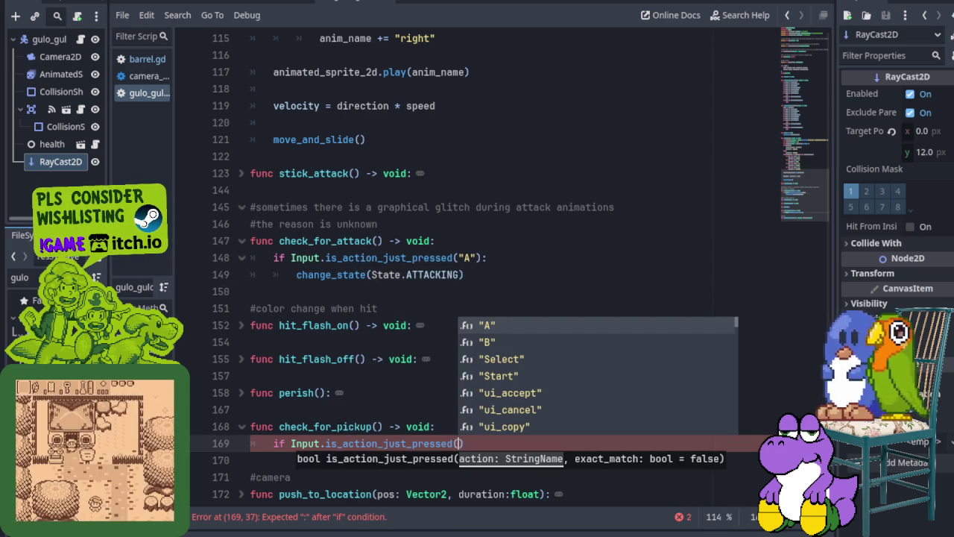
{"action": "type", "text": "\"B"}
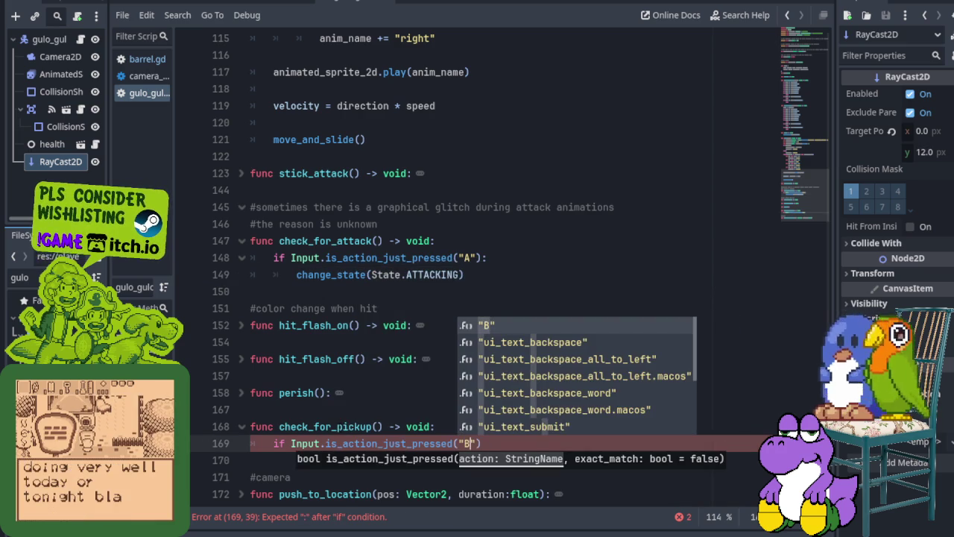
{"action": "key", "text": "ctrl+s"}
{"action": "left_click", "coordinate": [325, 378]}
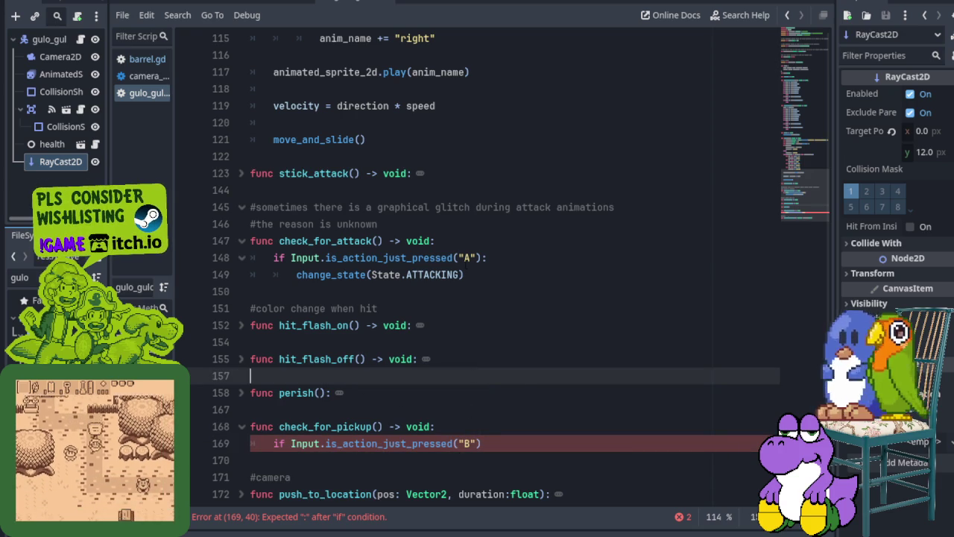
{"action": "left_click", "coordinate": [82, 2]}
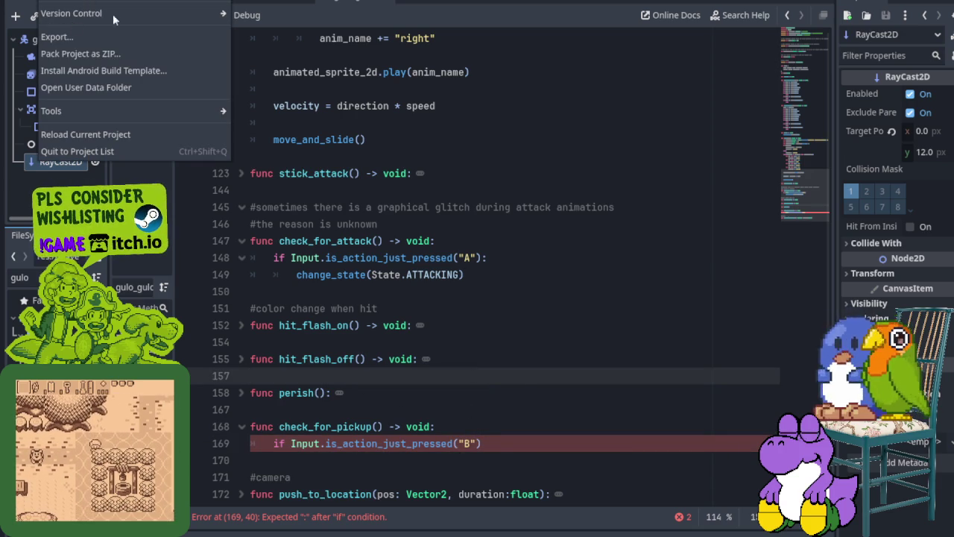
{"action": "left_click", "coordinate": [67, 159]}
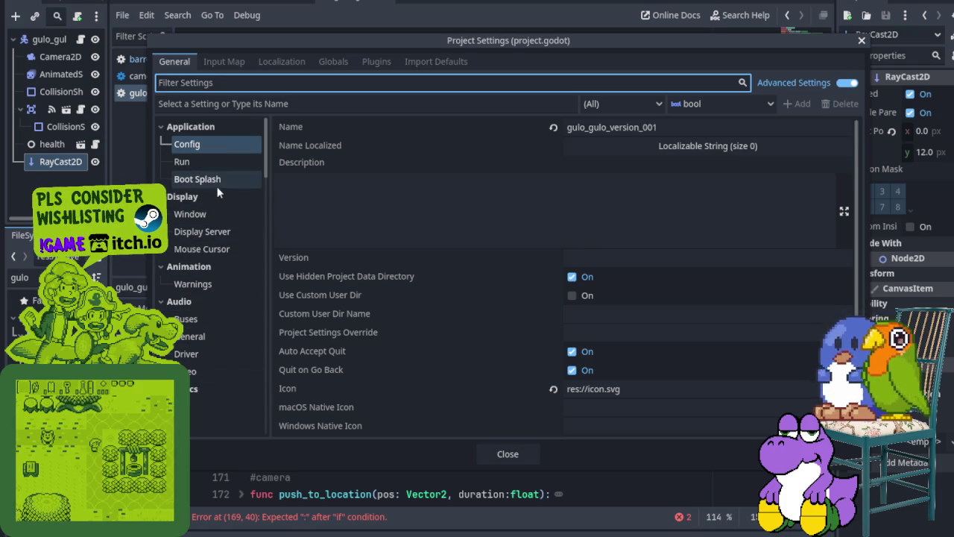
{"action": "left_click", "coordinate": [224, 62]}
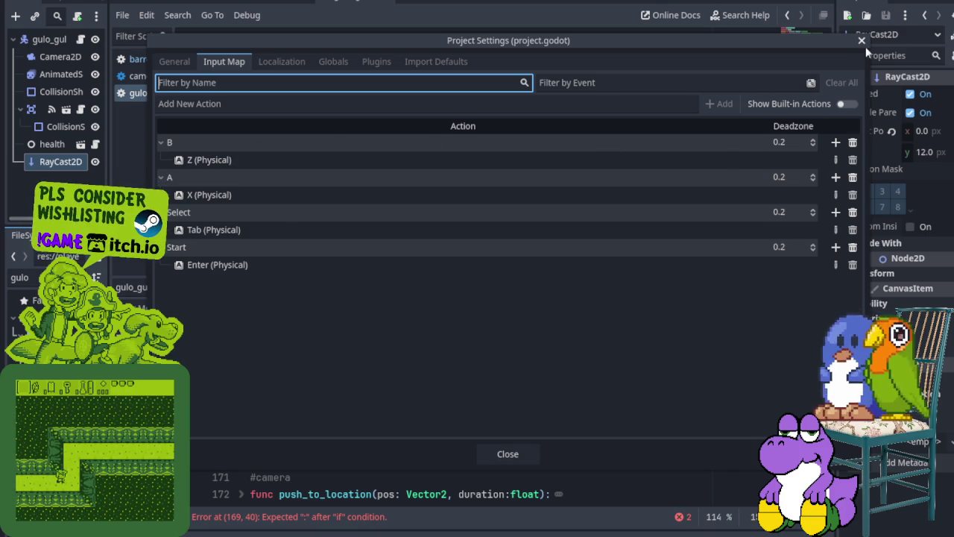
{"action": "mouse_move", "coordinate": [184, 159]}
{"action": "left_mouse_down"}
{"action": "mouse_move", "coordinate": [156, 150]}
{"action": "mouse_move", "coordinate": [164, 142]}
{"action": "left_mouse_up"}
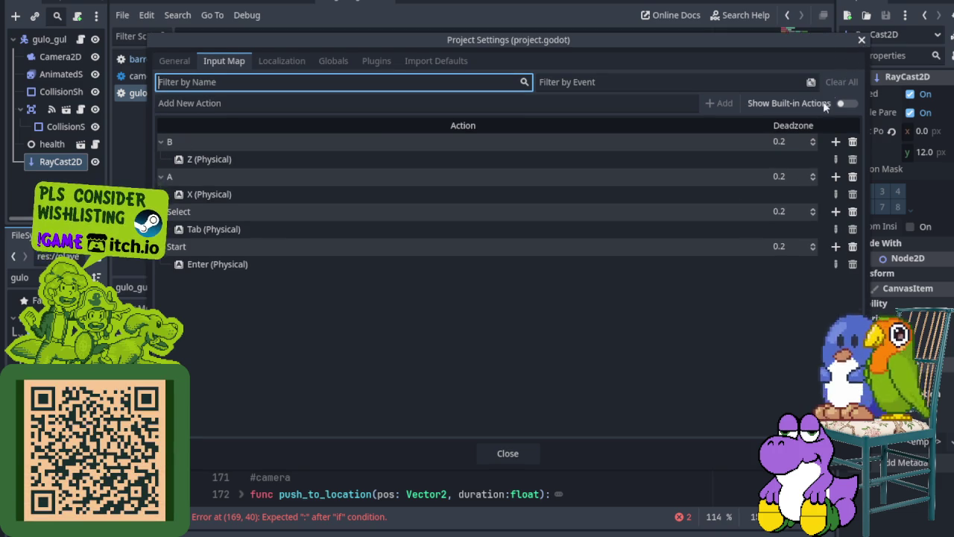
{"action": "left_click", "coordinate": [862, 39]}
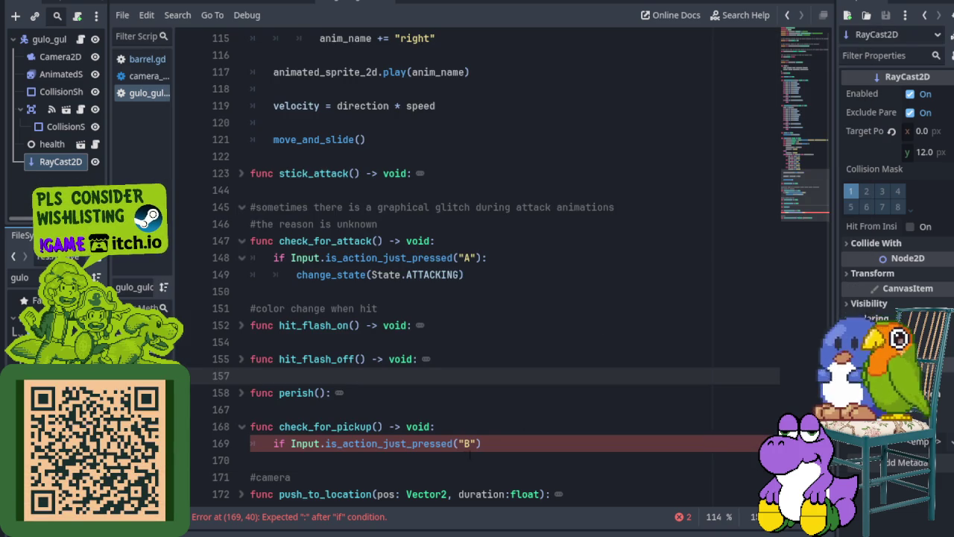
- Add change_state(State.PICKUP) under the B-press if line
{"action": "left_click", "coordinate": [492, 443]}
{"action": "type", "text": ":"}
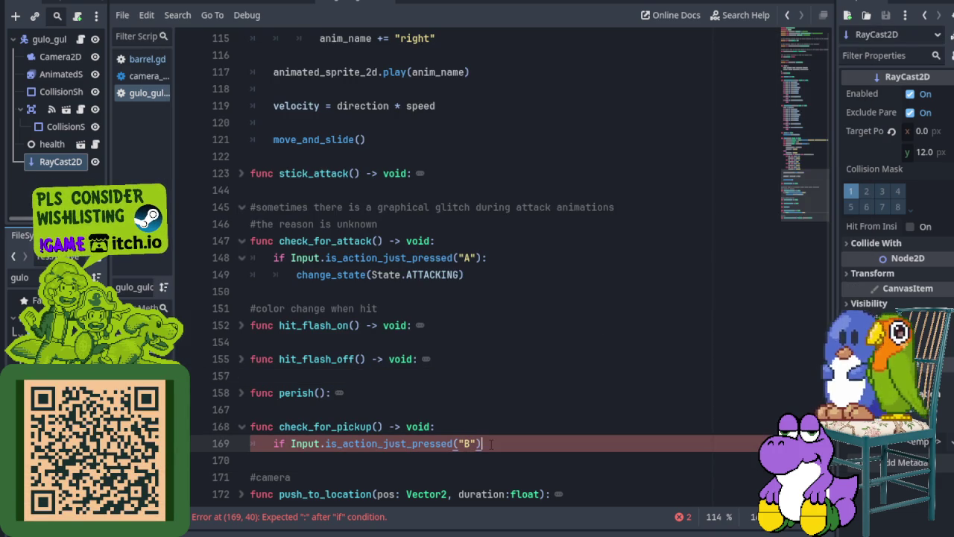
{"action": "key", "text": "Return"}
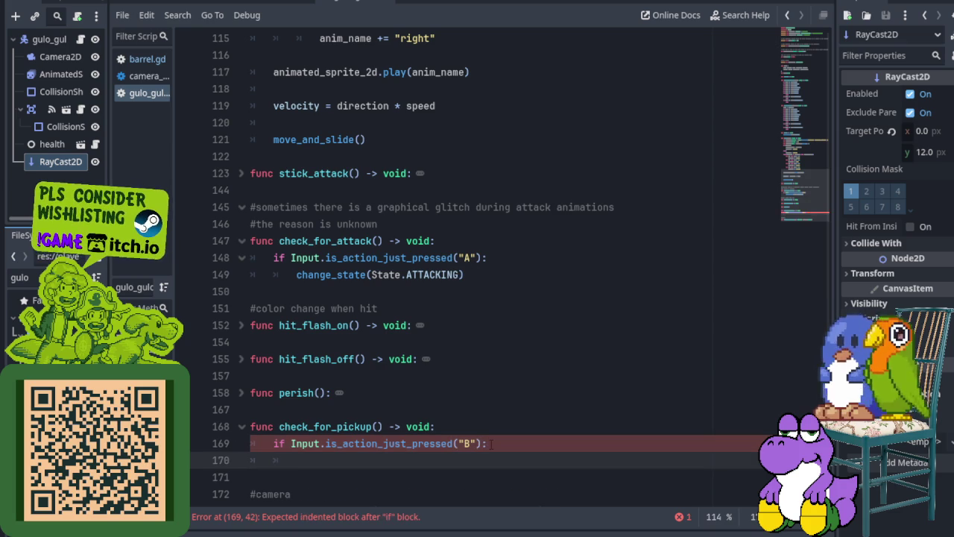
{"action": "type", "text": "change_state"}
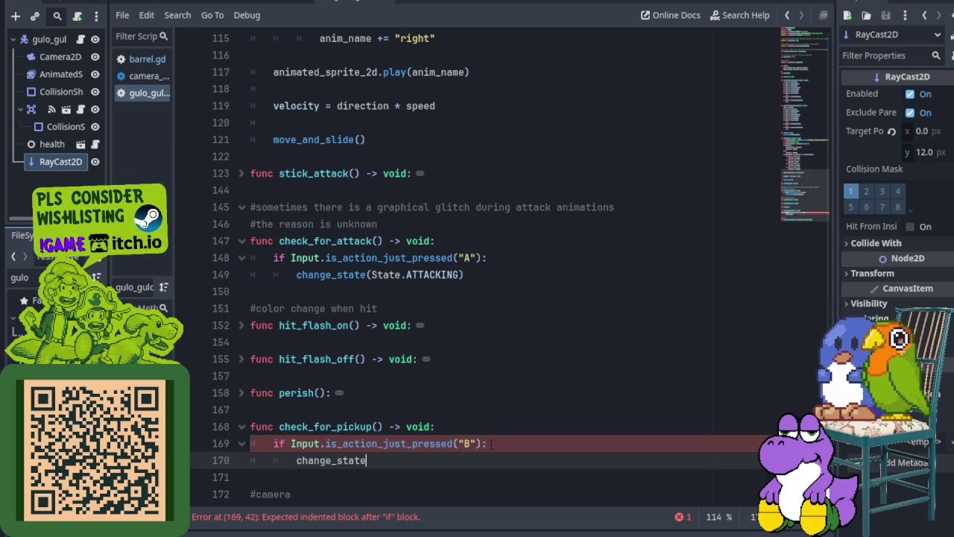
{"action": "key", "text": "Return"}
{"action": "type", "text": "State."}
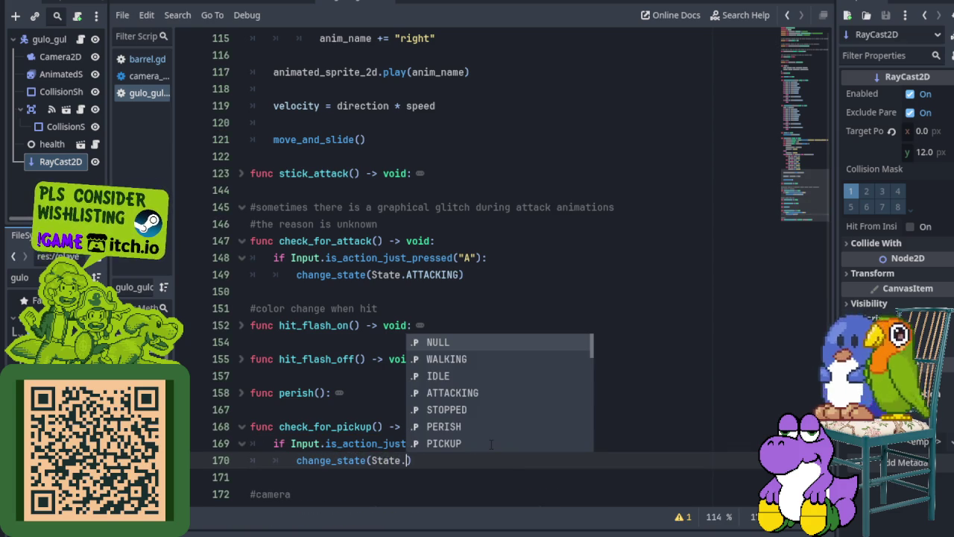
{"action": "left_click", "coordinate": [477, 392]}
{"action": "scroll", "coordinate": [470, 346], "scroll_direction": "up", "scroll_amount": 4}
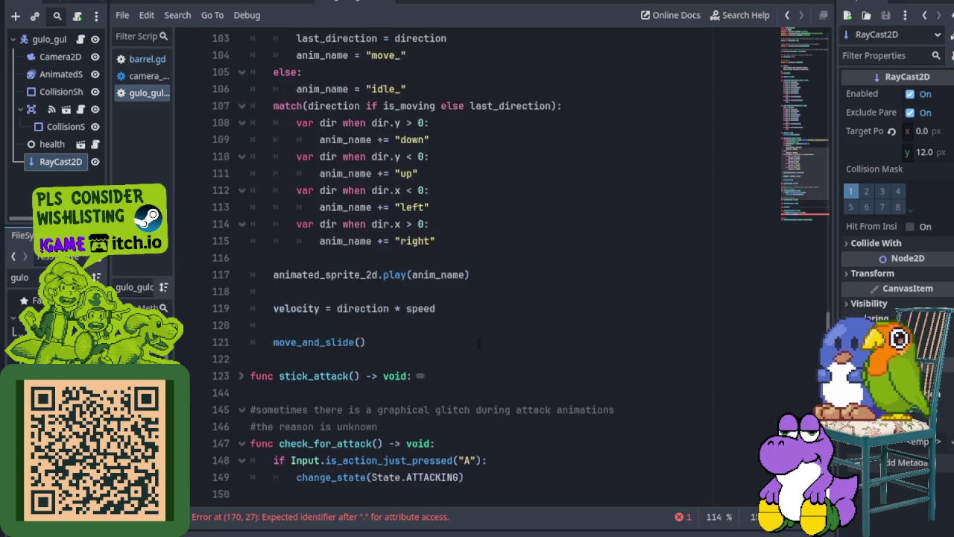
{"action": "scroll", "coordinate": [471, 347], "scroll_direction": "up", "scroll_amount": 11}
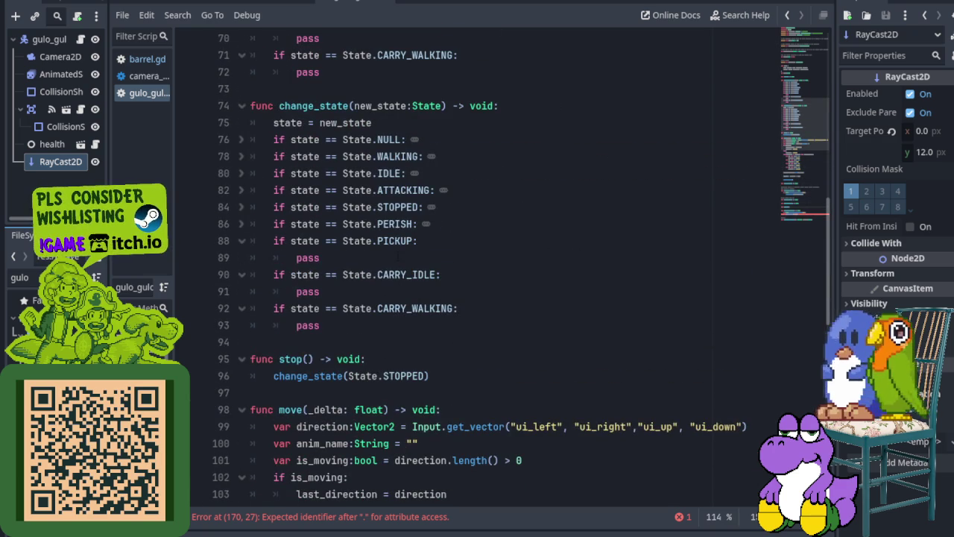
{"action": "scroll", "coordinate": [472, 309], "scroll_direction": "down", "scroll_amount": 13}
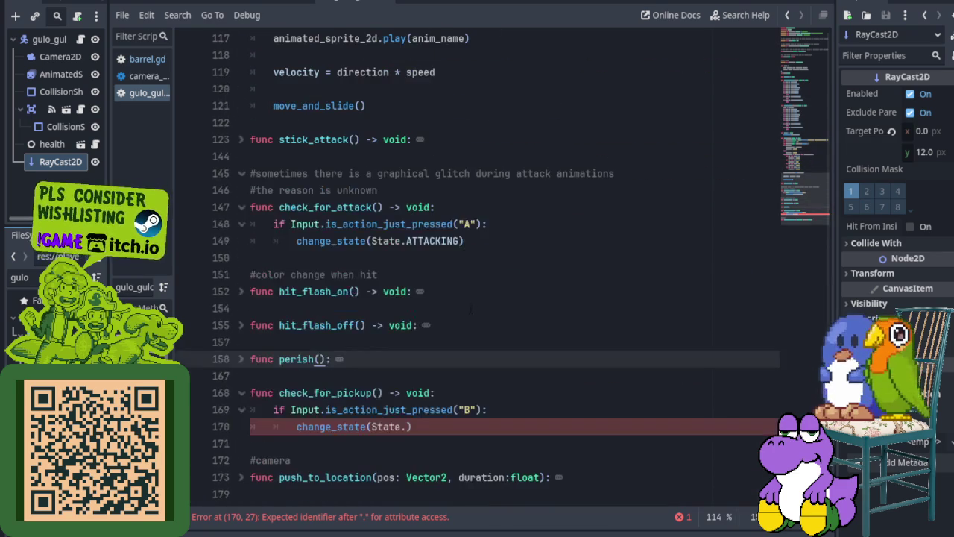
{"action": "left_click", "coordinate": [407, 427]}
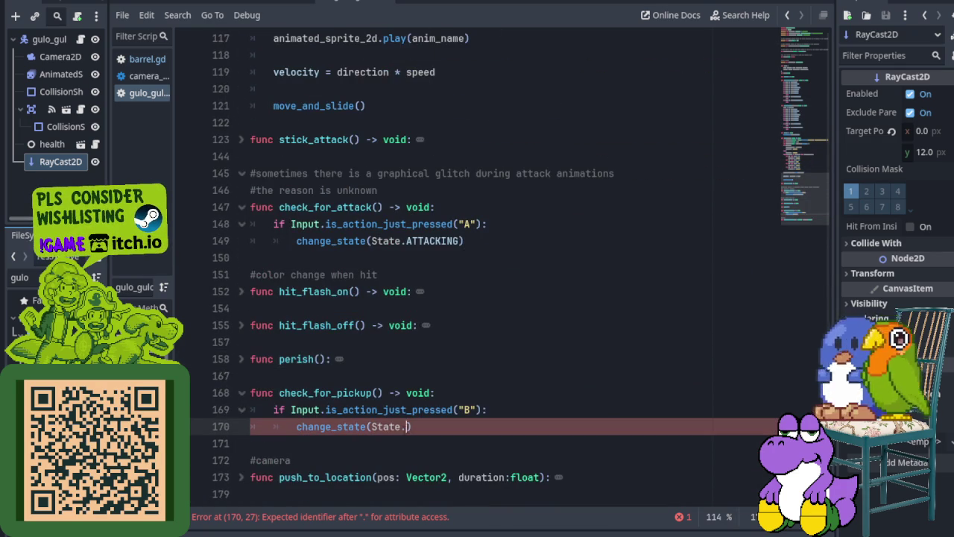
{"action": "type", "text": "PICK"}
{"action": "key", "text": "Return"}
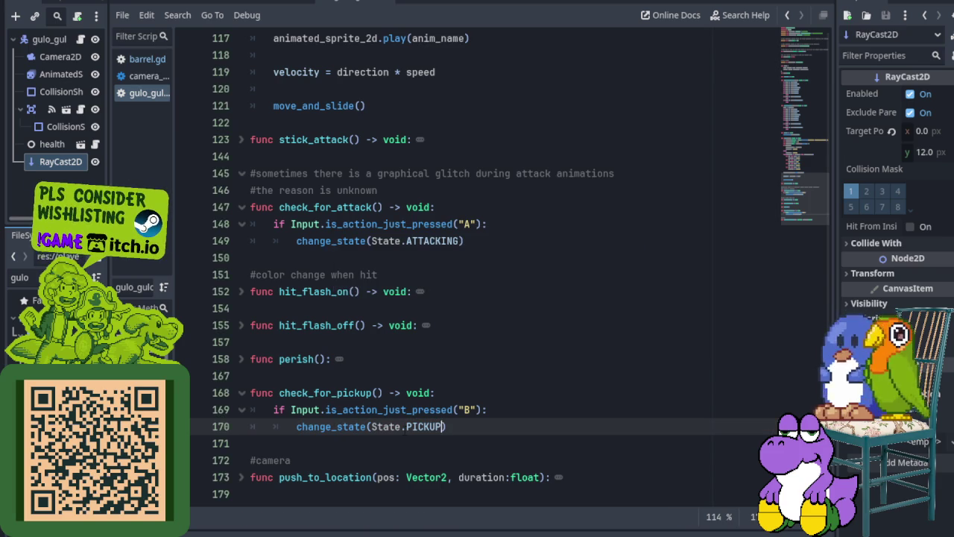
- Insert a blank line above the state change and save the script
{"action": "left_click", "coordinate": [504, 398]}
{"action": "left_click", "coordinate": [497, 411]}
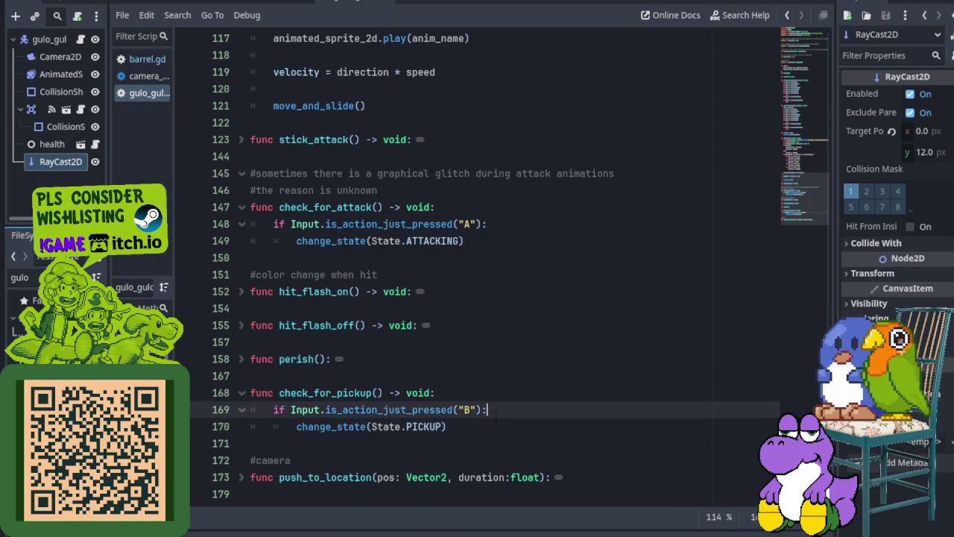
{"action": "key", "text": "Return"}
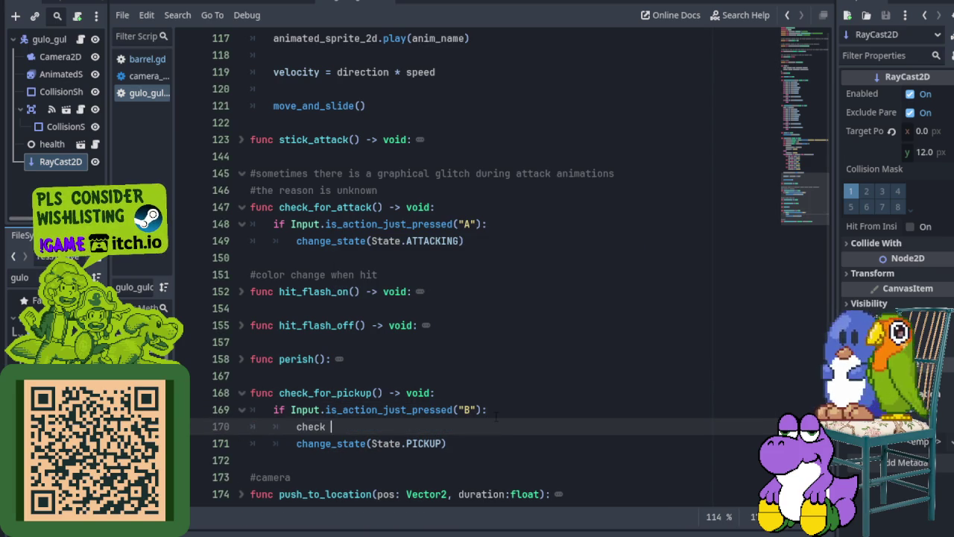
{"action": "key", "text": "ctrl+space"}
{"action": "key", "text": "BackSpace"}
{"action": "key", "text": "BackSpace"}
{"action": "key", "text": "BackSpace"}
{"action": "key", "text": "BackSpace"}
{"action": "key", "text": "ctrl+s"}
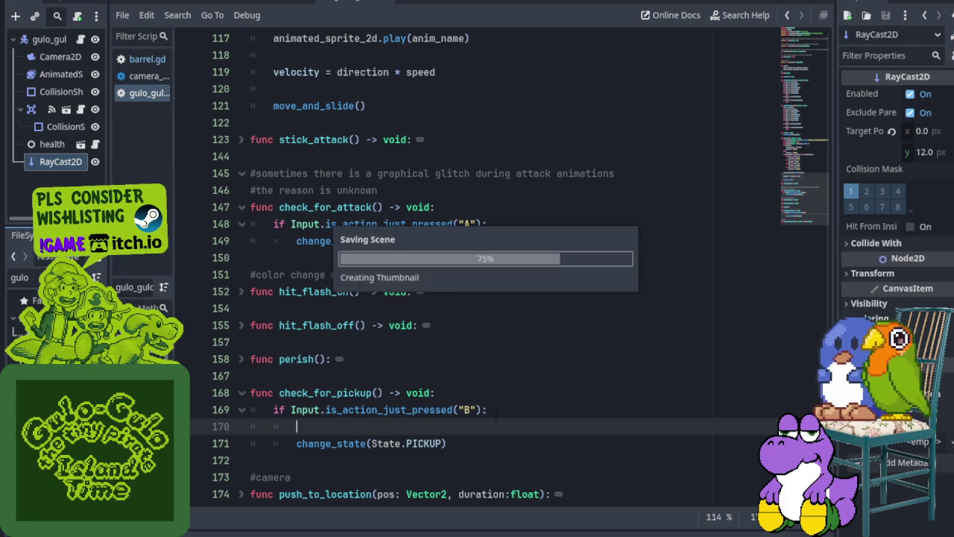
- Open the RayCast2D class reference from the ray_cast_2d declaration on line 5
{"action": "scroll", "coordinate": [496, 417], "scroll_direction": "up", "scroll_amount": 20}
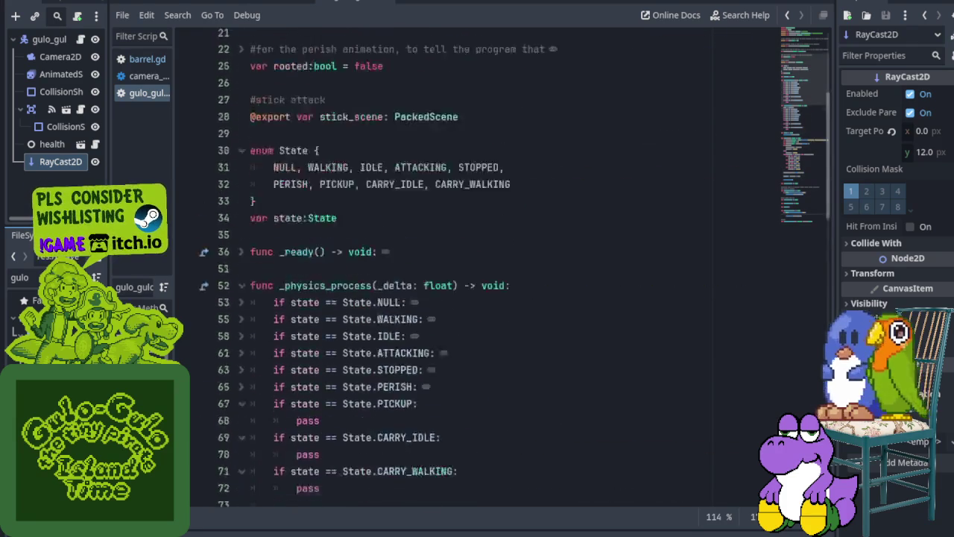
{"action": "scroll", "coordinate": [299, 175], "scroll_direction": "up", "scroll_amount": 8}
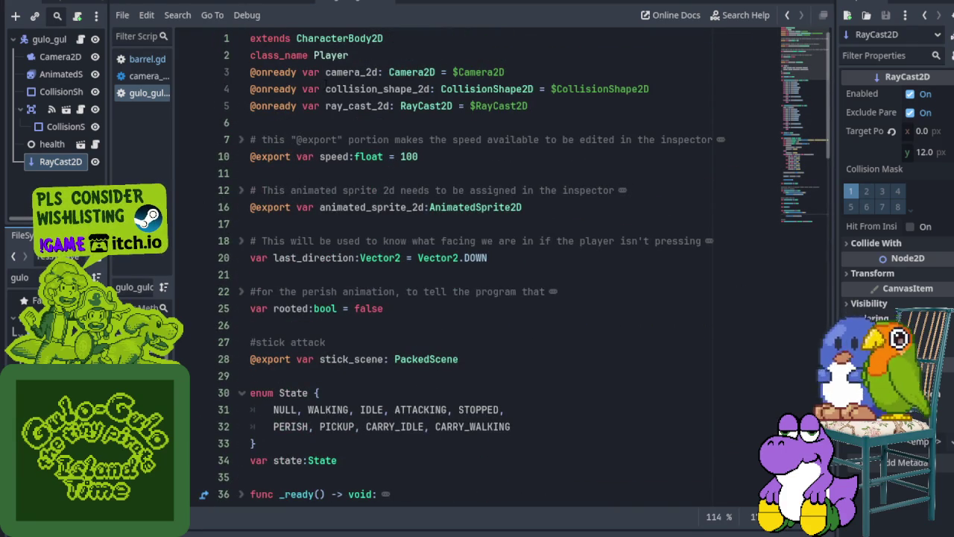
{"action": "left_click", "coordinate": [231, 105]}
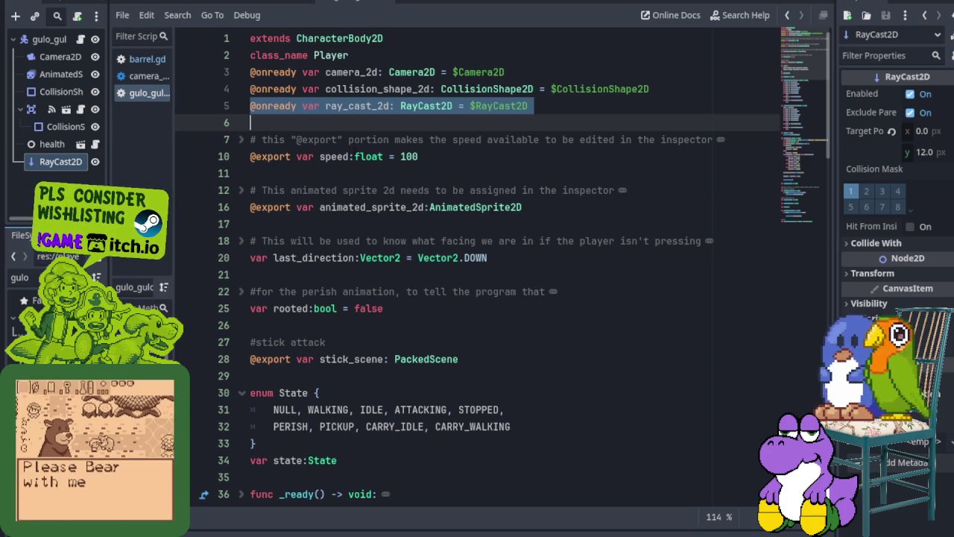
{"action": "left_click", "coordinate": [406, 122]}
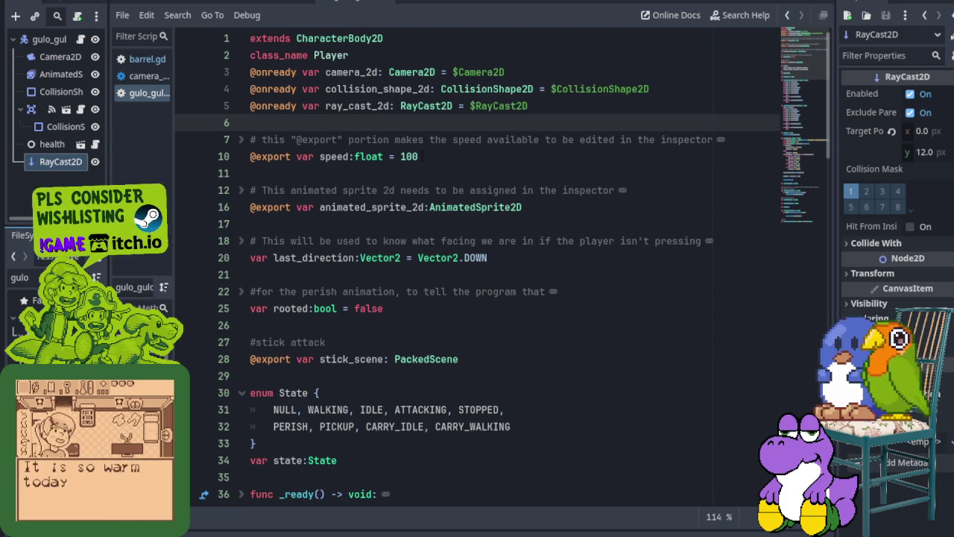
{"action": "left_click", "coordinate": [64, 162]}
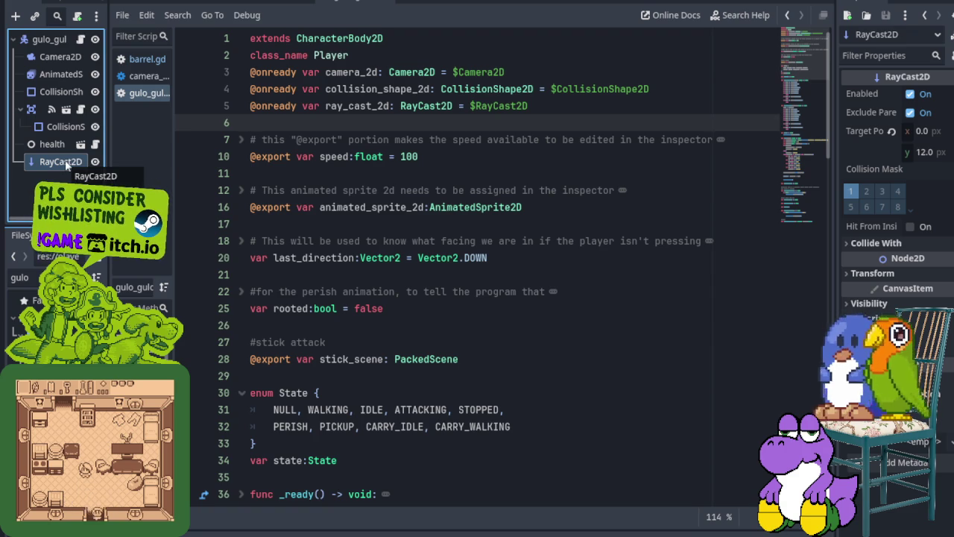
{"action": "left_click", "coordinate": [65, 163], "text": "ctrl"}
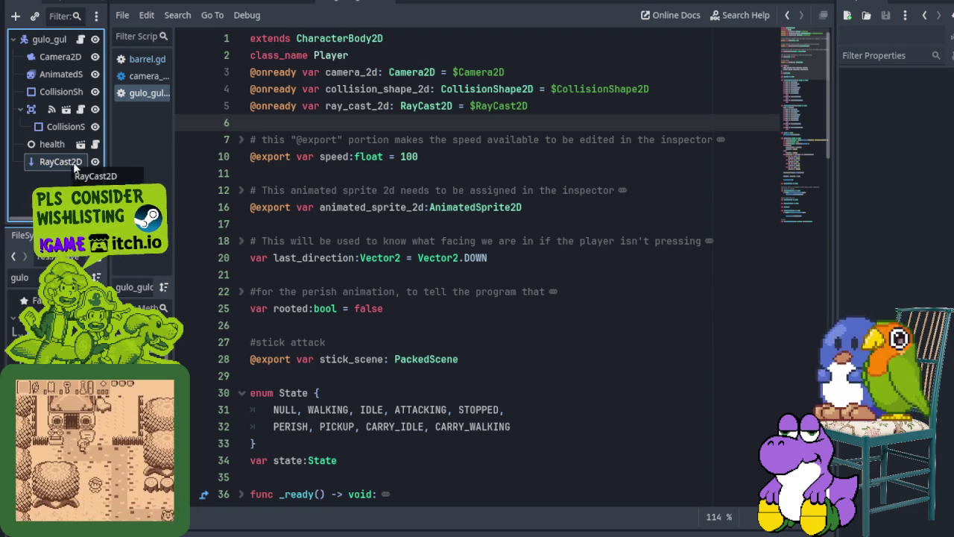
{"action": "left_click", "coordinate": [65, 164]}
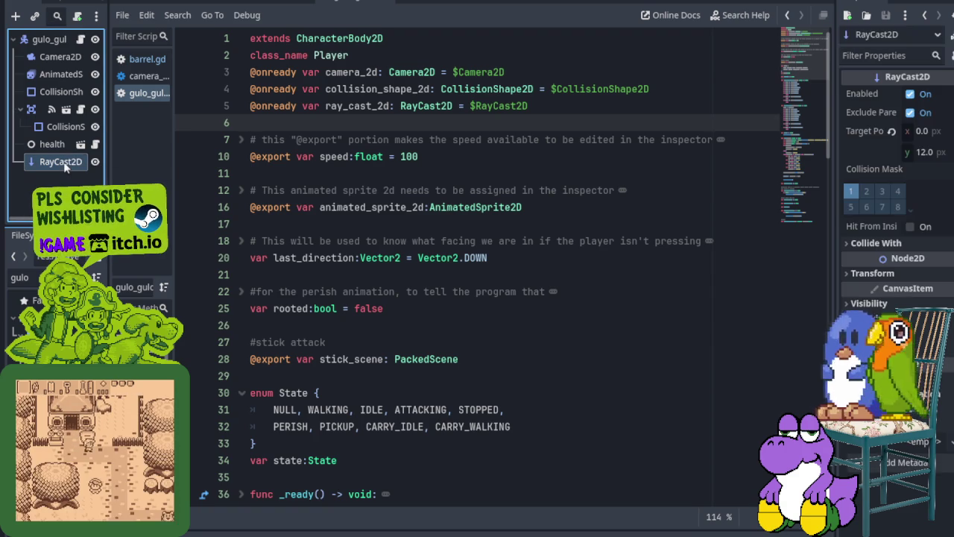
{"action": "left_click", "coordinate": [426, 108], "text": "ctrl"}
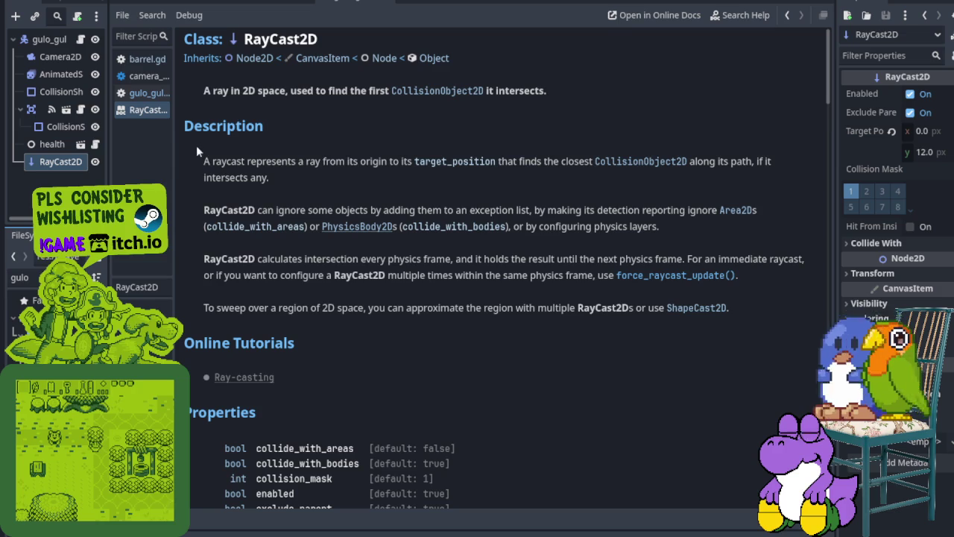
{"action": "left_click_drag", "start_coordinate": [211, 161], "coordinate": [543, 161]}
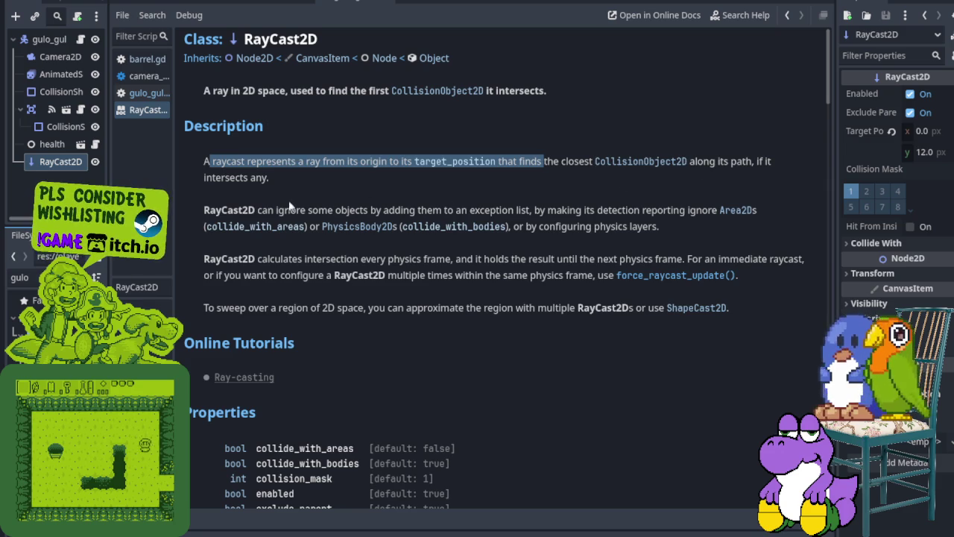
{"action": "mouse_move", "coordinate": [203, 210]}
{"action": "left_mouse_down"}
{"action": "mouse_move", "coordinate": [689, 209]}
{"action": "mouse_move", "coordinate": [695, 224]}
{"action": "left_mouse_up"}
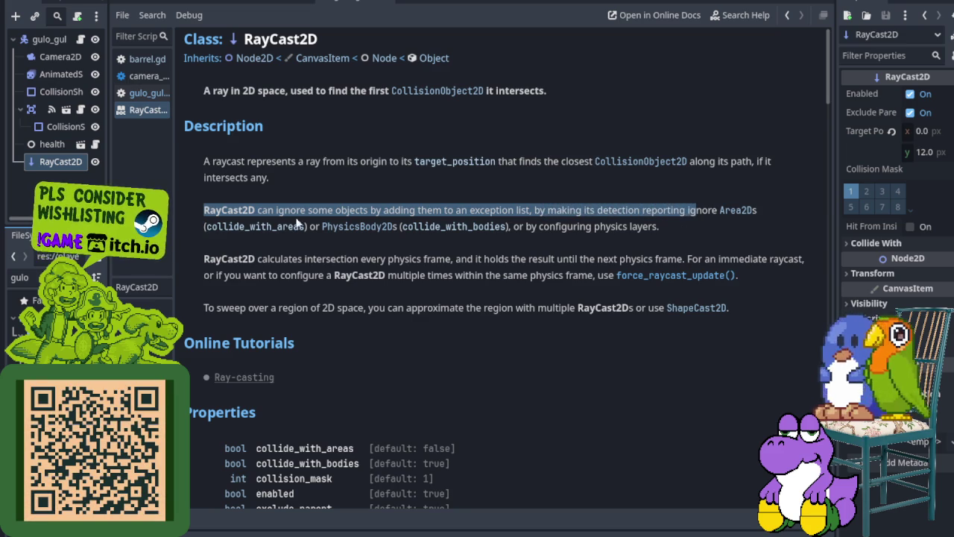
{"action": "left_click_drag", "start_coordinate": [322, 228], "coordinate": [507, 227]}
{"action": "mouse_move", "coordinate": [448, 226]}
{"action": "left_mouse_down"}
{"action": "mouse_move", "coordinate": [406, 226]}
{"action": "mouse_move", "coordinate": [617, 227]}
{"action": "mouse_move", "coordinate": [659, 243]}
{"action": "mouse_move", "coordinate": [343, 276]}
{"action": "mouse_move", "coordinate": [431, 259]}
{"action": "mouse_move", "coordinate": [789, 259]}
{"action": "mouse_move", "coordinate": [425, 275]}
{"action": "mouse_move", "coordinate": [372, 293]}
{"action": "left_mouse_up"}
{"action": "left_click", "coordinate": [298, 264]}
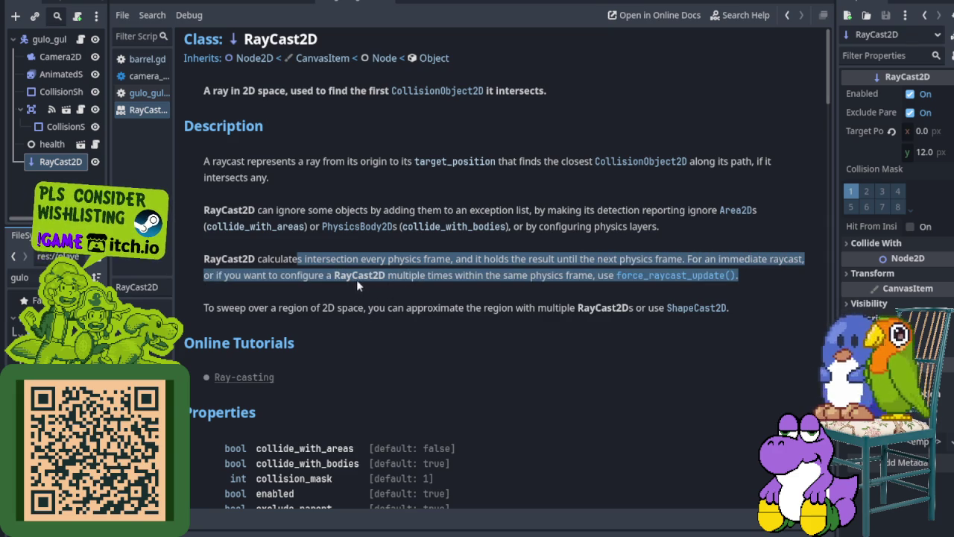
{"action": "left_click", "coordinate": [367, 280]}
{"action": "left_click_drag", "start_coordinate": [407, 275], "coordinate": [544, 275]}
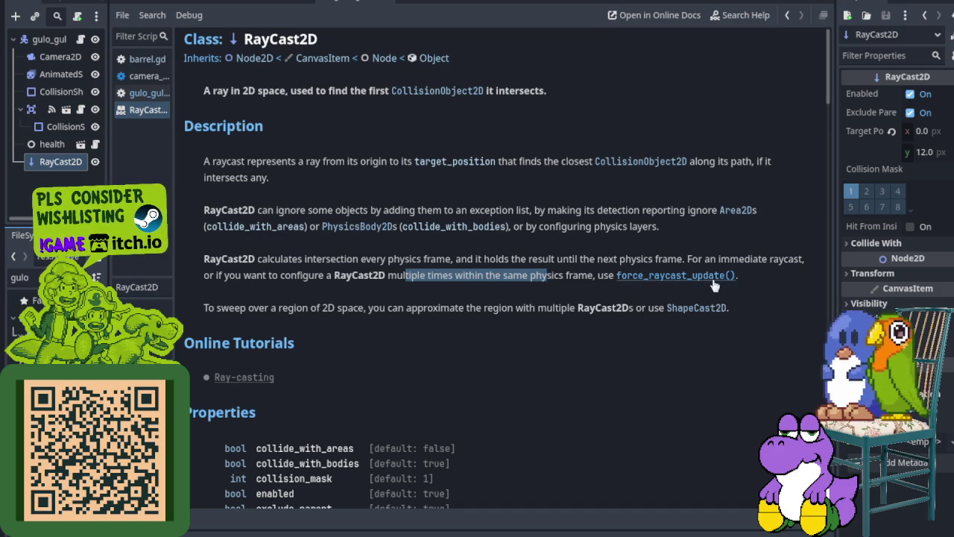
{"action": "scroll", "coordinate": [403, 228], "scroll_direction": "down", "scroll_amount": 3}
{"action": "left_click_drag", "start_coordinate": [222, 189], "coordinate": [730, 191]}
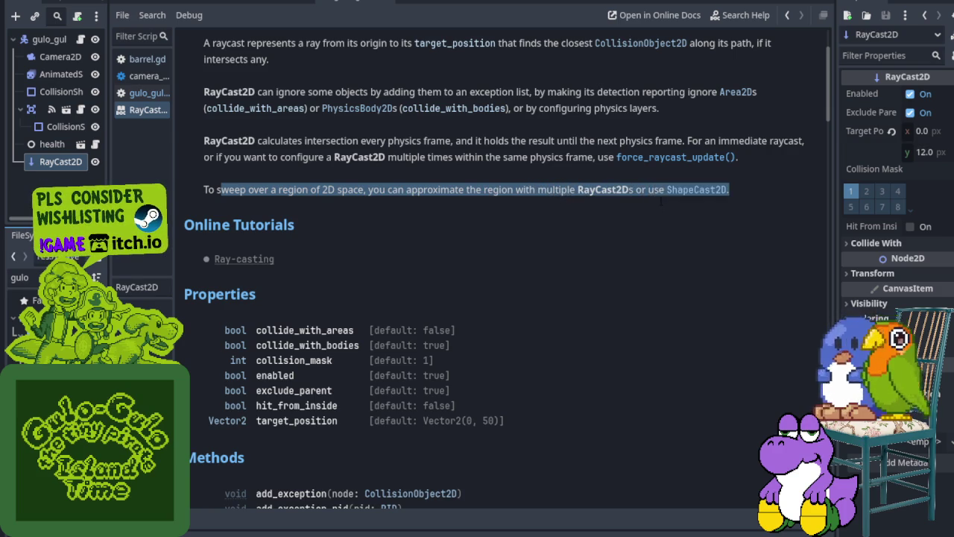
- Read the get_collider() method description in the RayCast2D Methods section
{"action": "scroll", "coordinate": [618, 211], "scroll_direction": "down", "scroll_amount": 2}
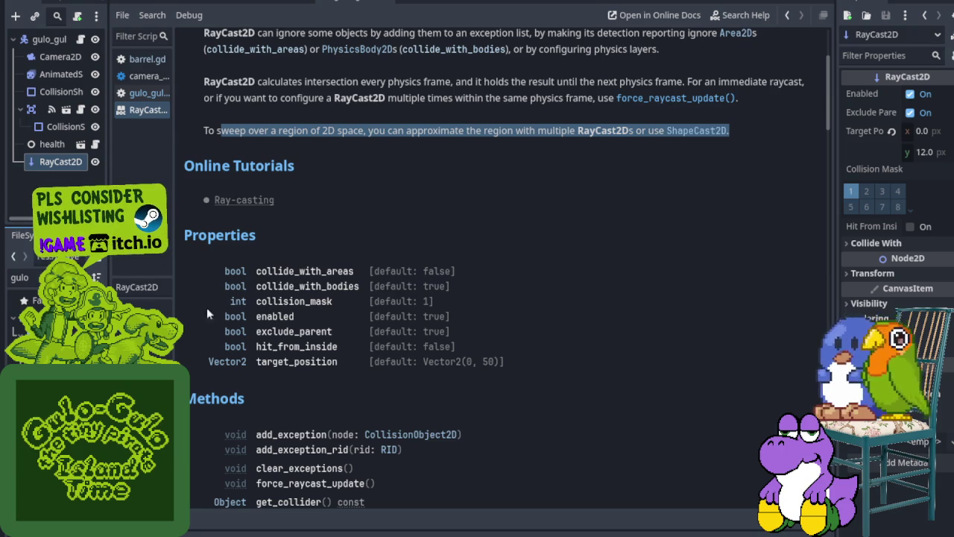
{"action": "scroll", "coordinate": [298, 298], "scroll_direction": "down", "scroll_amount": 10}
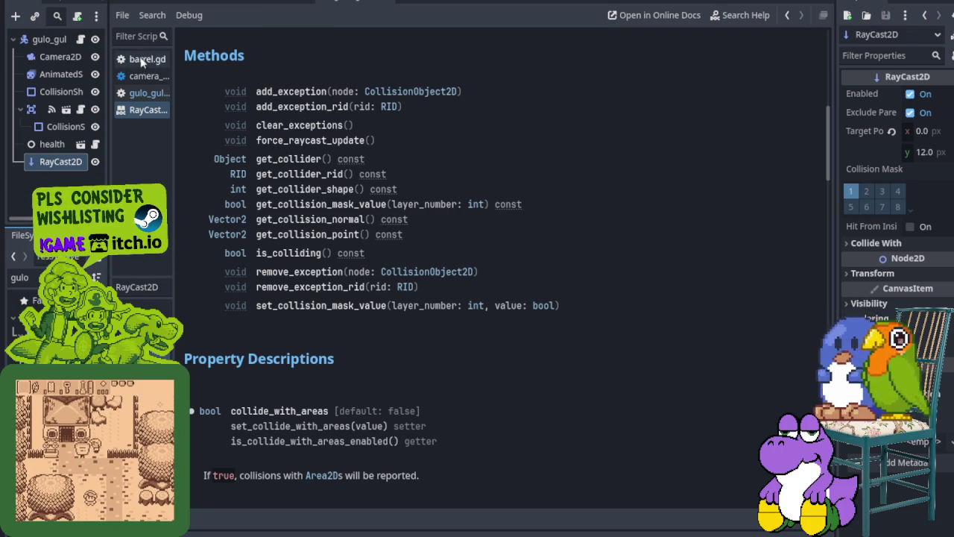
{"action": "left_click", "coordinate": [293, 167]}
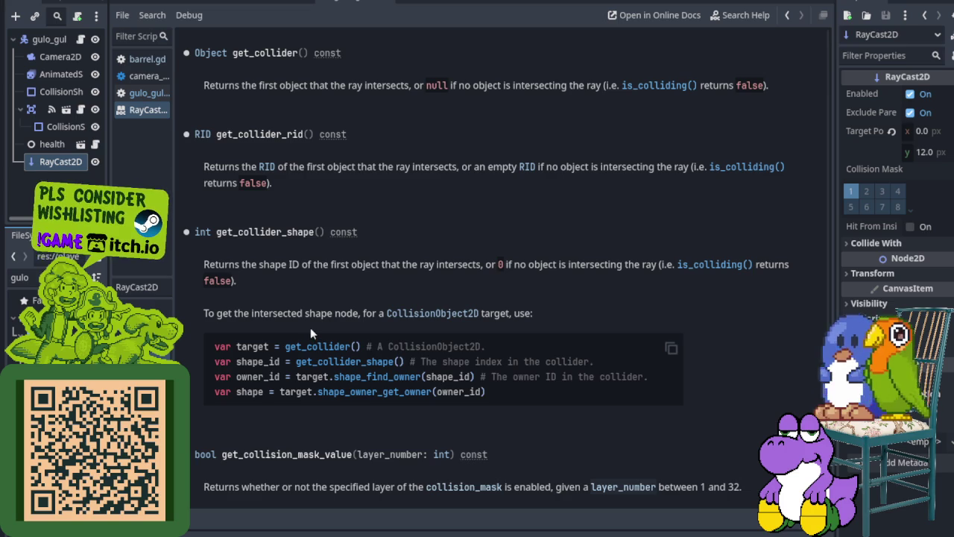
{"action": "left_click", "coordinate": [157, 64]}
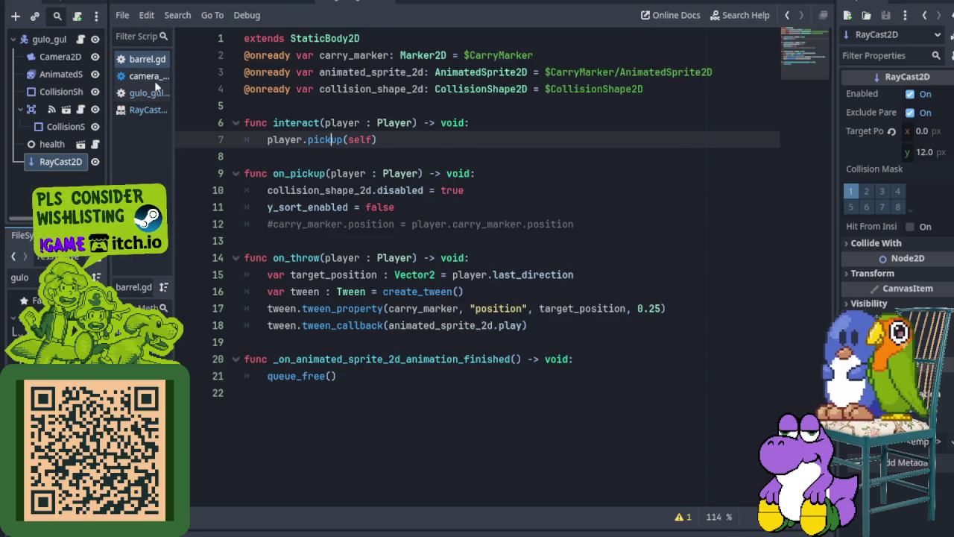
- Return to the gulo player script with the caret on blank line 170
{"action": "left_click", "coordinate": [148, 92]}
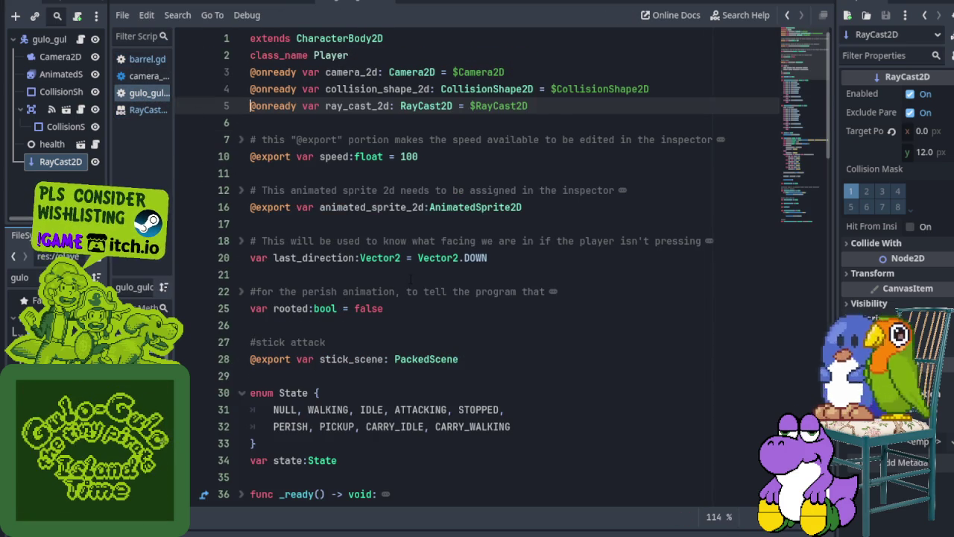
{"action": "scroll", "coordinate": [406, 282], "scroll_direction": "down", "scroll_amount": 20}
{"action": "scroll", "coordinate": [521, 268], "scroll_direction": "down", "scroll_amount": 5}
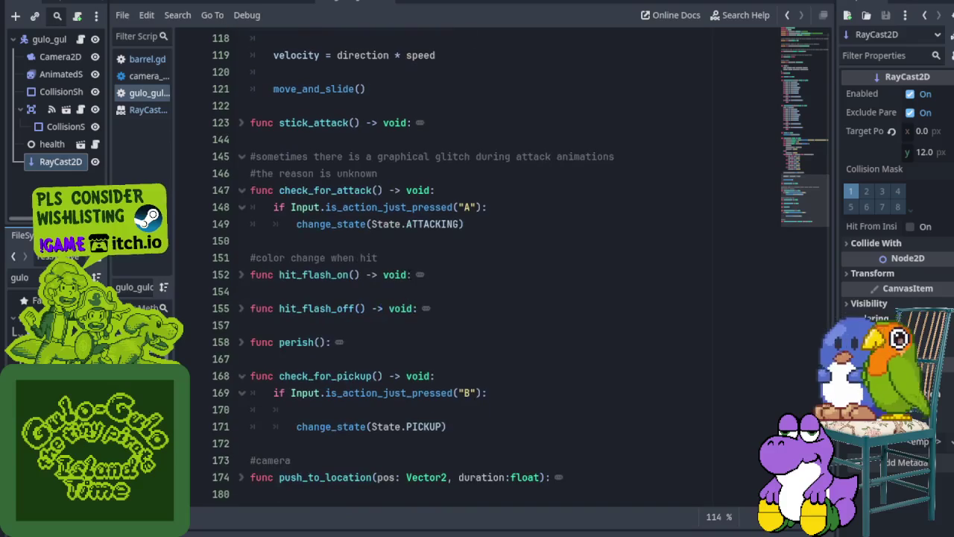
{"action": "left_click", "coordinate": [326, 408]}
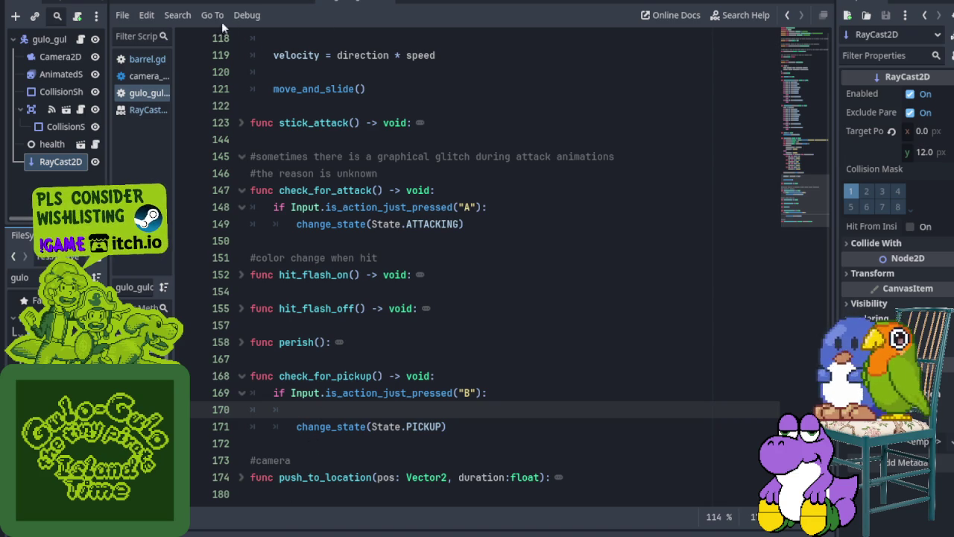
- Check the RayCast2D reference, then type get_collider on line 170
{"action": "left_click", "coordinate": [151, 114]}
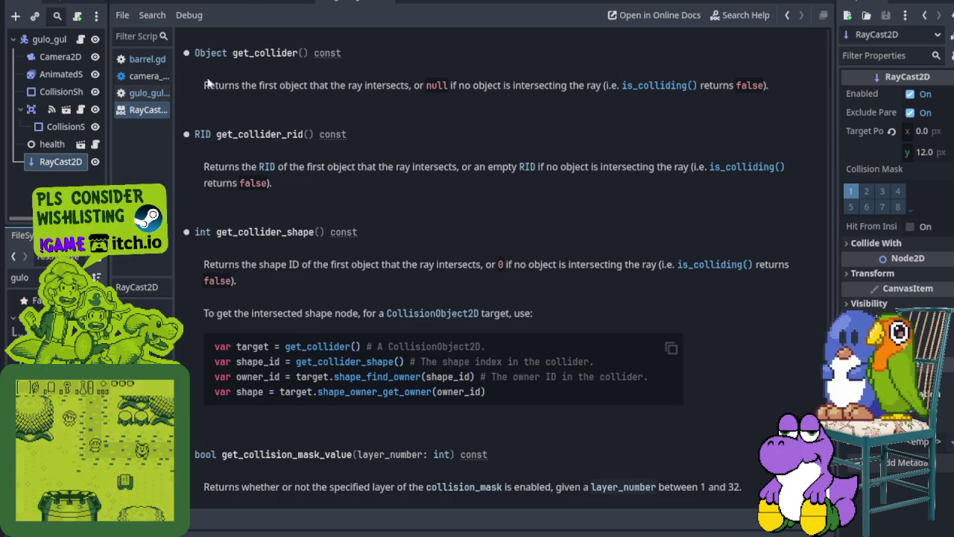
{"action": "left_click", "coordinate": [149, 75]}
{"action": "scroll", "coordinate": [428, 316], "scroll_direction": "down", "scroll_amount": 20}
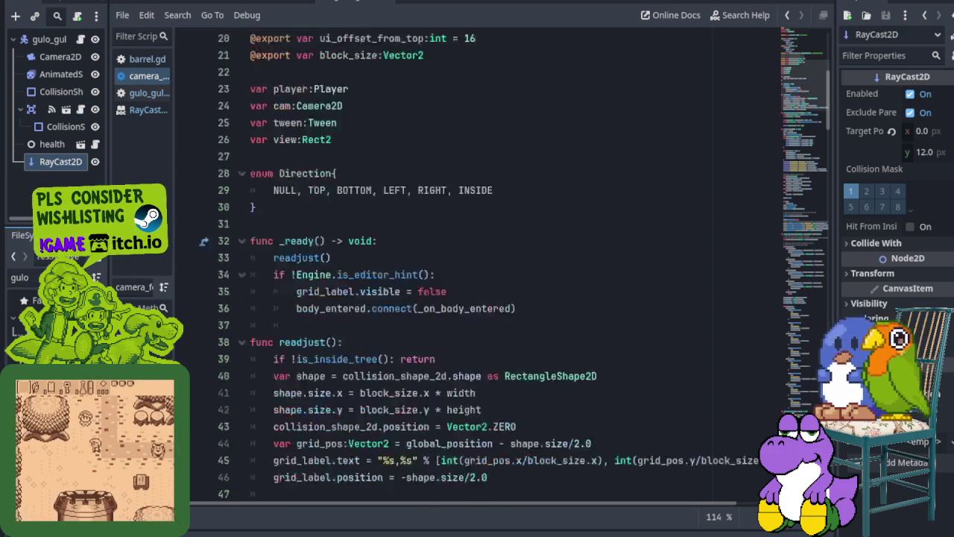
{"action": "scroll", "coordinate": [427, 316], "scroll_direction": "down", "scroll_amount": 8}
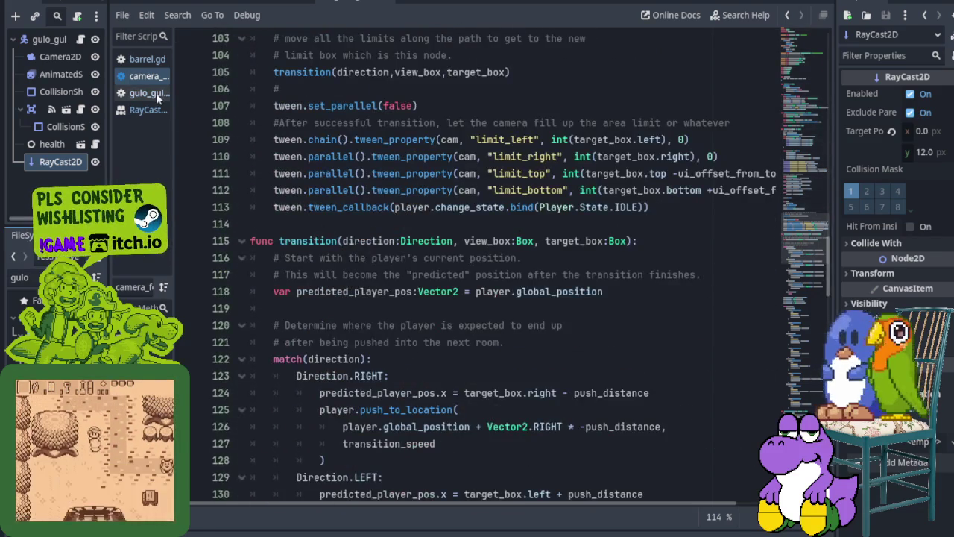
{"action": "left_click", "coordinate": [149, 92]}
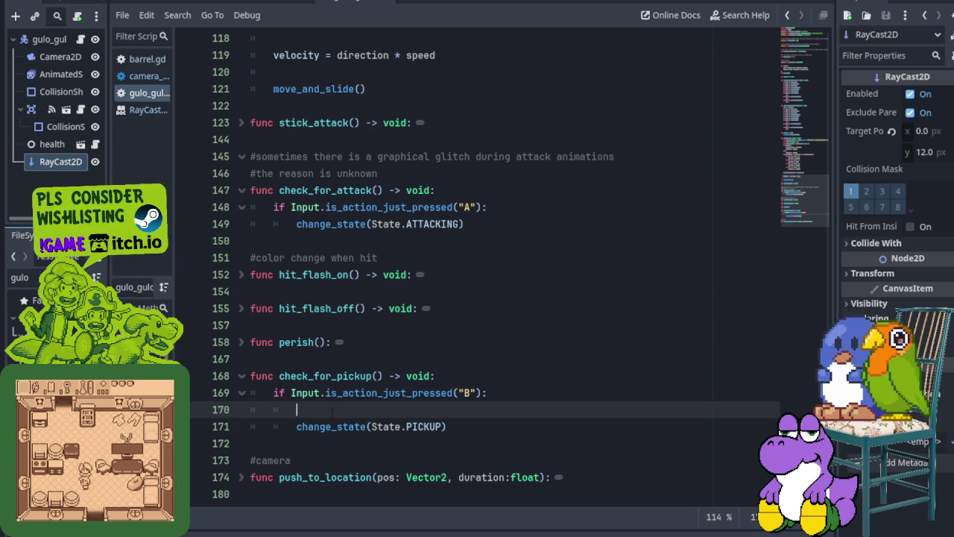
{"action": "mouse_move", "coordinate": [361, 402]}
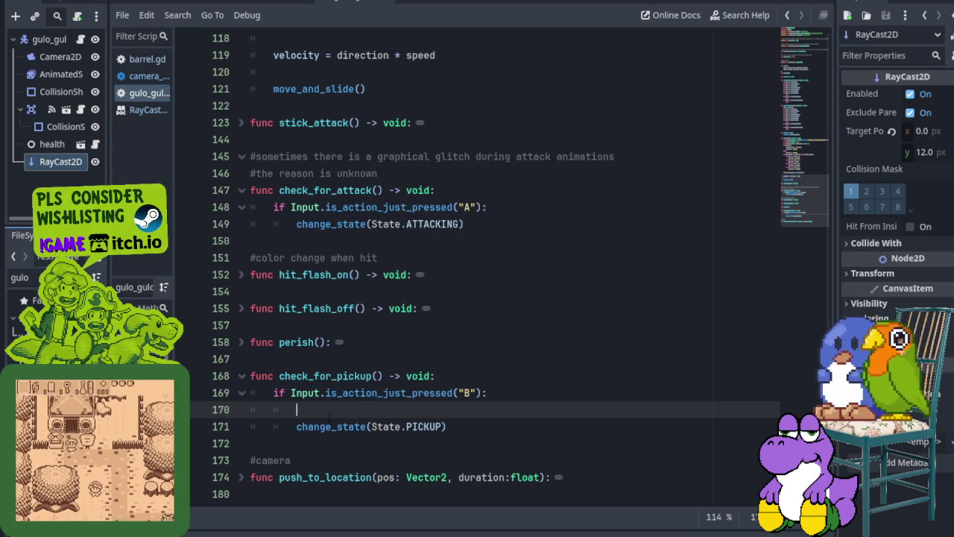
{"action": "type", "text": "ge"}
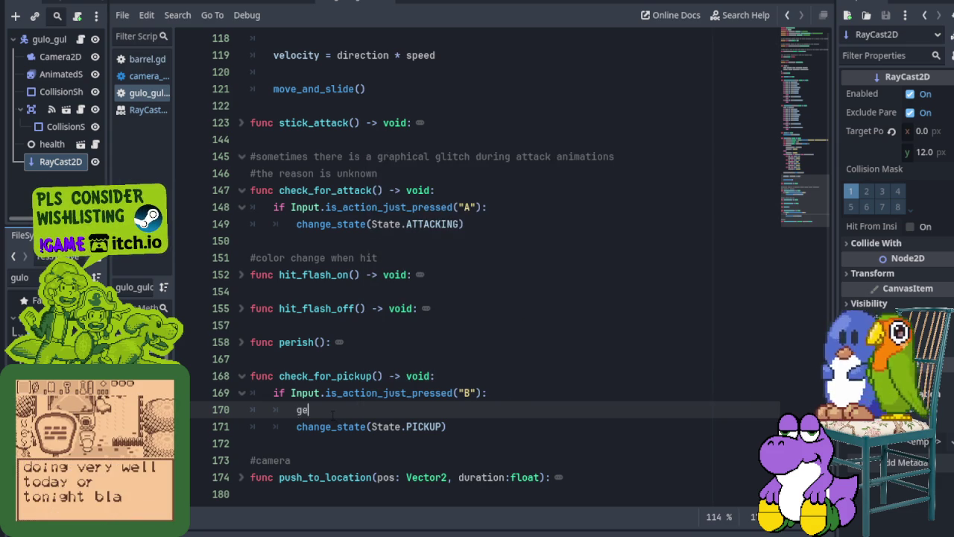
{"action": "type", "text": "t_collider"}
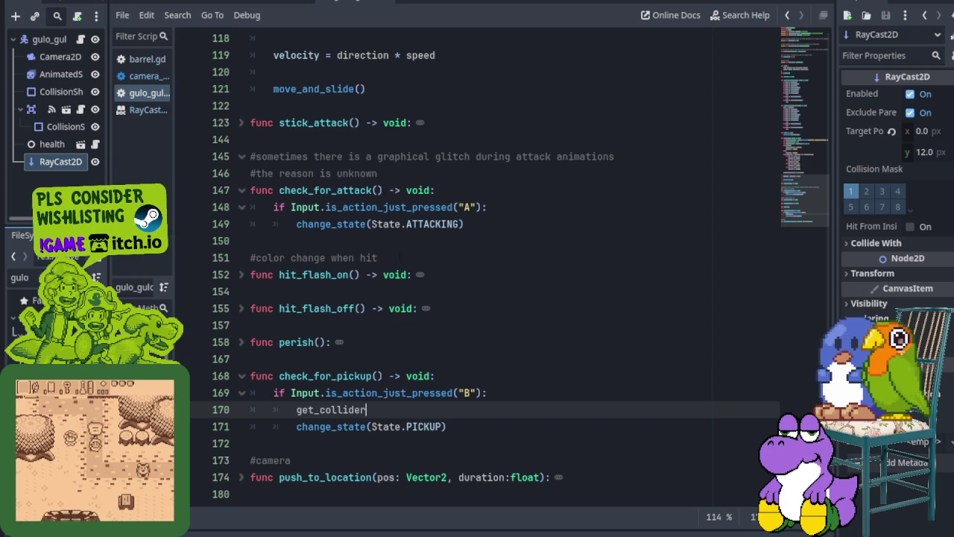
- Complete line 170 as get_collider() after rechecking the RayCast2D reference
{"action": "left_click", "coordinate": [139, 110]}
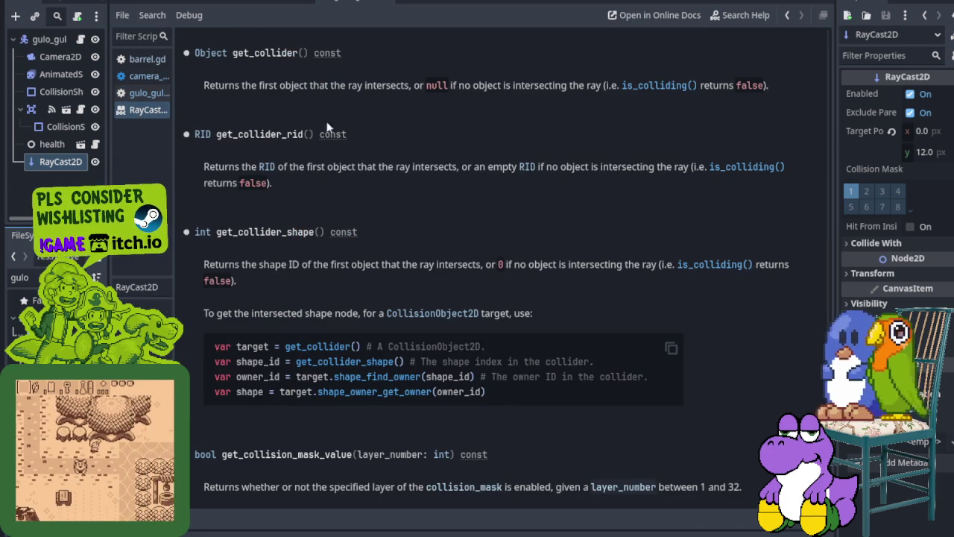
{"action": "left_click", "coordinate": [142, 75]}
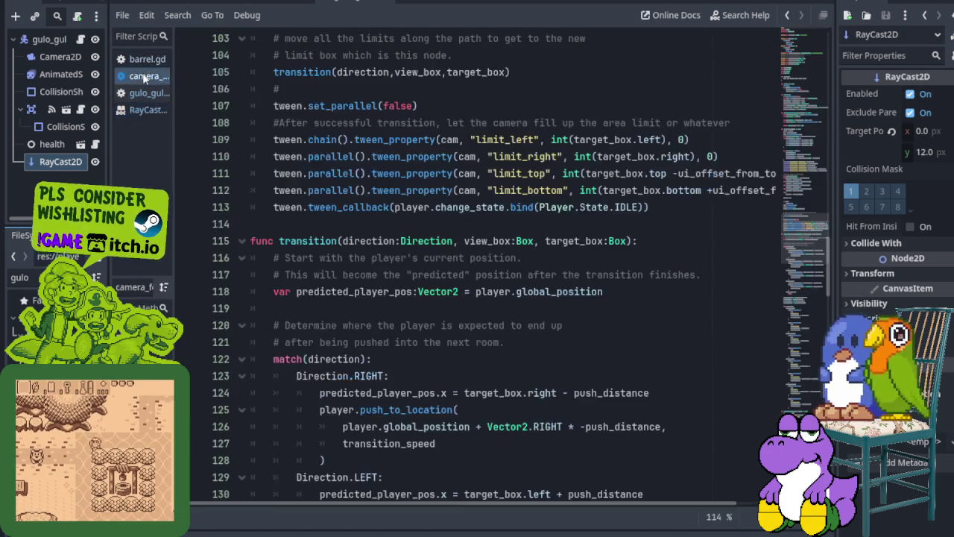
{"action": "left_click", "coordinate": [149, 94]}
{"action": "type", "text": "()"}
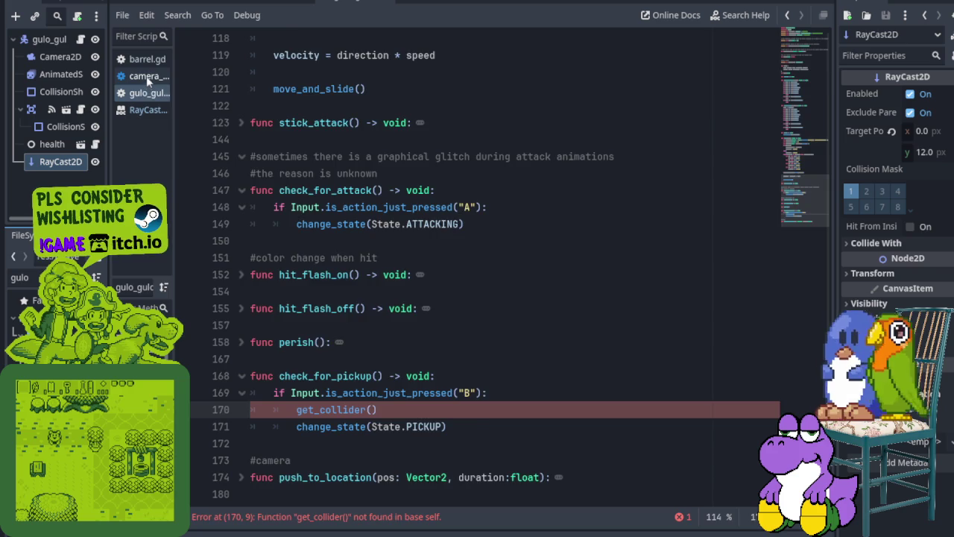
- Close camera.gd from the script list and save the scene
{"action": "right_click", "coordinate": [146, 76]}
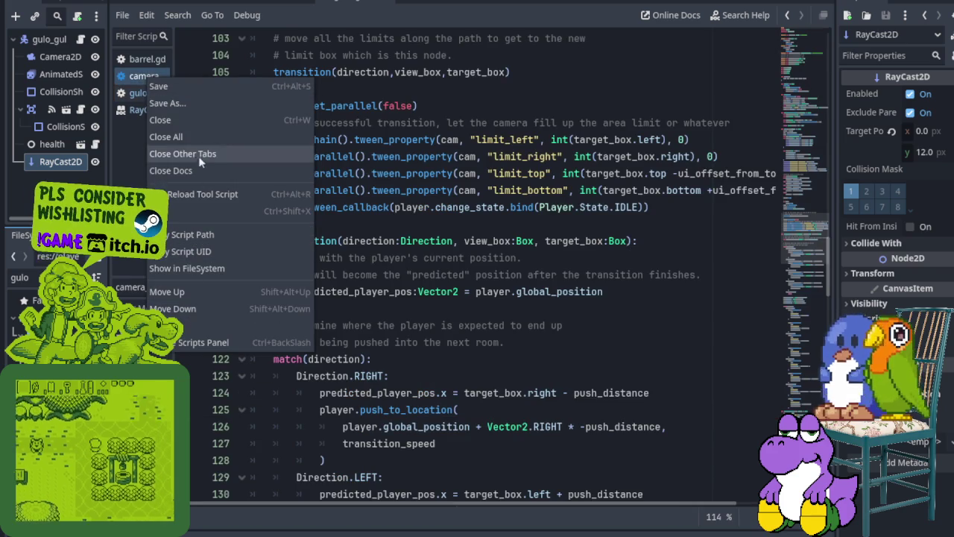
{"action": "left_click", "coordinate": [199, 120]}
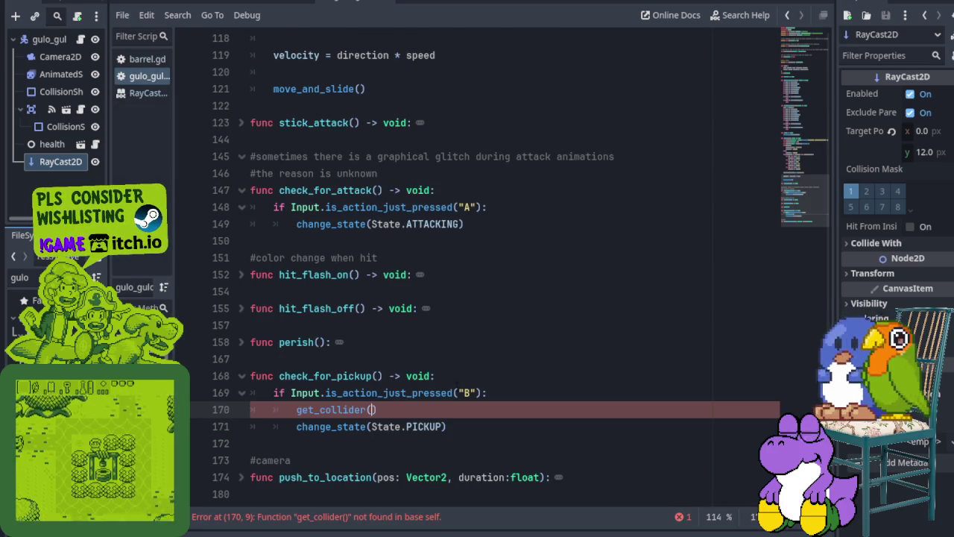
{"action": "key", "text": "ctrl+s"}
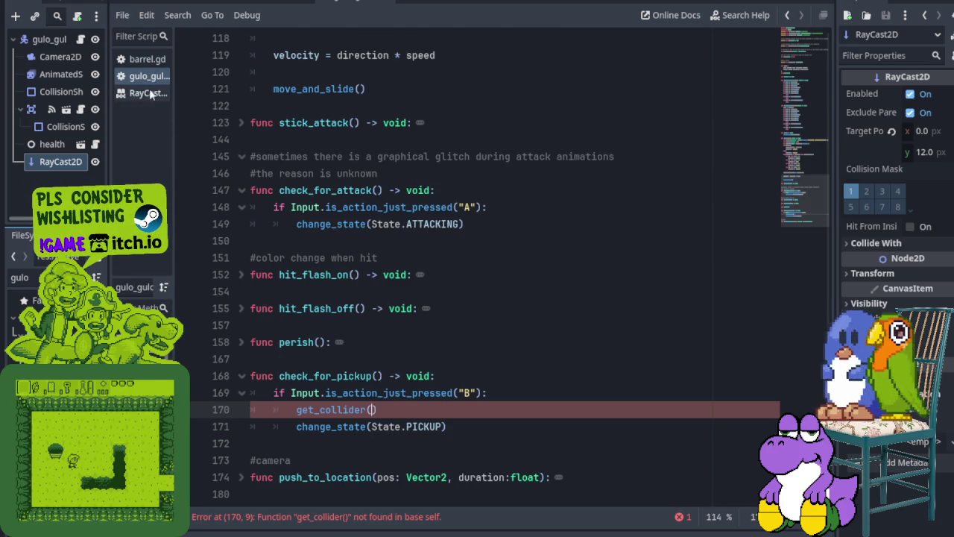
{"action": "left_click", "coordinate": [149, 90]}
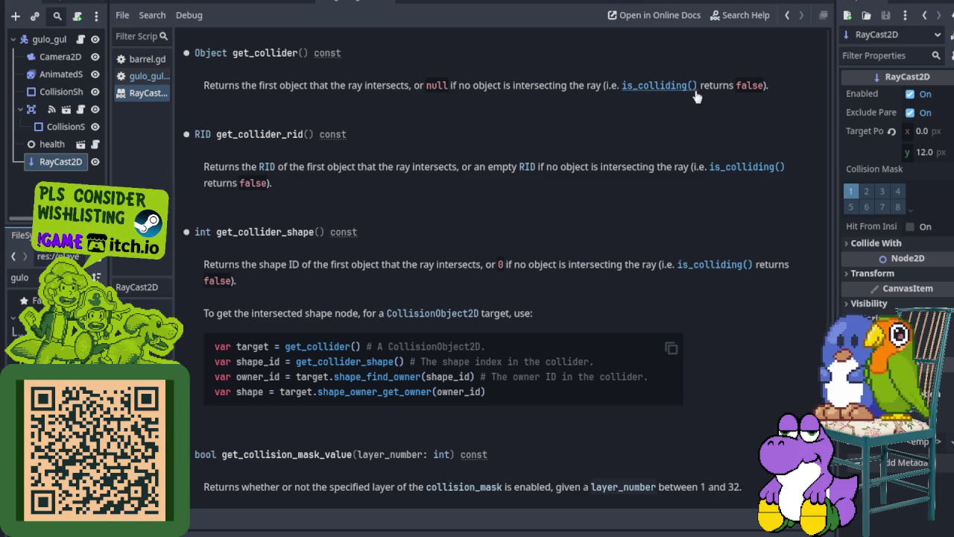
{"action": "left_click", "coordinate": [155, 82]}
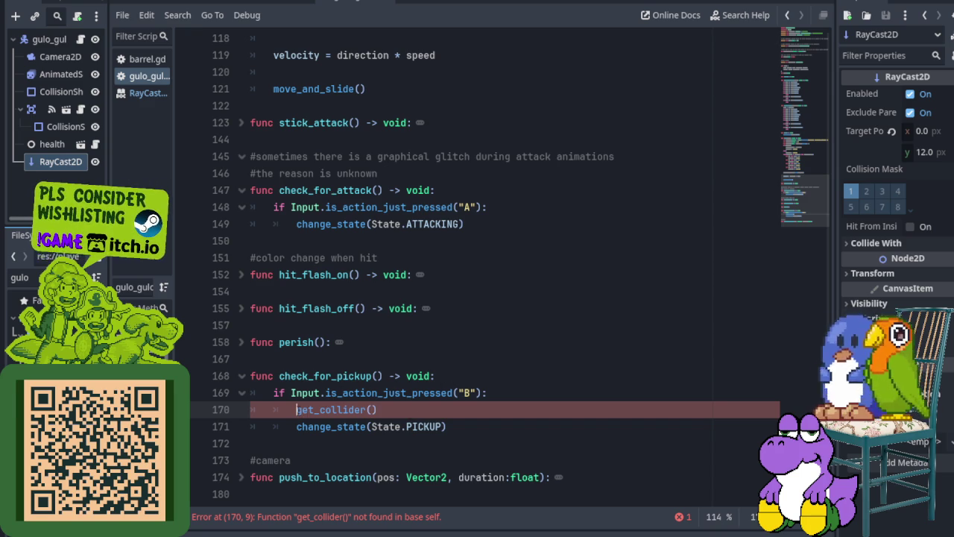
- Clear get_collider() from line 170 and start a var collision_object declaration
{"action": "key", "text": "shift+End"}
{"action": "key", "text": "BackSpace"}
{"action": "type", "text": "collision"}
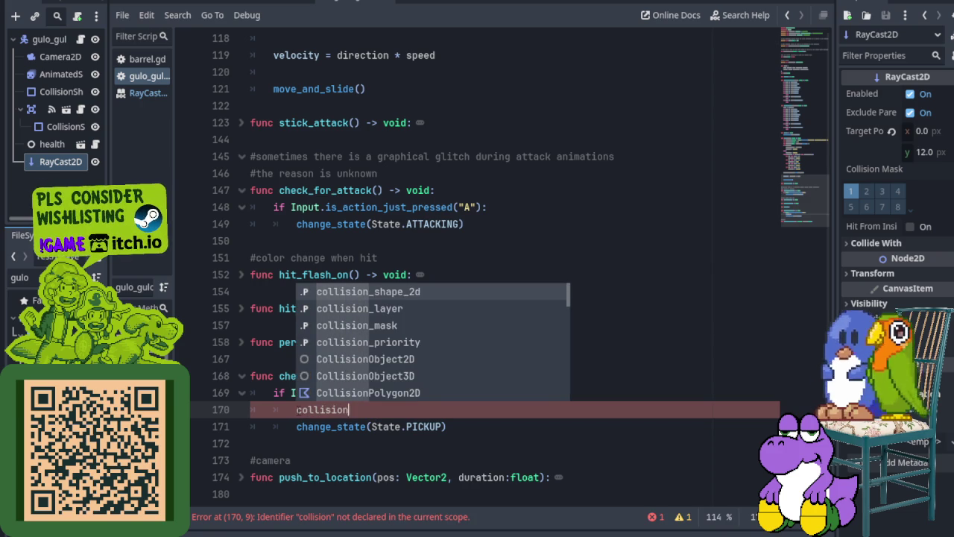
{"action": "key", "text": "BackSpace"}
{"action": "key", "text": "BackSpace"}
{"action": "key", "text": "BackSpace"}
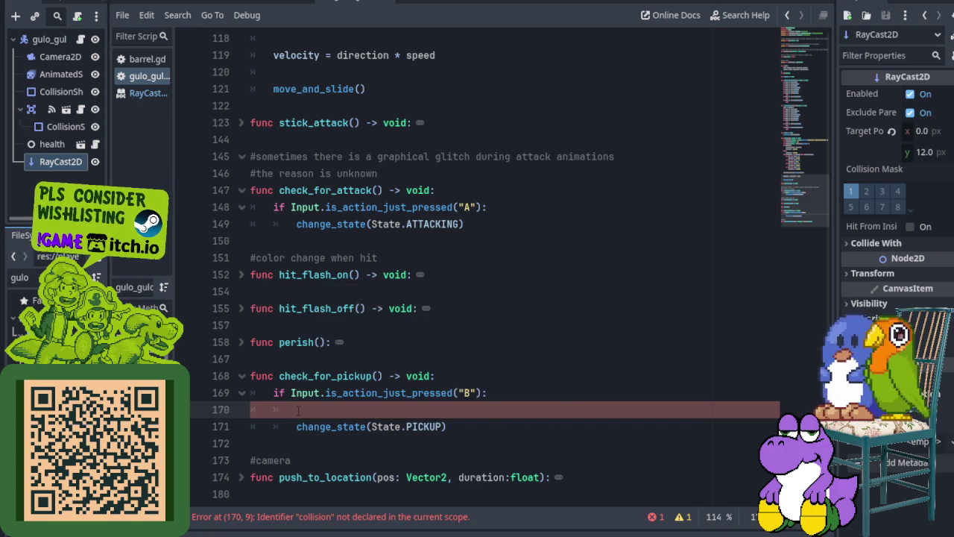
{"action": "type", "text": "var _"}
{"action": "key", "text": "BackSpace"}
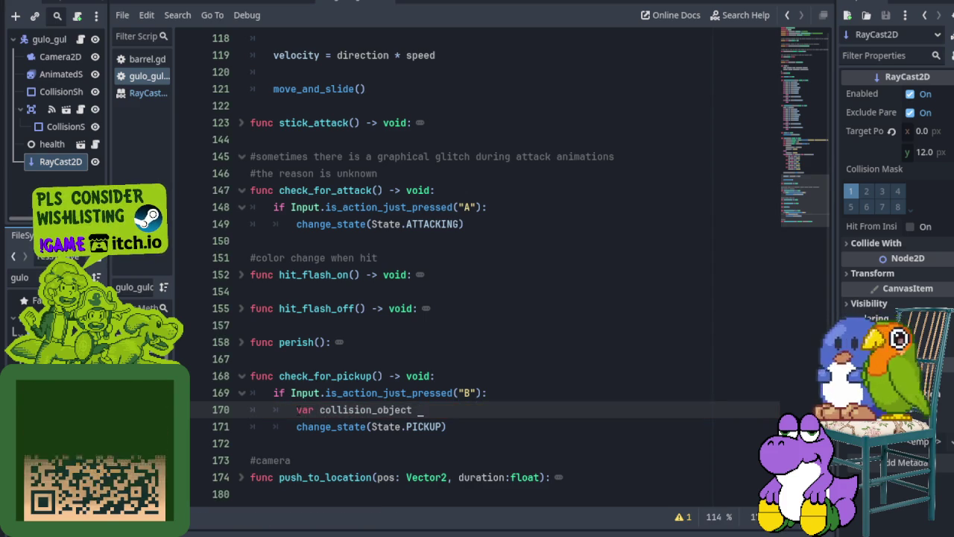
- Assign it ray_cast_2d.get_collider() via autocomplete and save
{"action": "key", "text": "ctrl+space"}
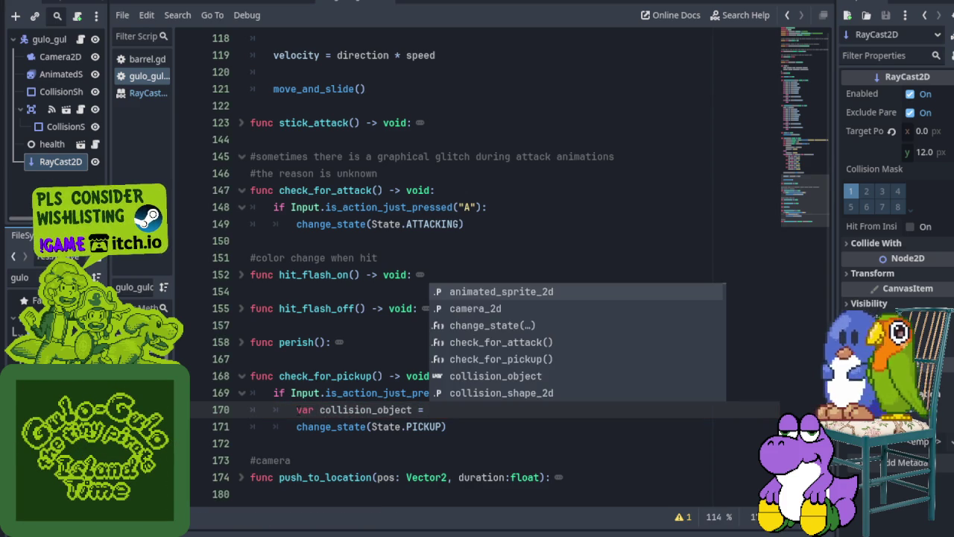
{"action": "type", "text": "ray_"}
{"action": "key", "text": "Return"}
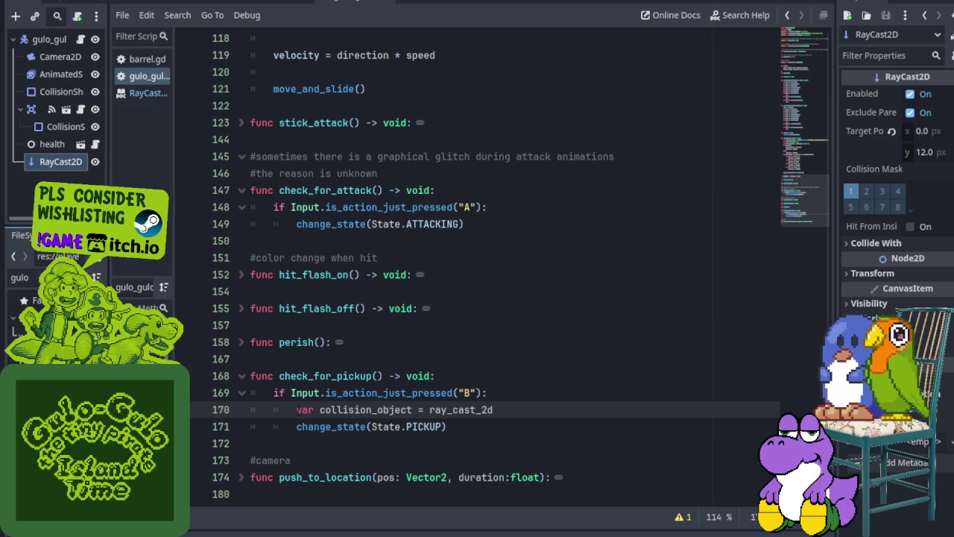
{"action": "type", "text": ".get"}
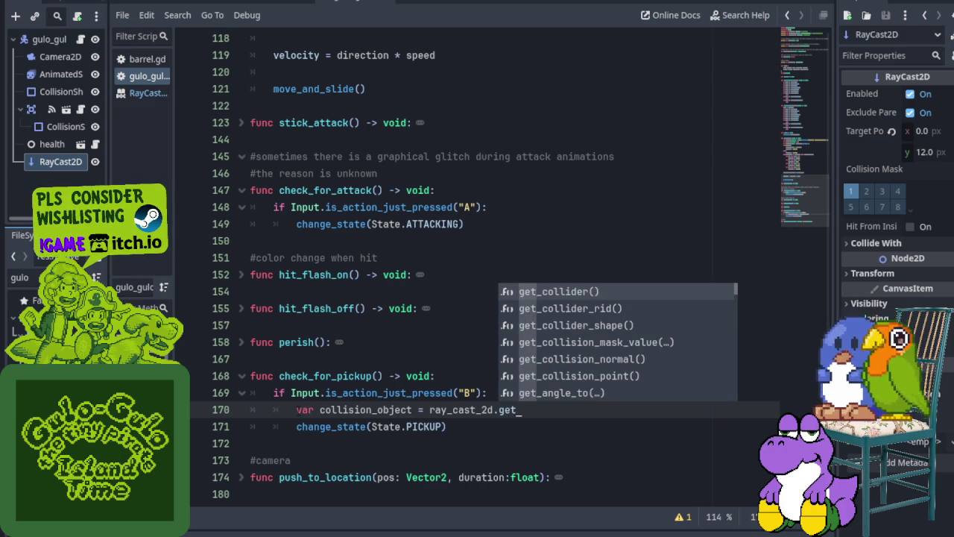
{"action": "key", "text": "Return"}
{"action": "key", "text": "ctrl+s"}
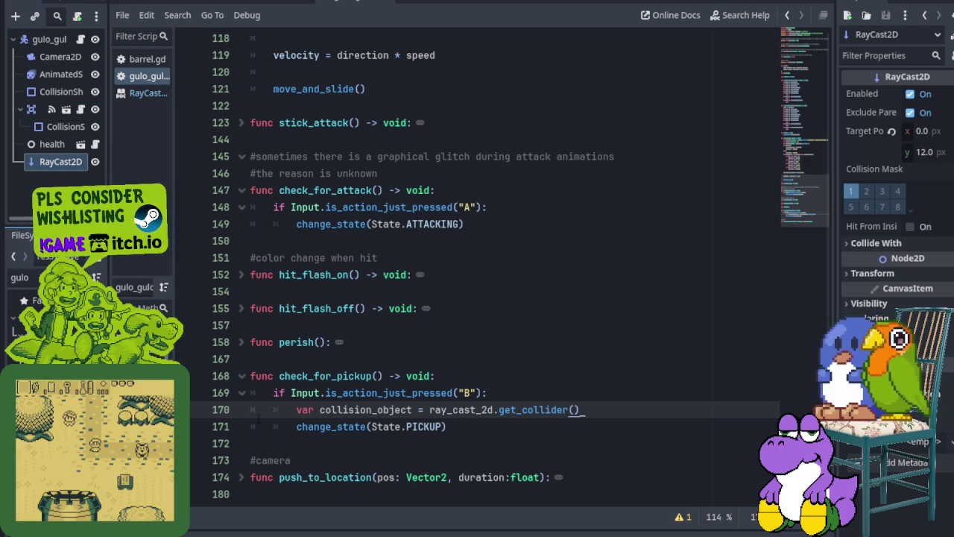
{"action": "left_click", "coordinate": [231, 409]}
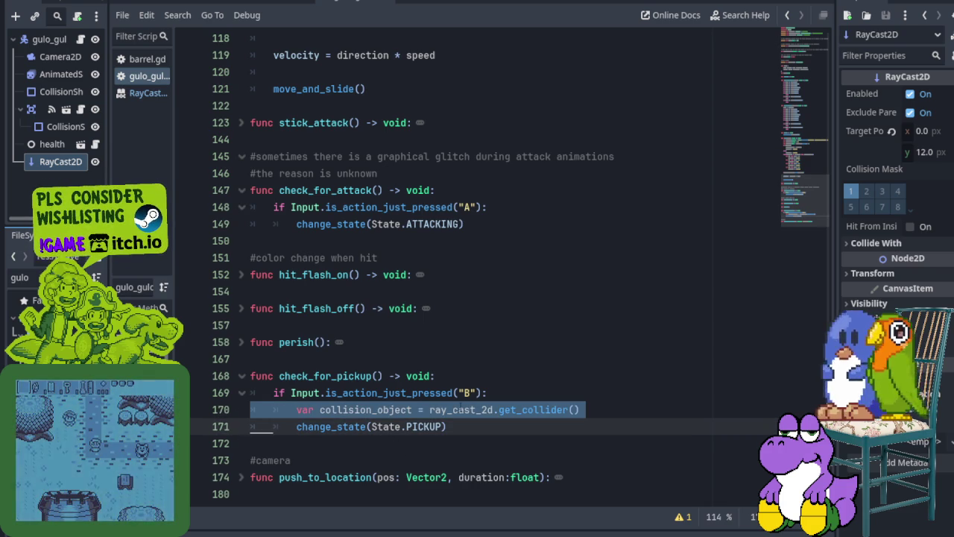
{"action": "left_click", "coordinate": [221, 427]}
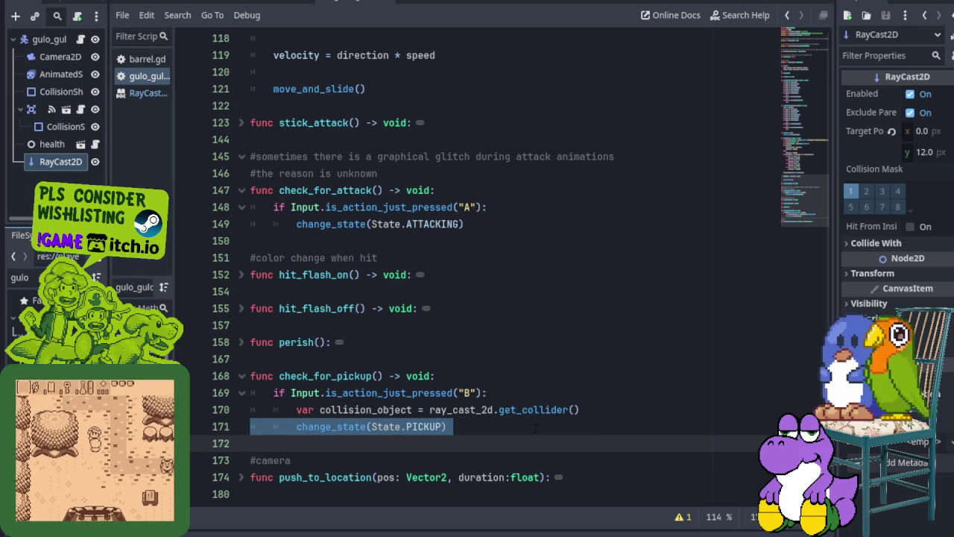
{"action": "left_click", "coordinate": [591, 409]}
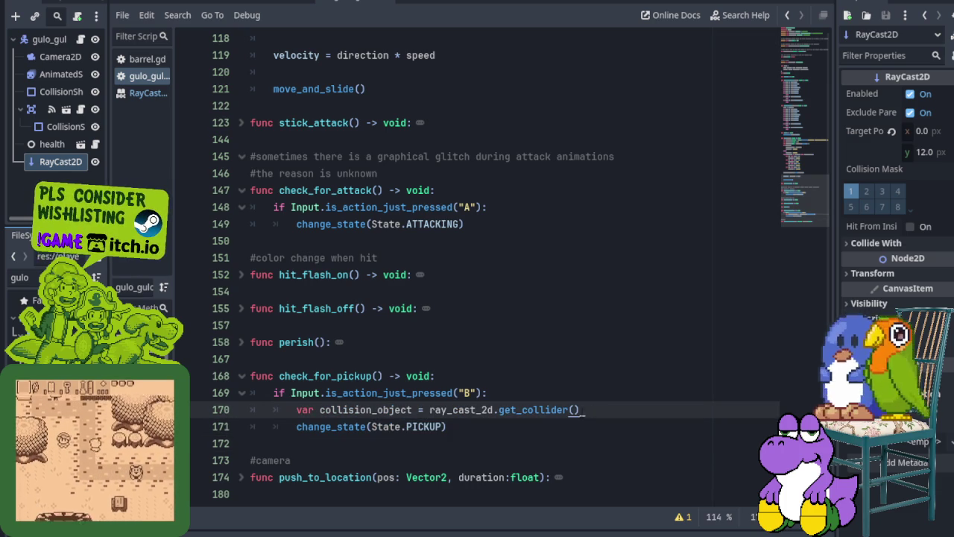
- Add an if collision_object check against true and indent change_state(State.PICKUP) under it
{"action": "key", "text": "Return"}
{"action": "type", "text": "if collission"}
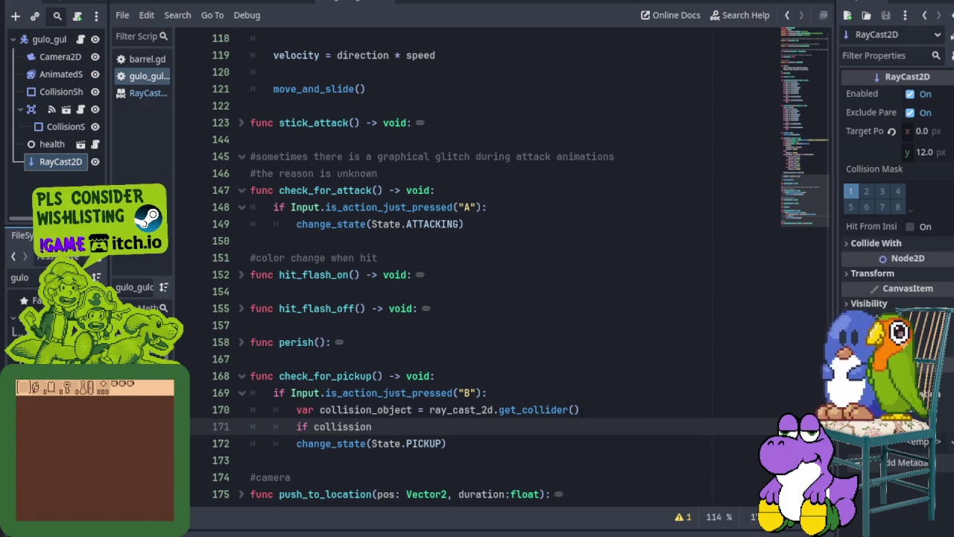
{"action": "key", "text": "BackSpace"}
{"action": "key", "text": "BackSpace"}
{"action": "key", "text": "BackSpace"}
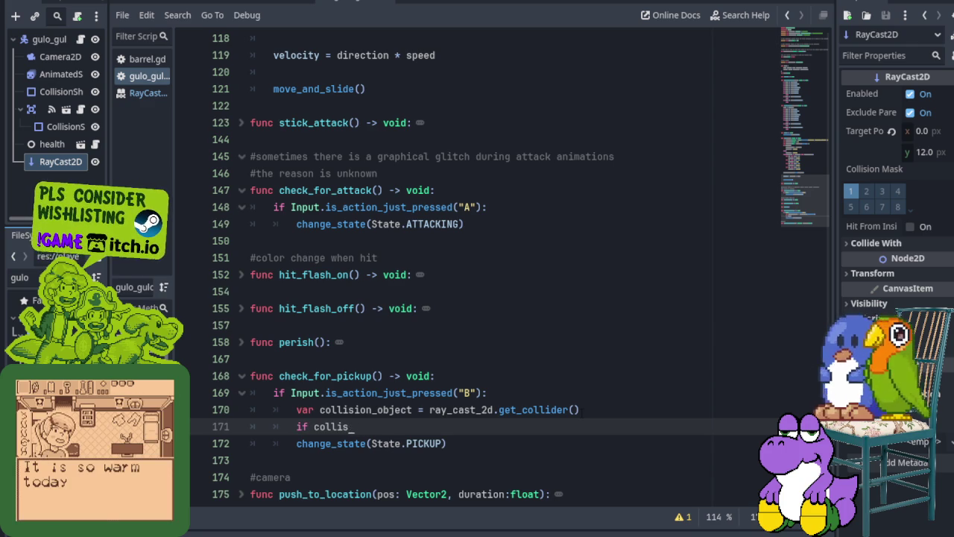
{"action": "type", "text": "_"}
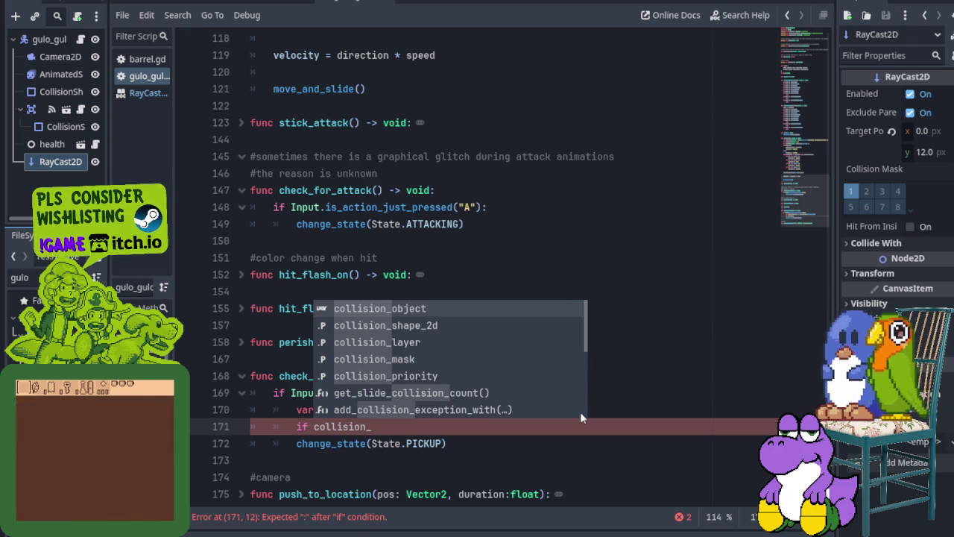
{"action": "key", "text": "Return"}
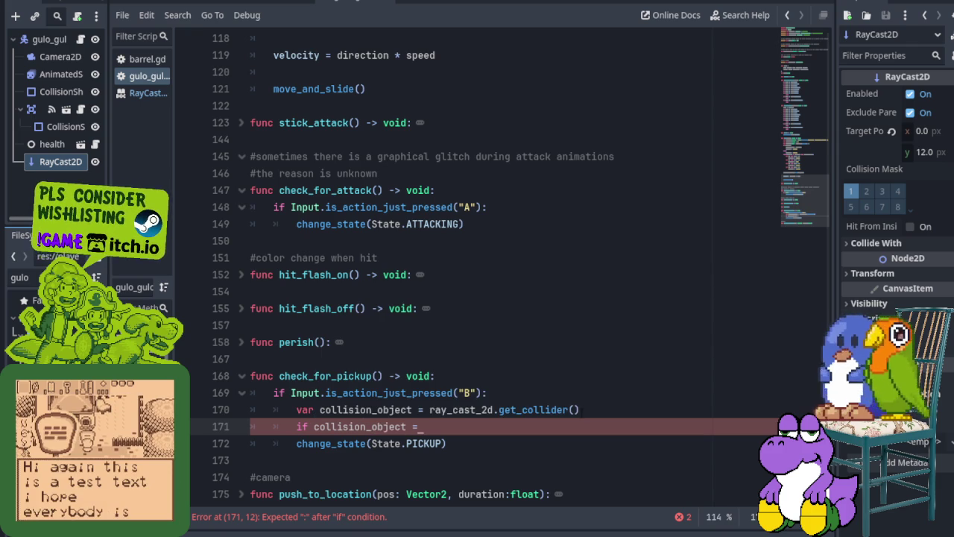
{"action": "type", "text": " true"}
{"action": "key", "text": "Return"}
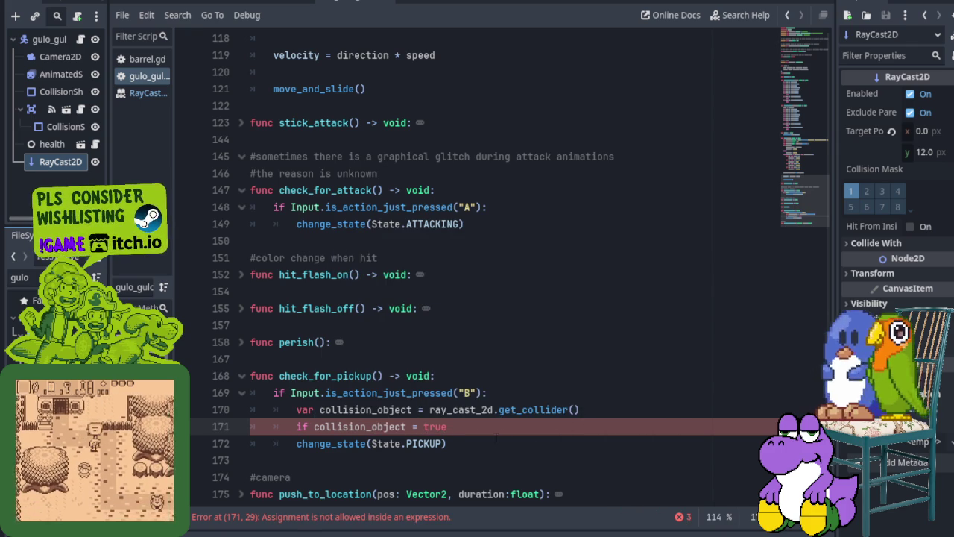
{"action": "left_click", "coordinate": [297, 443]}
{"action": "key", "text": "Tab"}
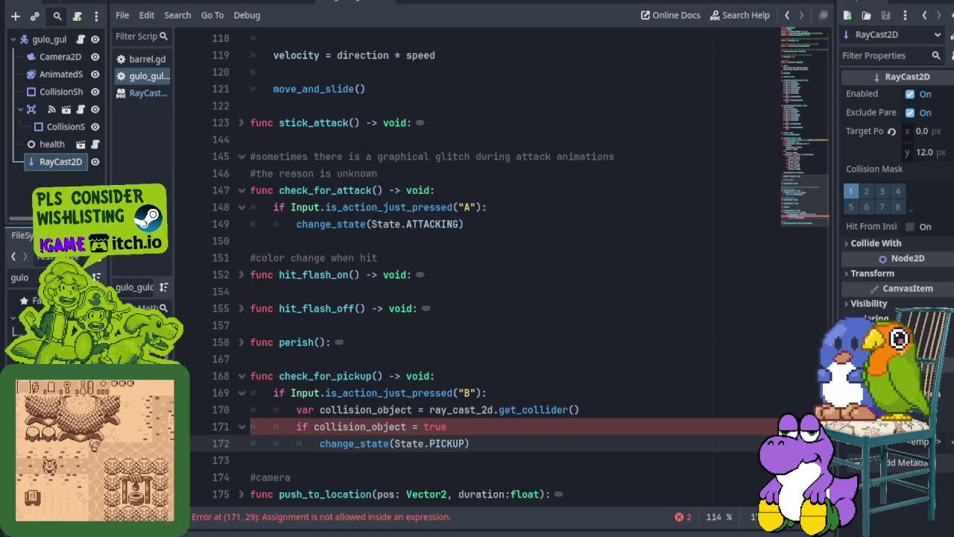
- Reduce line 171 to 'if collision_object:' by removing the true comparison
{"action": "left_click", "coordinate": [450, 427]}
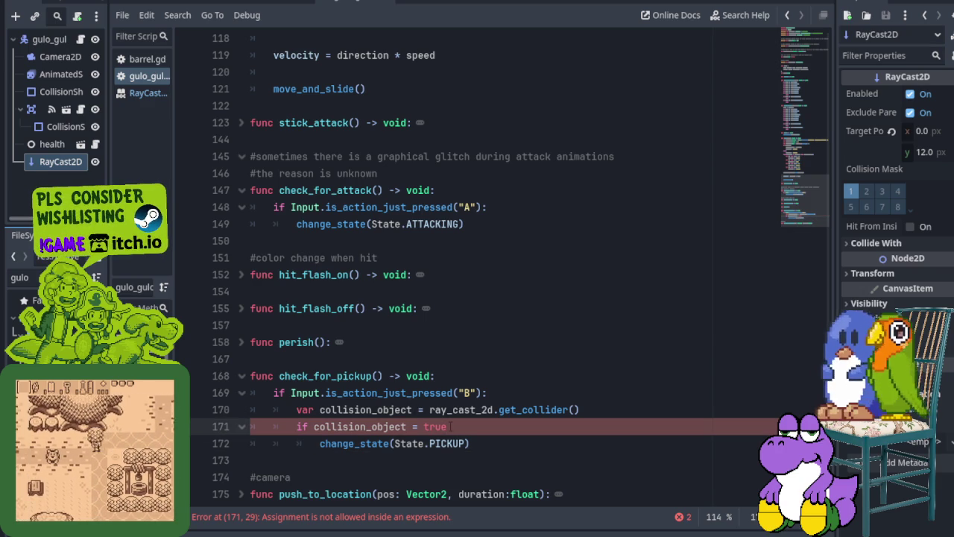
{"action": "type", "text": ":"}
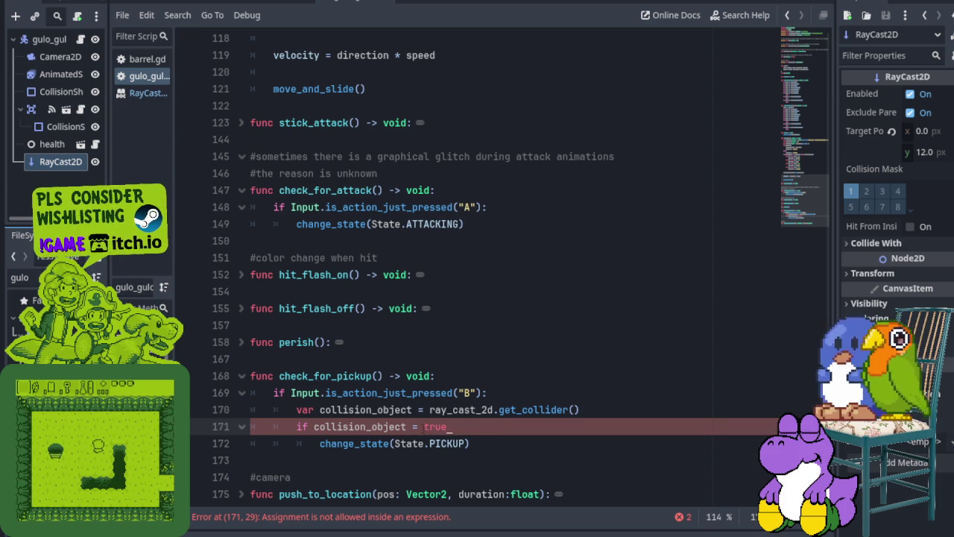
{"action": "double_click", "coordinate": [435, 426]}
{"action": "key", "text": "BackSpace"}
{"action": "key", "text": "BackSpace"}
{"action": "key", "text": "BackSpace"}
{"action": "key", "text": "BackSpace"}
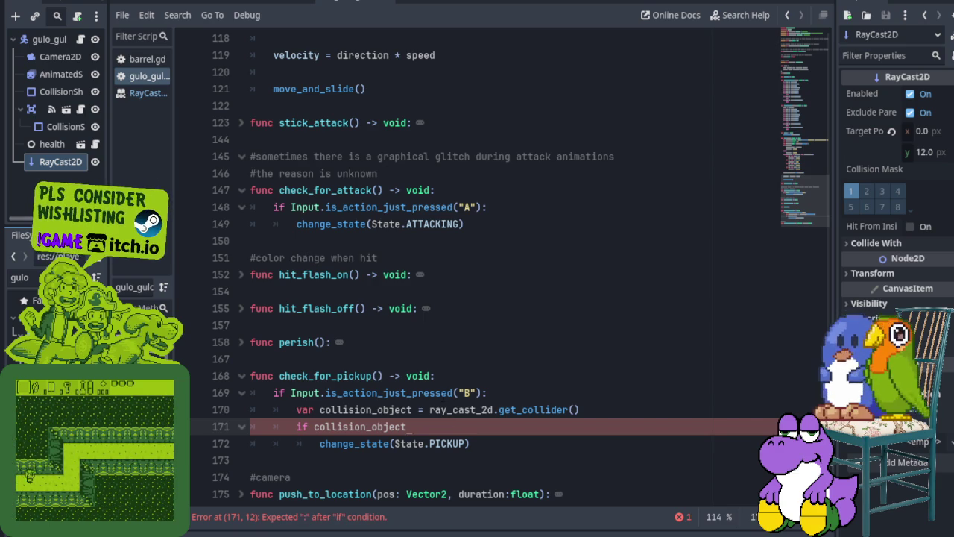
{"action": "scroll", "coordinate": [494, 345], "scroll_direction": "up", "scroll_amount": 2}
{"action": "scroll", "coordinate": [494, 345], "scroll_direction": "down", "scroll_amount": 2}
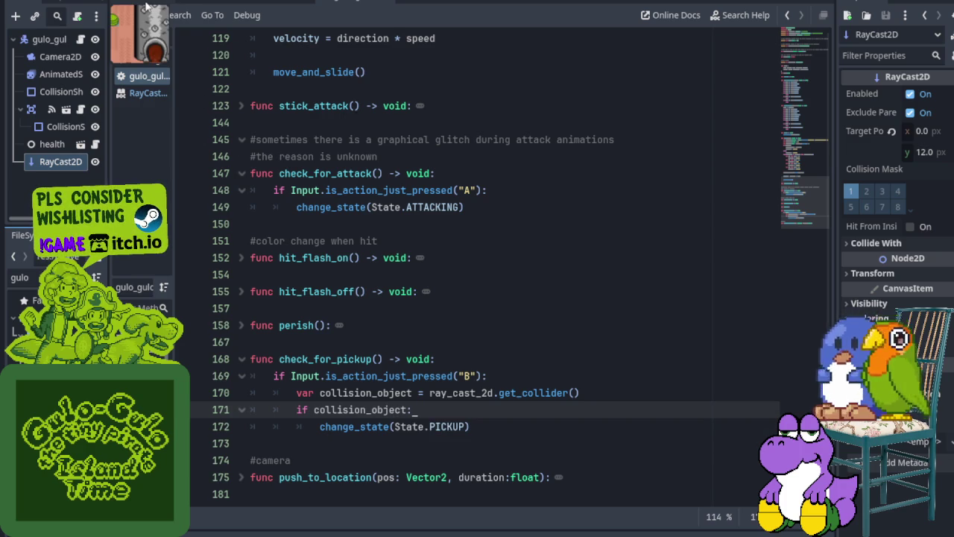
{"action": "left_click", "coordinate": [146, 5]}
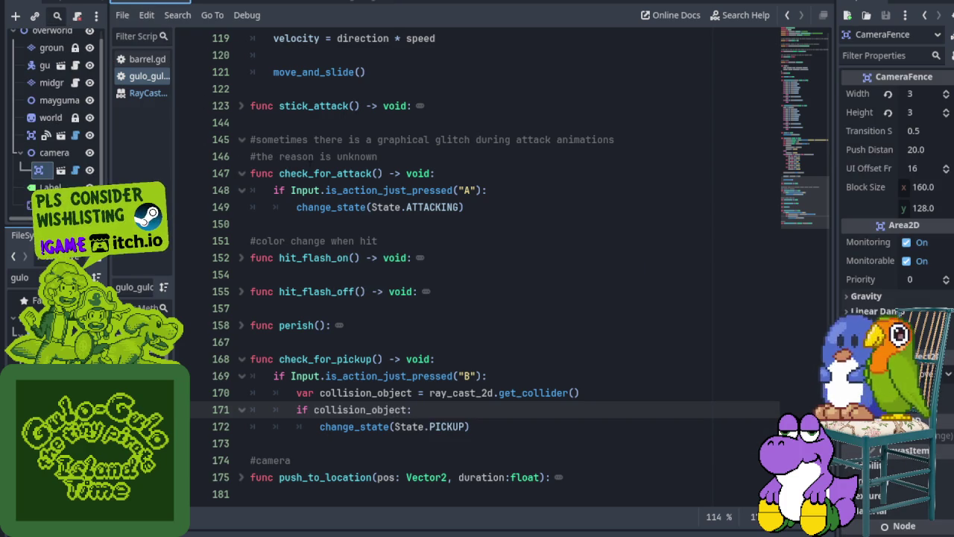
- Review barrel.gd's interact() and the player script, then save and run from overworld
{"action": "left_click", "coordinate": [323, 4]}
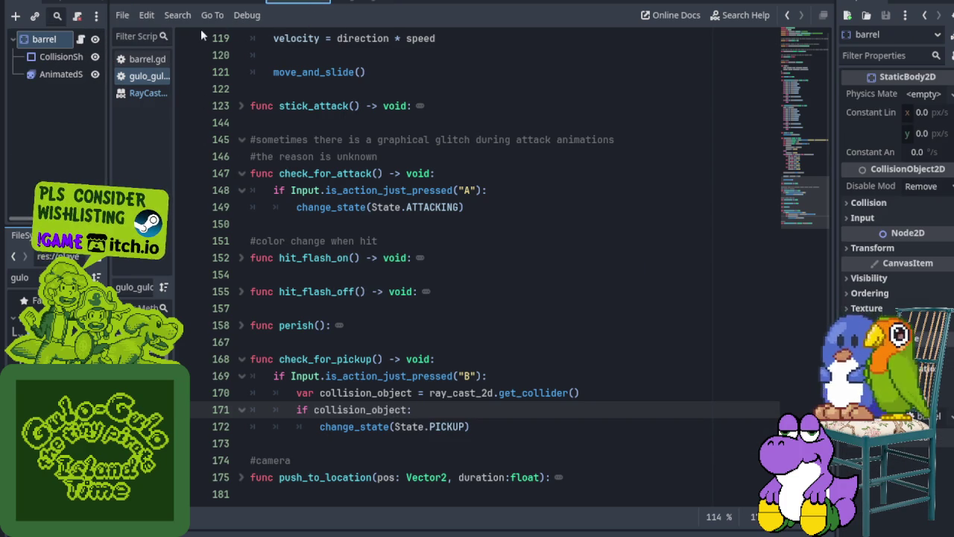
{"action": "left_click", "coordinate": [147, 61]}
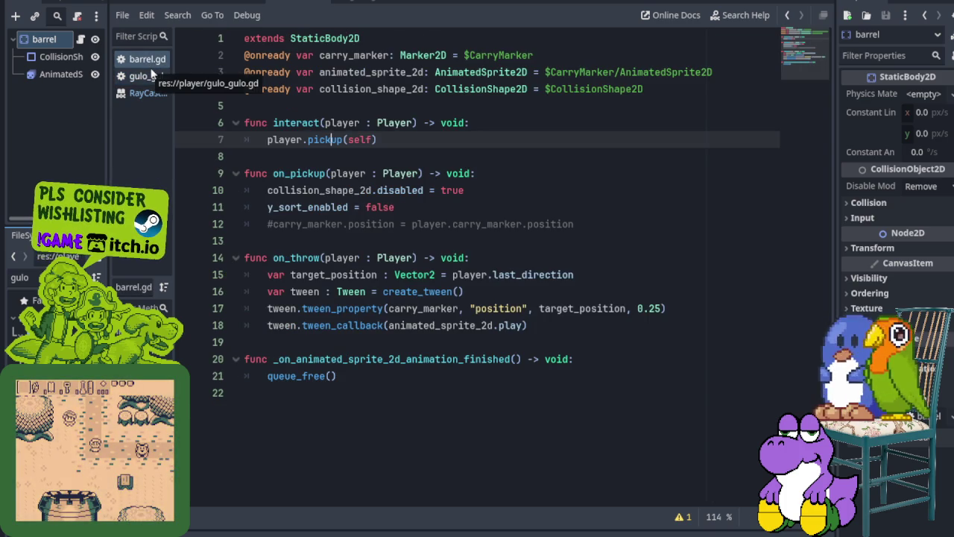
{"action": "left_click", "coordinate": [355, 2]}
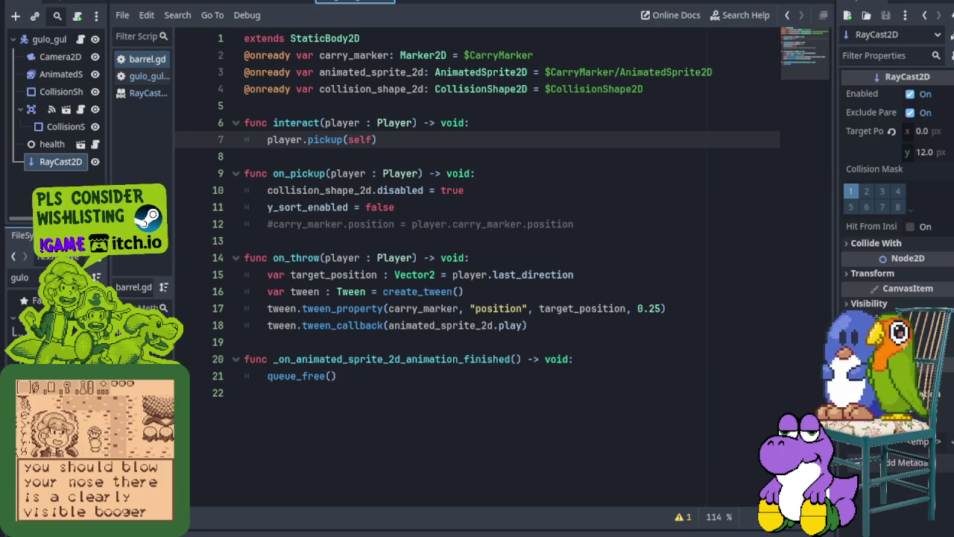
{"action": "left_click", "coordinate": [153, 77]}
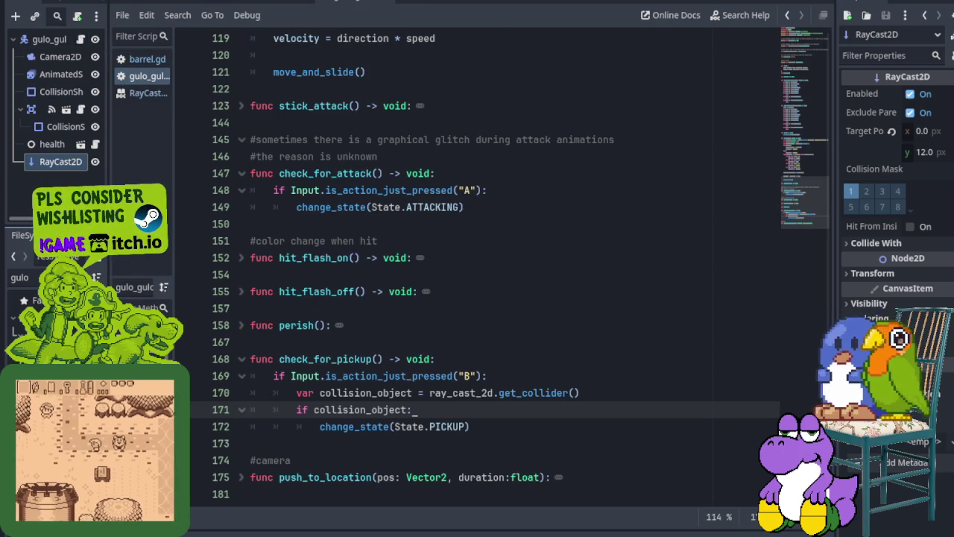
{"action": "left_click", "coordinate": [160, 3]}
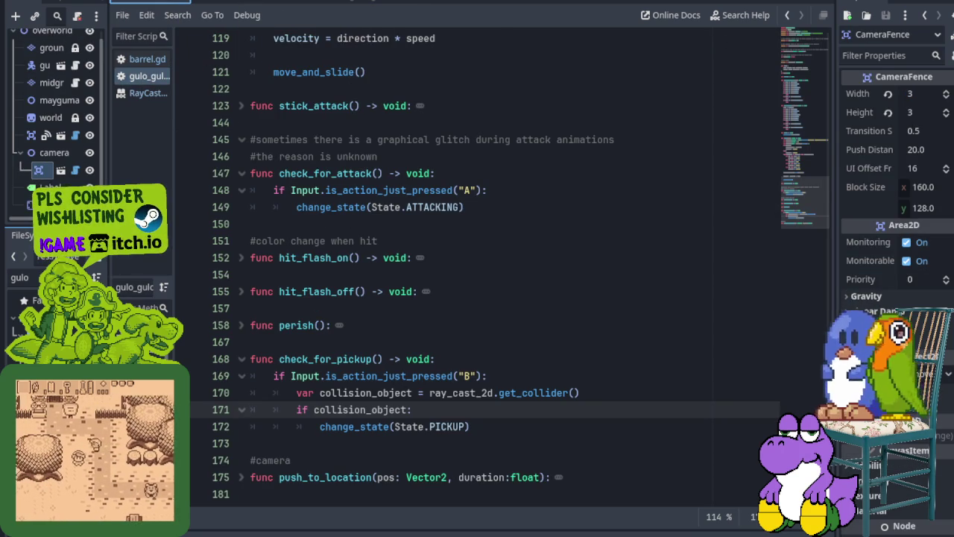
{"action": "key", "text": "ctrl+s"}
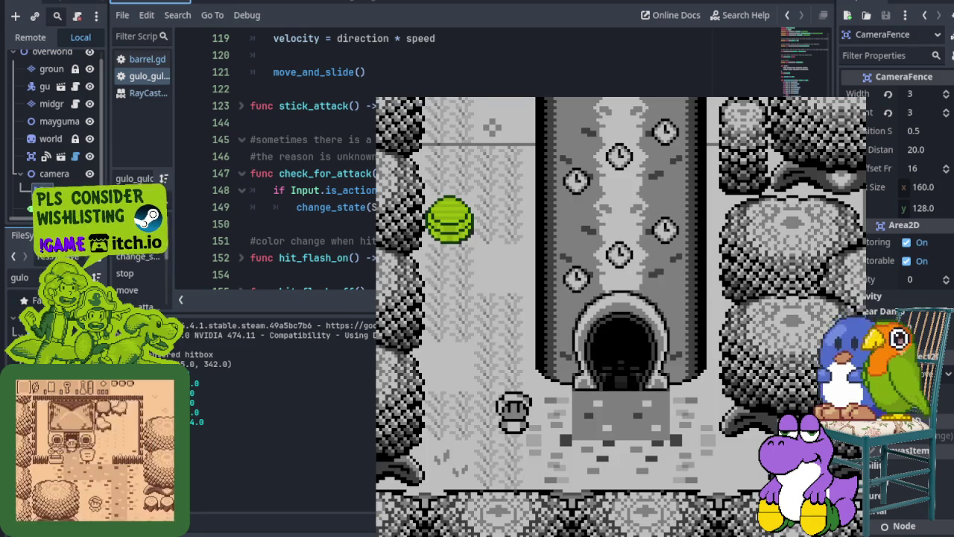
- Walk the player left and up beside the green barrel, then stop the game with F8
{"action": "key", "text": "Left"}
{"action": "key", "text": "Up"}
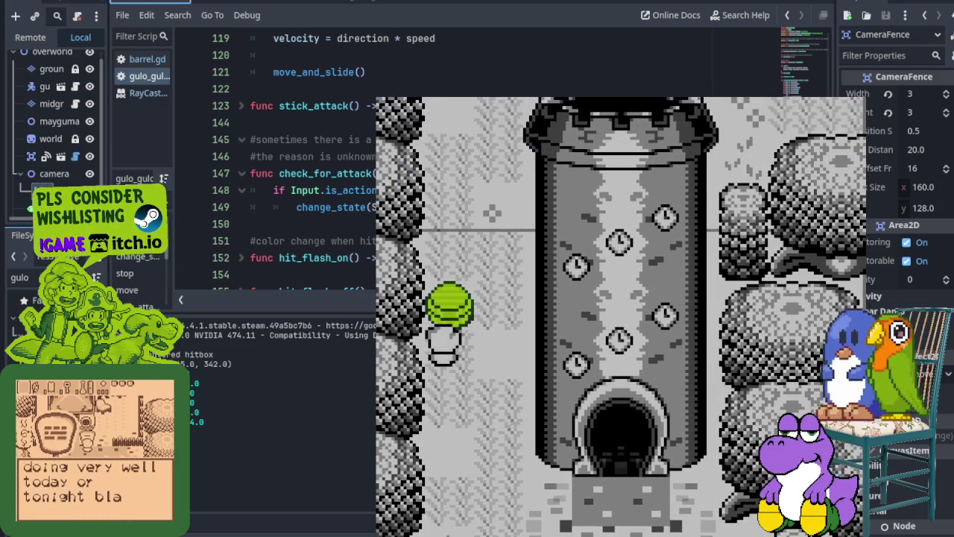
{"action": "key", "text": "Up"}
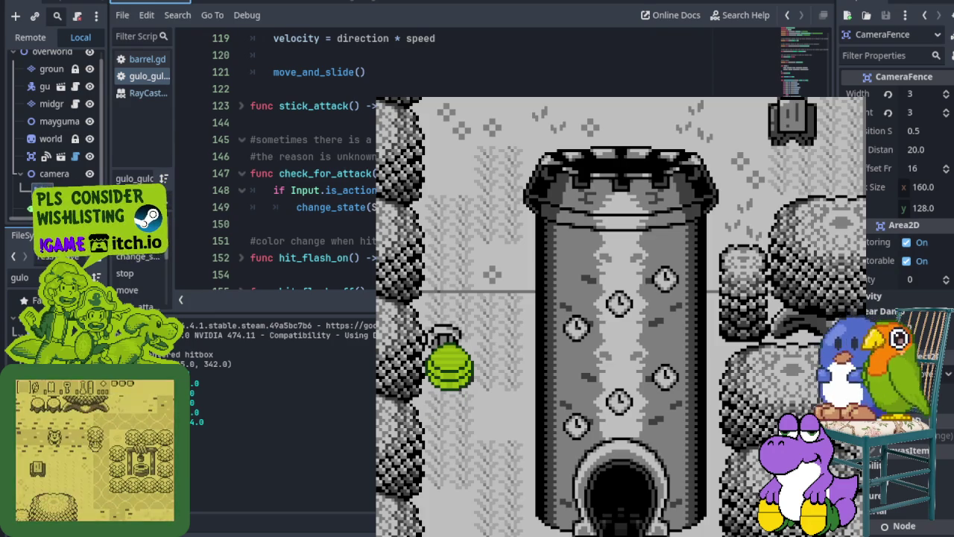
{"action": "key", "text": "F8"}
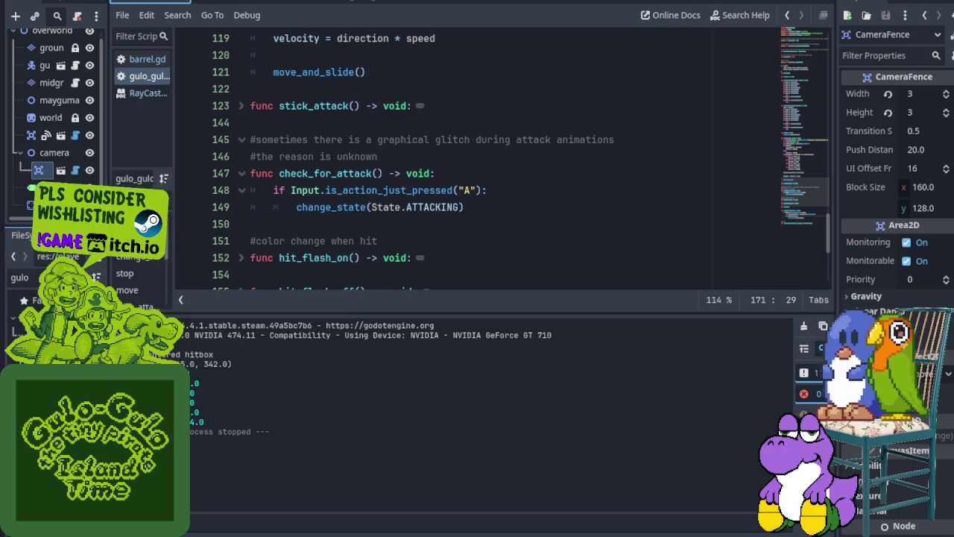
- Comment out barrel.gd's line 2 carry_marker declaration from the Errors list, then go to the line 17 error
{"action": "left_click", "coordinate": [201, 533]}
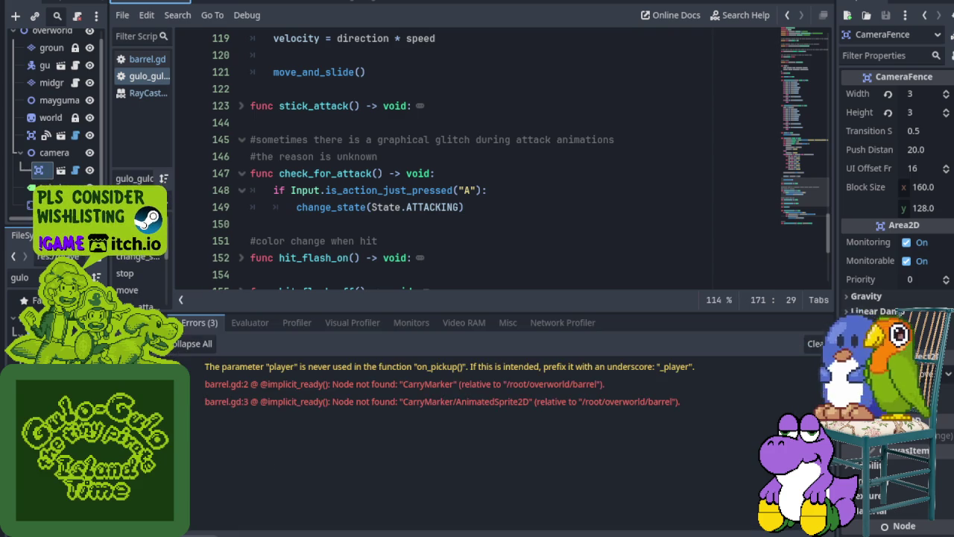
{"action": "double_click", "coordinate": [305, 387]}
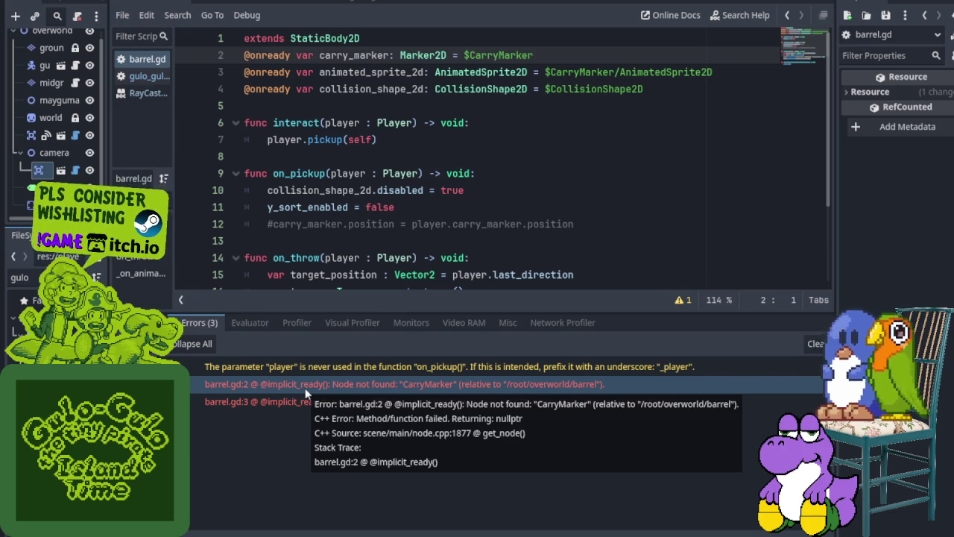
{"action": "mouse_move", "coordinate": [304, 410]}
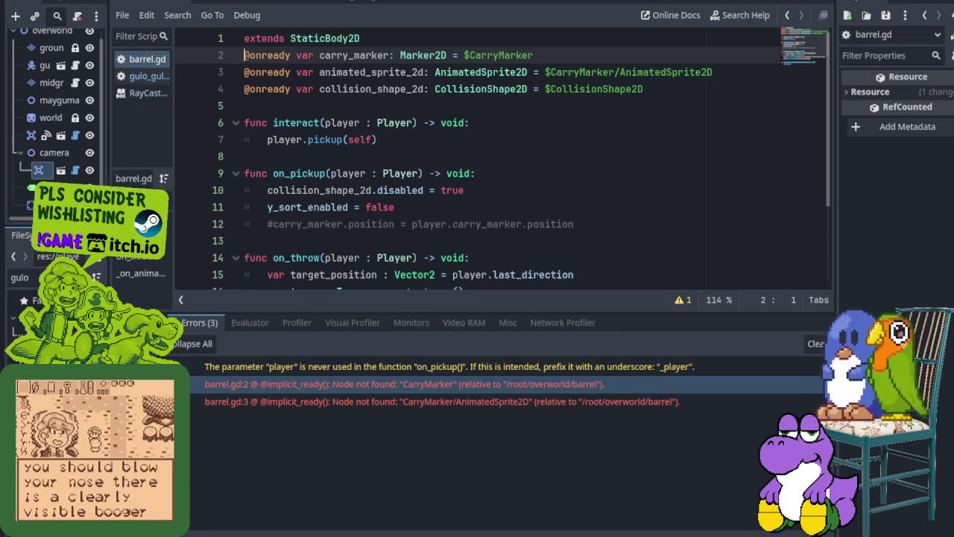
{"action": "type", "text": "#"}
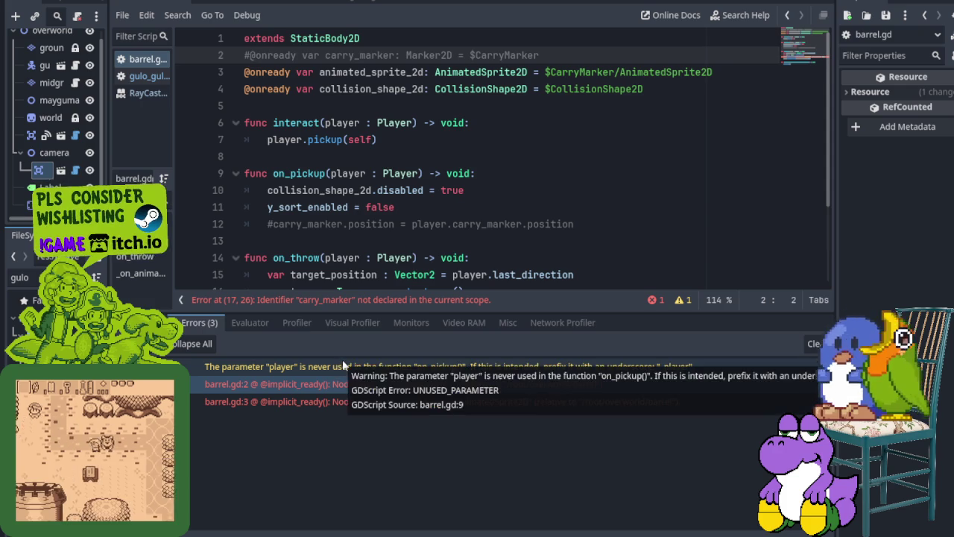
{"action": "left_click", "coordinate": [274, 300]}
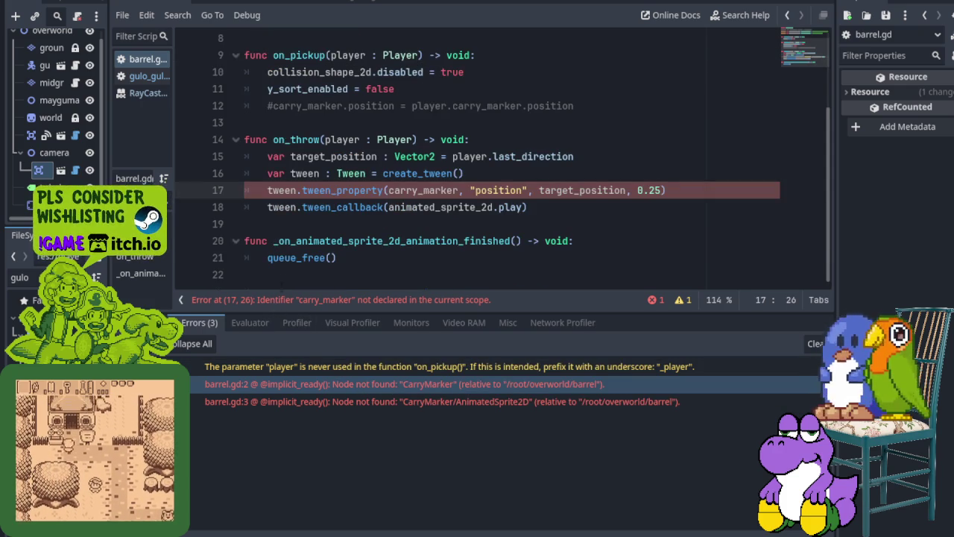
{"action": "mouse_move", "coordinate": [282, 191]}
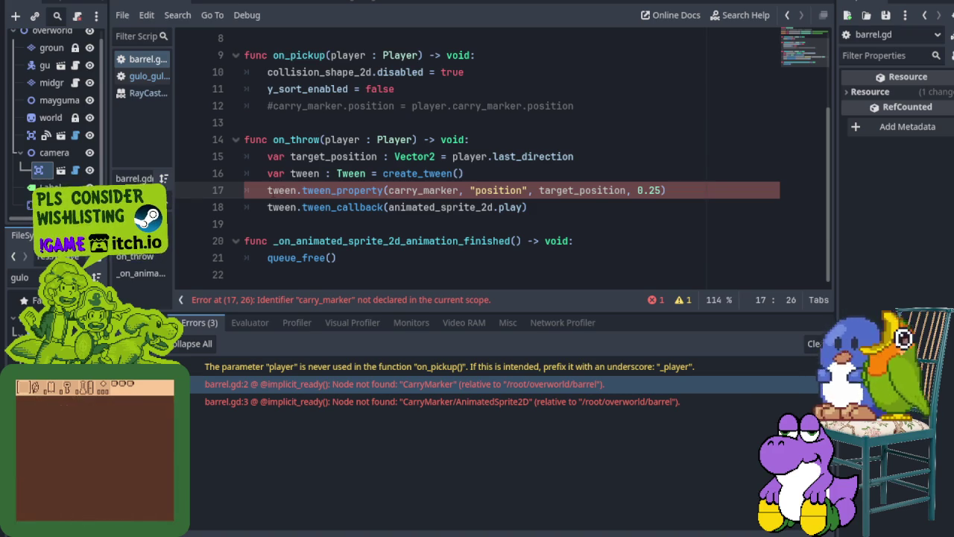
- Duplicate the tween_property line below itself and comment out the original on line 17
{"action": "left_click", "coordinate": [267, 190]}
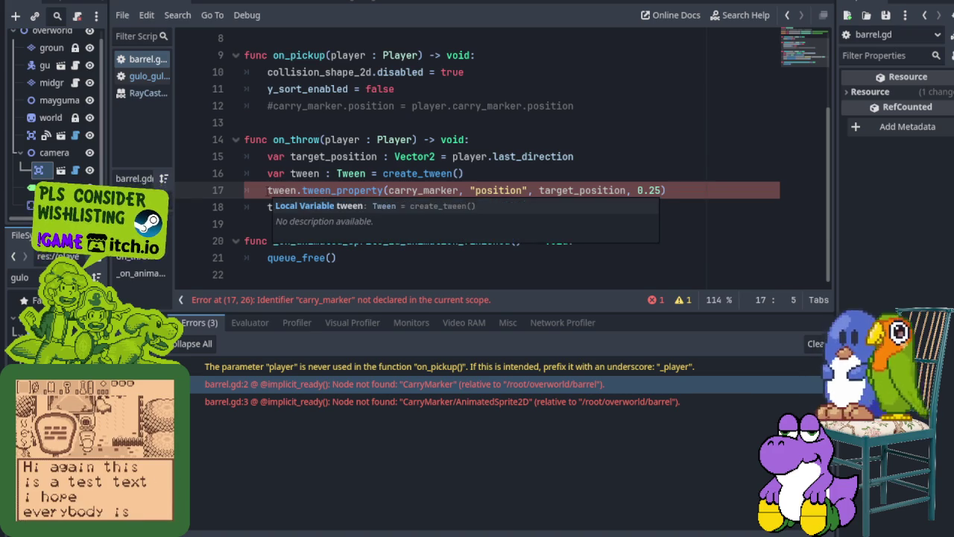
{"action": "key", "text": "shift+End"}
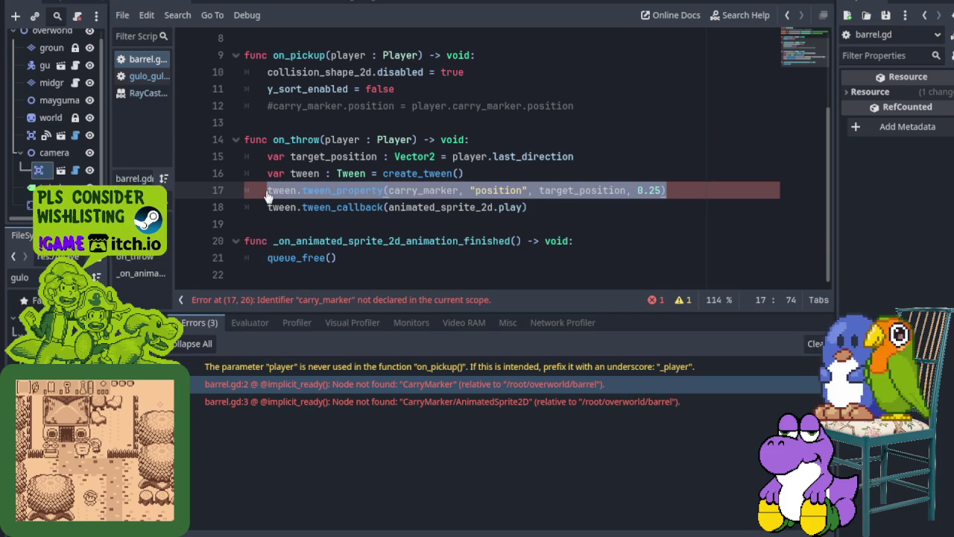
{"action": "key", "text": "ctrl+x"}
{"action": "key", "text": "ctrl+z"}
{"action": "key", "text": "End"}
{"action": "key", "text": "Return"}
{"action": "key", "text": "ctrl+v"}
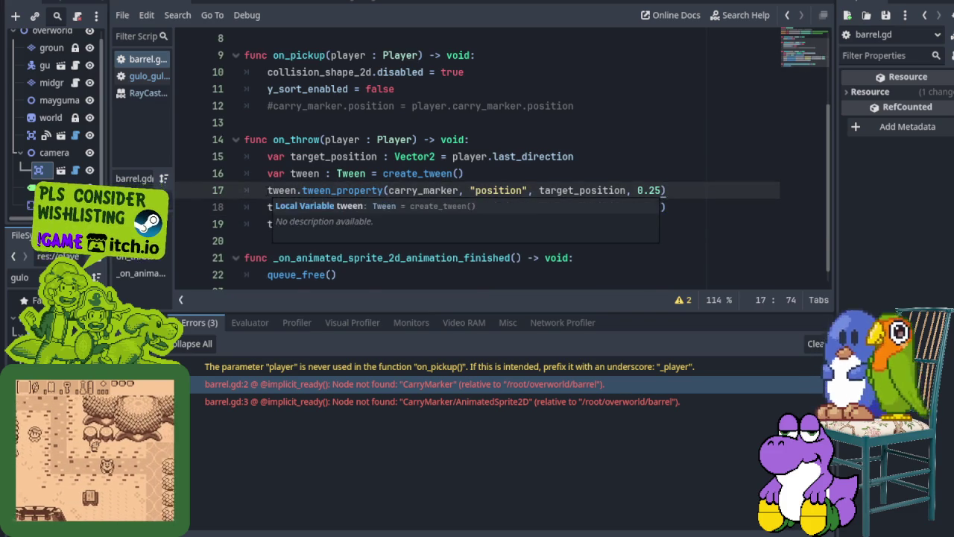
{"action": "key", "text": "Home"}
{"action": "type", "text": "#"}
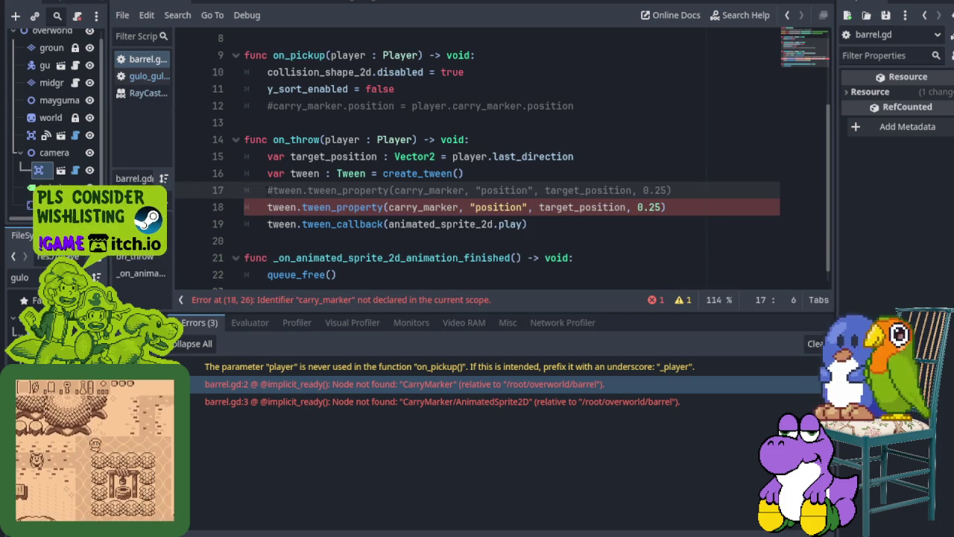
- Delete the live tween_property line 18 in on_throw and its leftover blank line
{"action": "left_click_drag", "start_coordinate": [388, 207], "coordinate": [469, 207]}
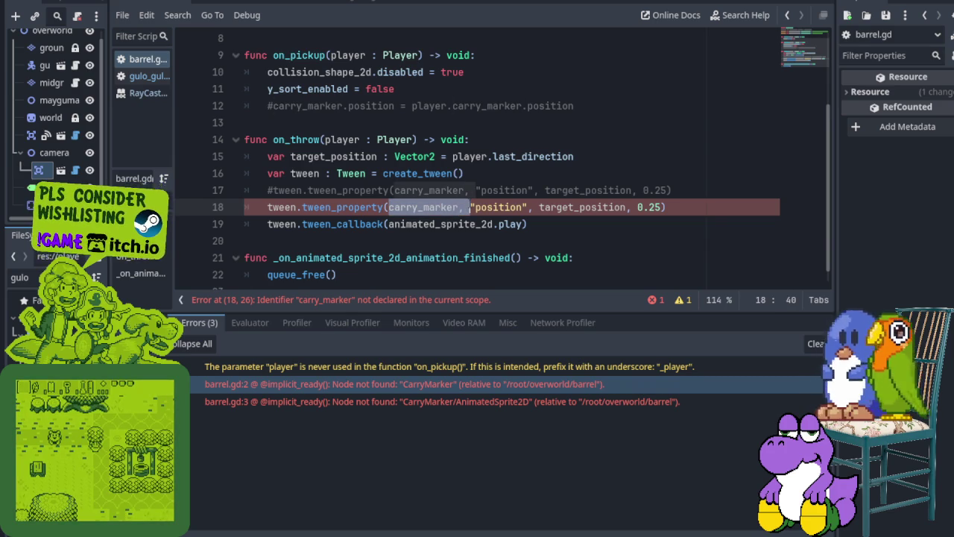
{"action": "key", "text": "BackSpace"}
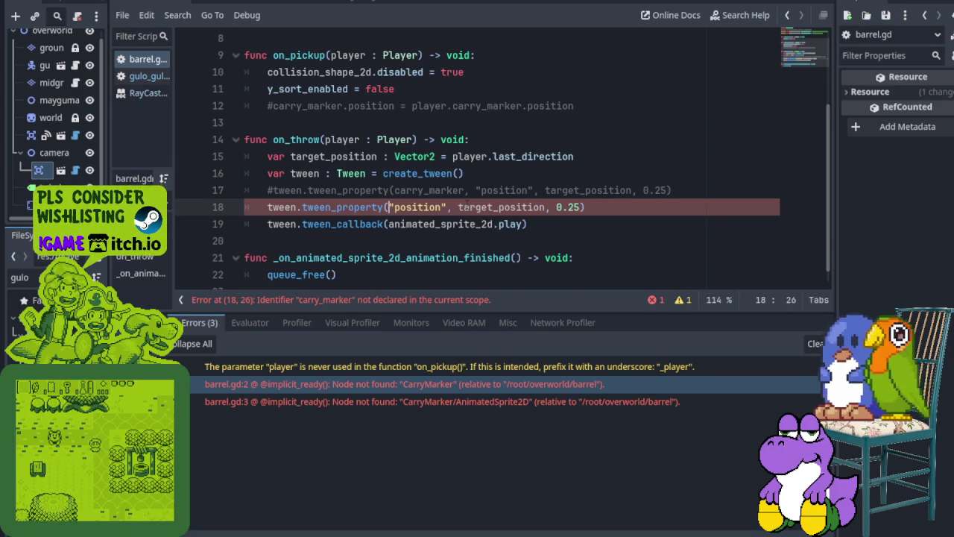
{"action": "left_click", "coordinate": [498, 190]}
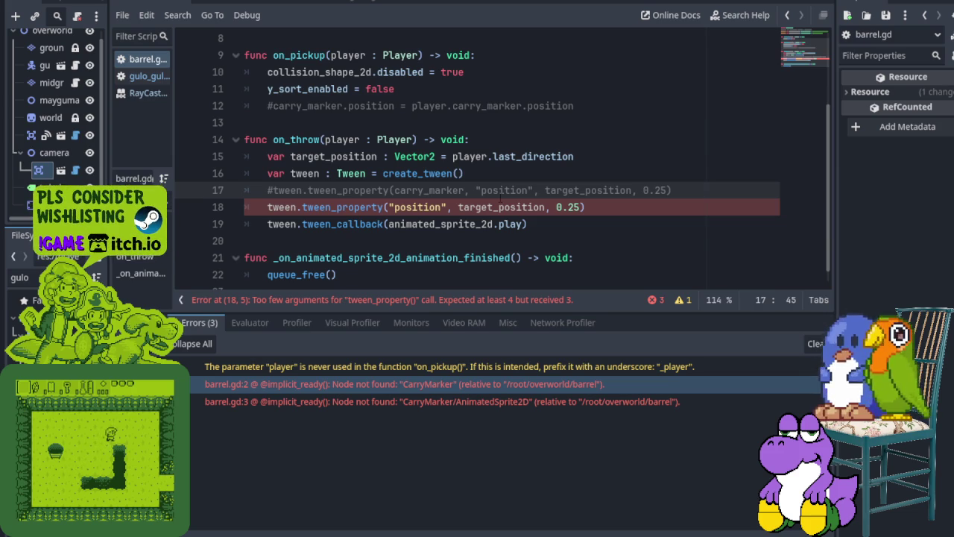
{"action": "key", "text": "ctrl+z"}
{"action": "left_click", "coordinate": [673, 207]}
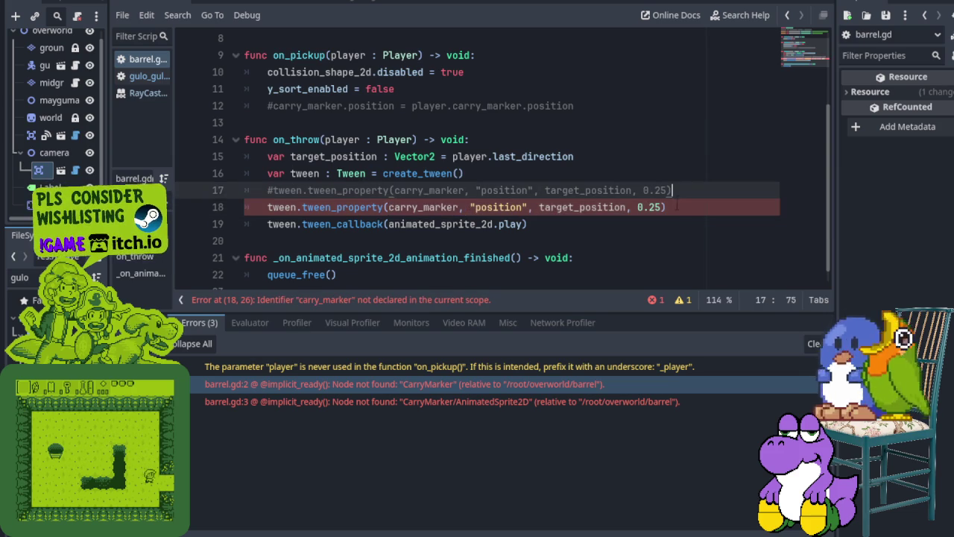
{"action": "key", "text": "shift+Home"}
{"action": "key", "text": "BackSpace"}
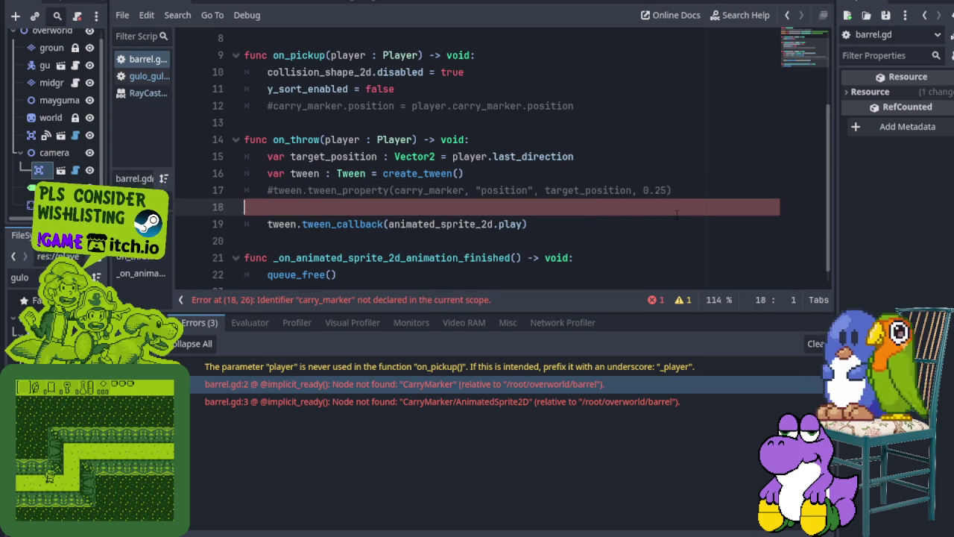
{"action": "key", "text": "BackSpace"}
{"action": "key", "text": "BackSpace"}
- Save barrel.gd, review its warnings including line 9's unused player parameter, and show the 2D view
{"action": "key", "text": "ctrl+s"}
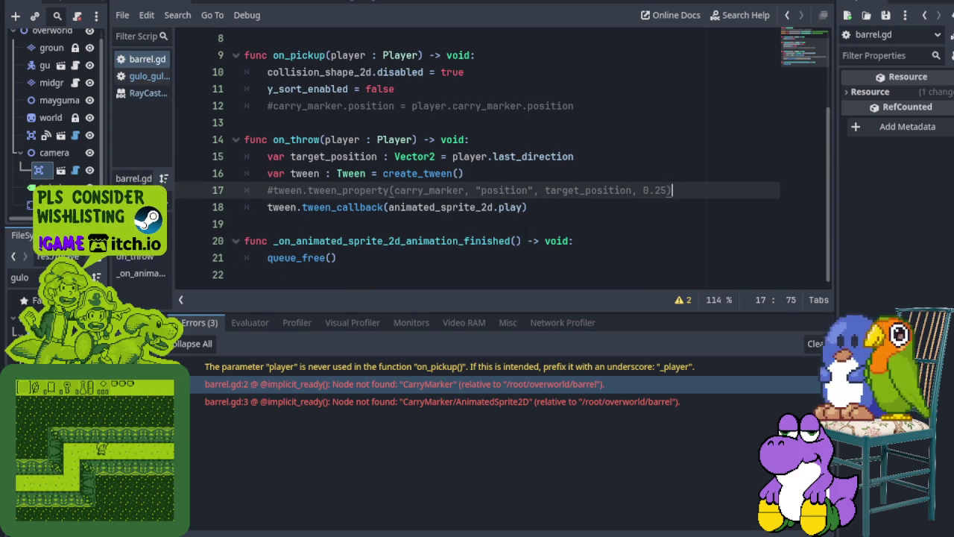
{"action": "left_click", "coordinate": [675, 301]}
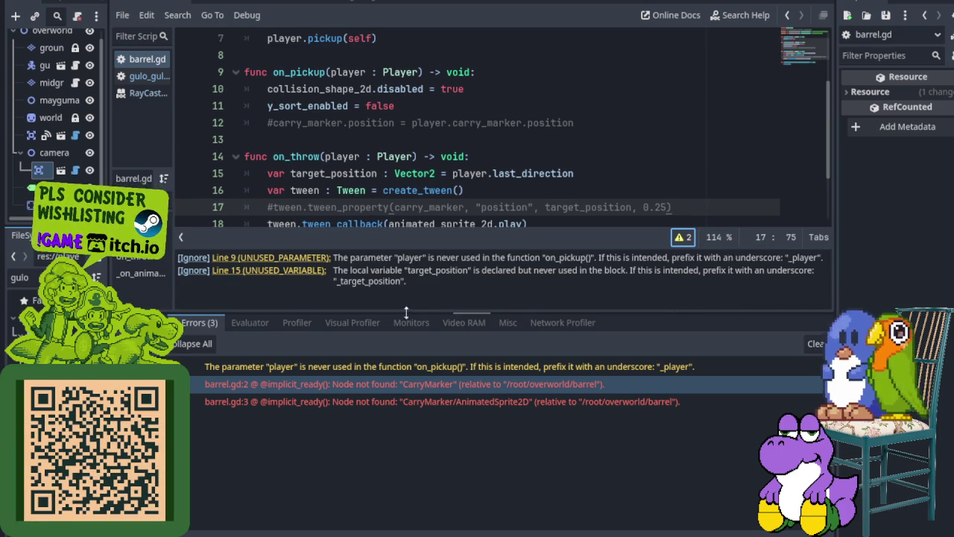
{"action": "left_click", "coordinate": [196, 528]}
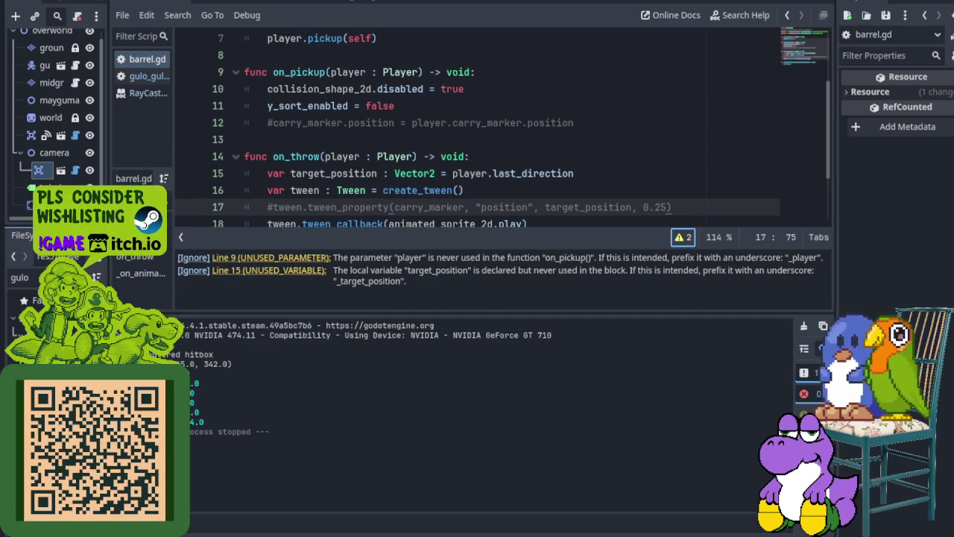
{"action": "left_click", "coordinate": [196, 528]}
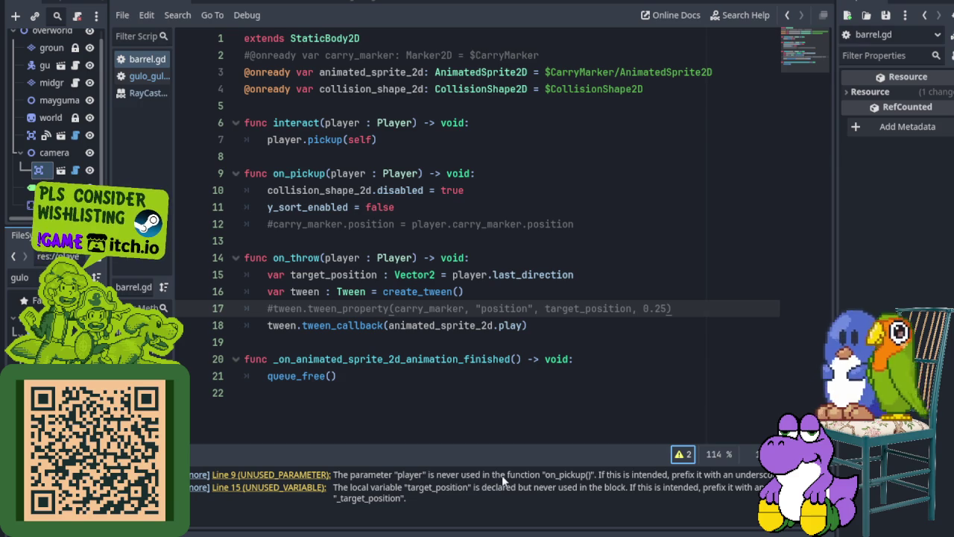
{"action": "left_click", "coordinate": [292, 476]}
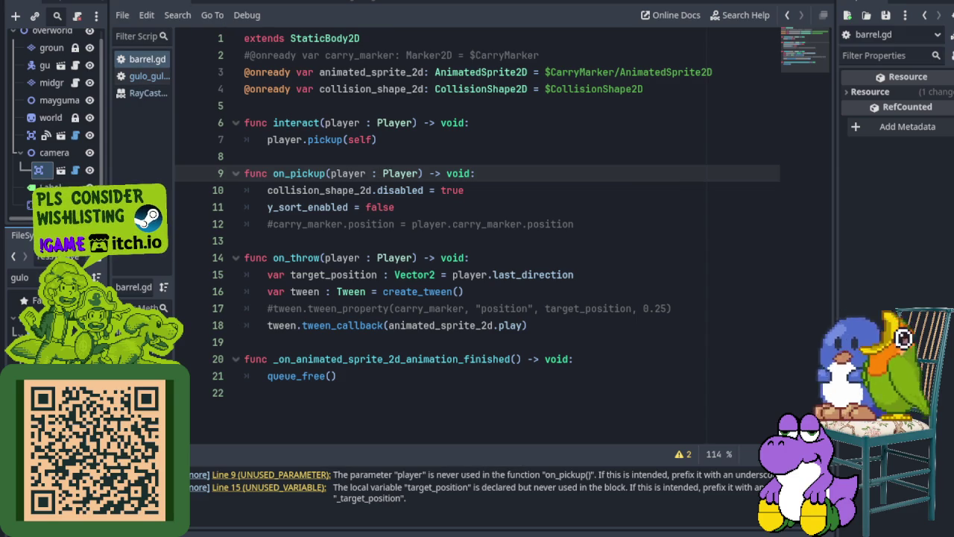
{"action": "key", "text": "ctrl+F1"}
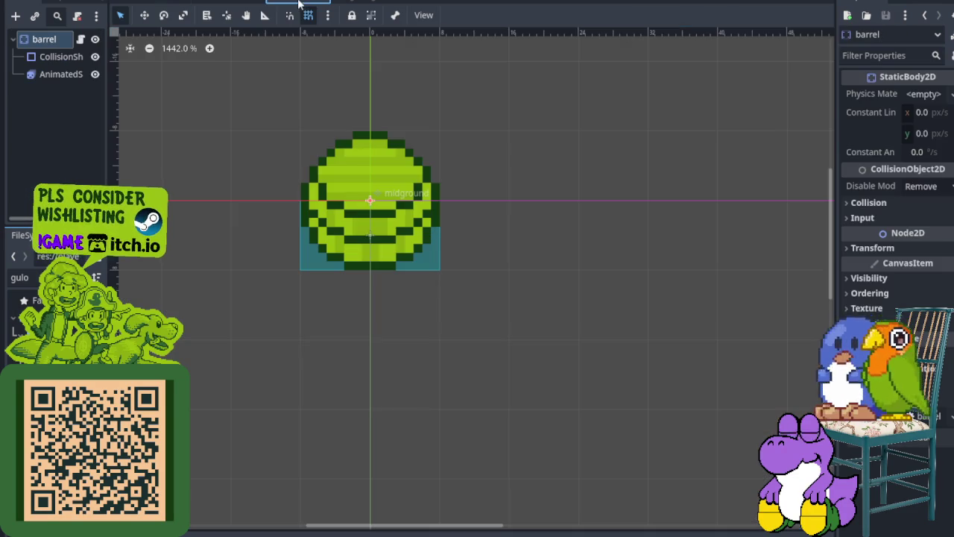
- View the barrel scene's green barrel sprite in the 2D editor, then return to barrel.gd
{"action": "left_click", "coordinate": [301, 3]}
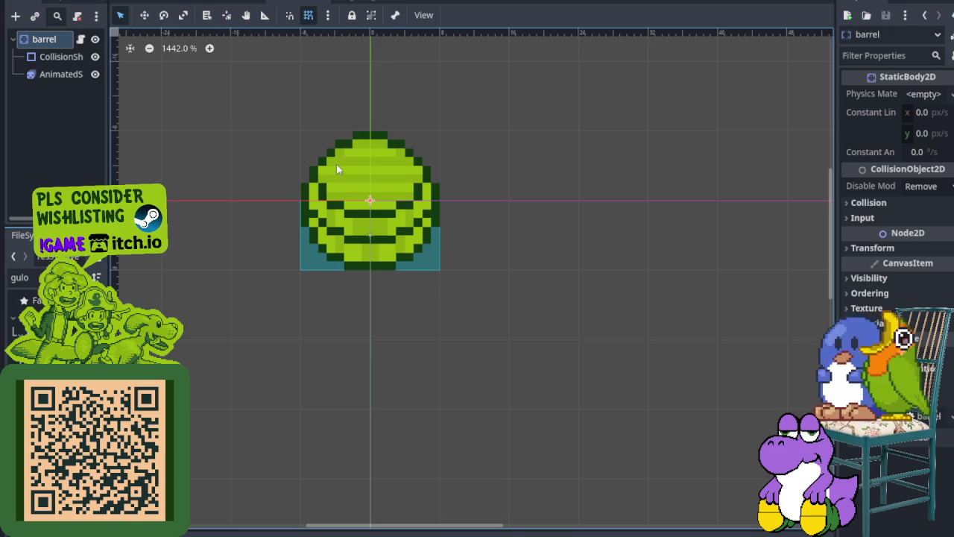
{"action": "scroll", "coordinate": [414, 268], "scroll_direction": "up", "scroll_amount": 2}
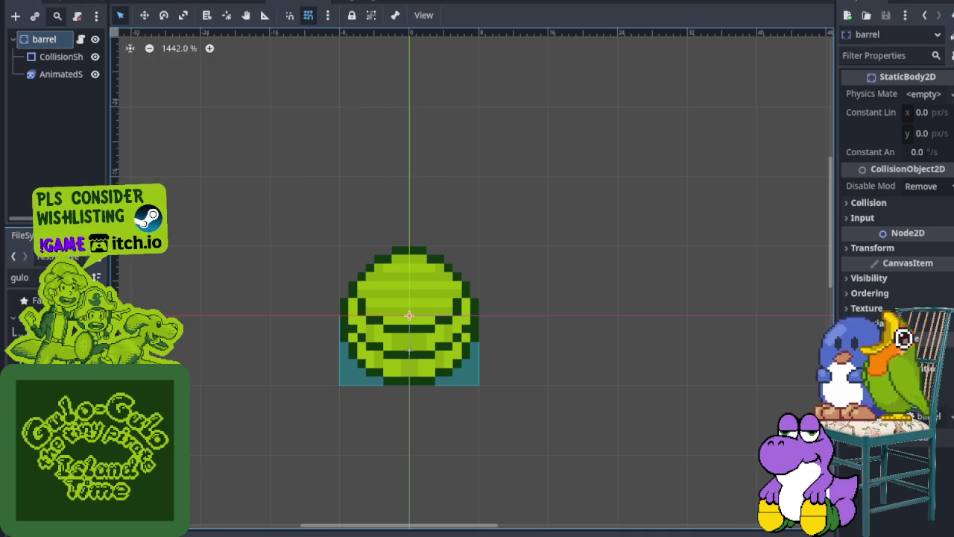
{"action": "left_click", "coordinate": [309, 7]}
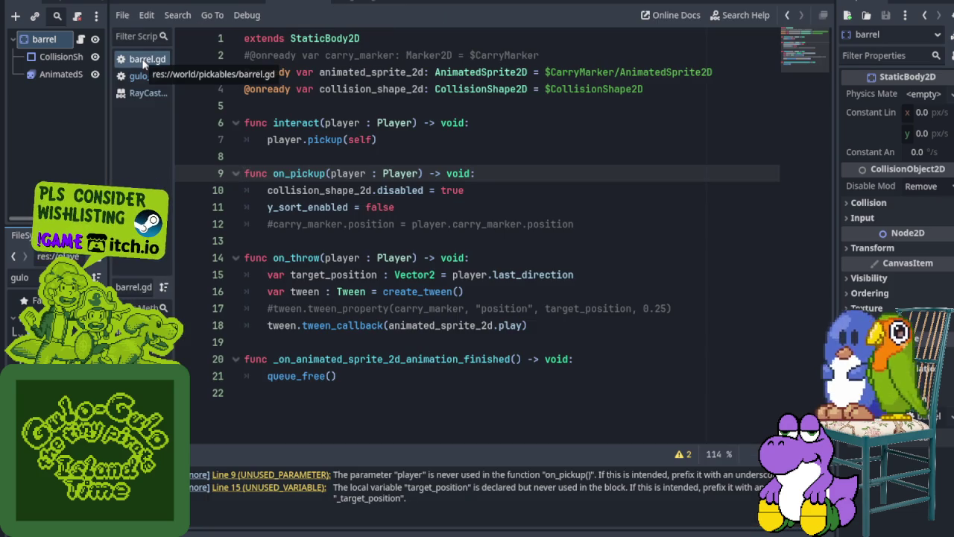
{"action": "left_click", "coordinate": [285, 489]}
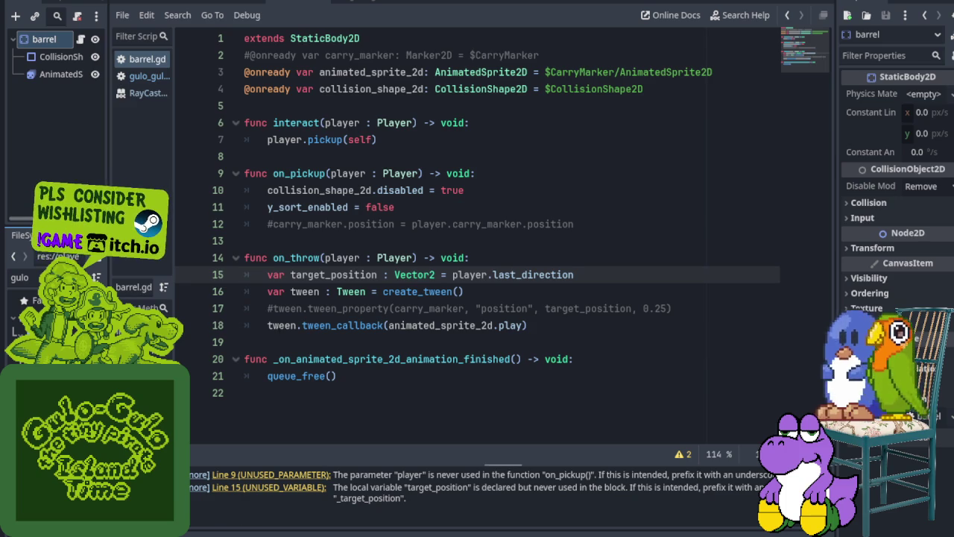
{"action": "left_click", "coordinate": [308, 207]}
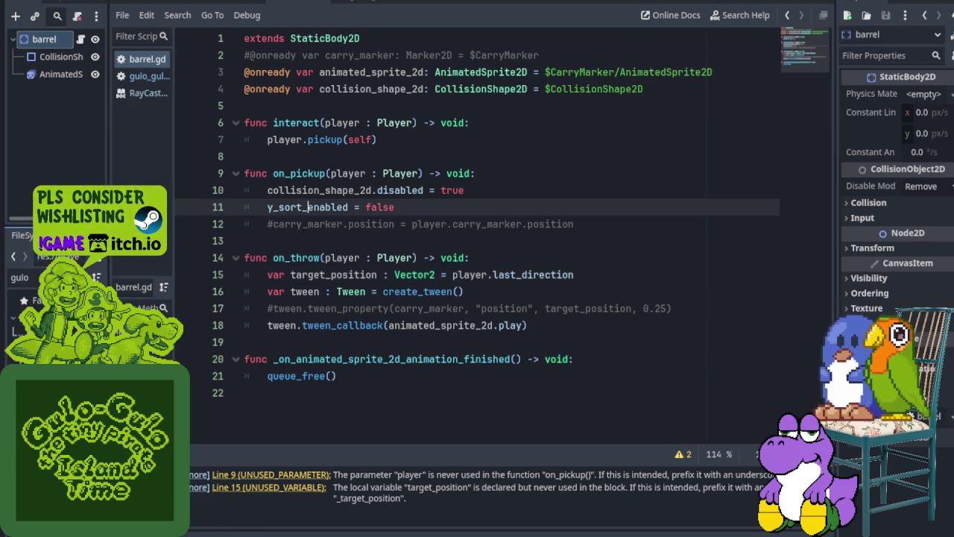
{"action": "left_click", "coordinate": [222, 72]}
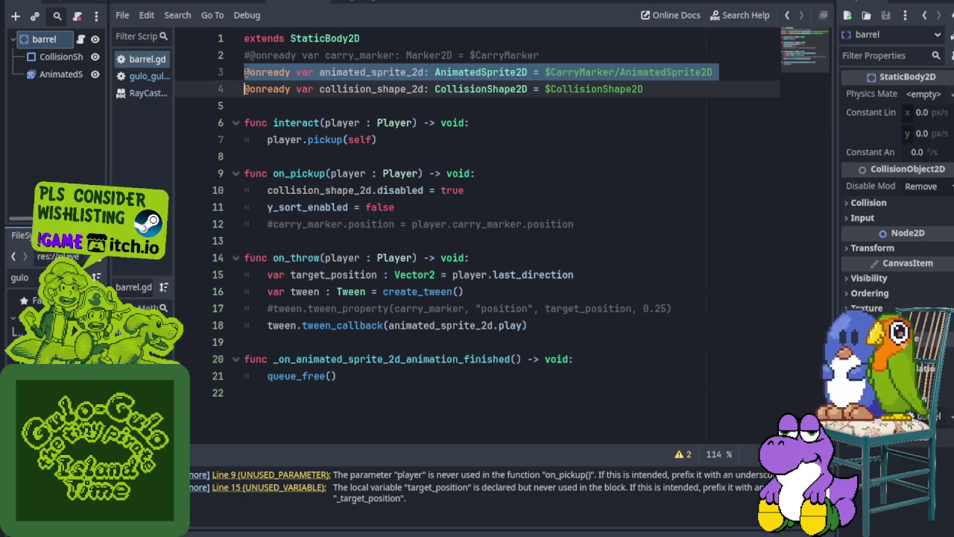
{"action": "left_click", "coordinate": [244, 73]}
{"action": "key", "text": "shift+End"}
{"action": "key", "text": "BackSpace"}
{"action": "left_click", "coordinate": [53, 75]}
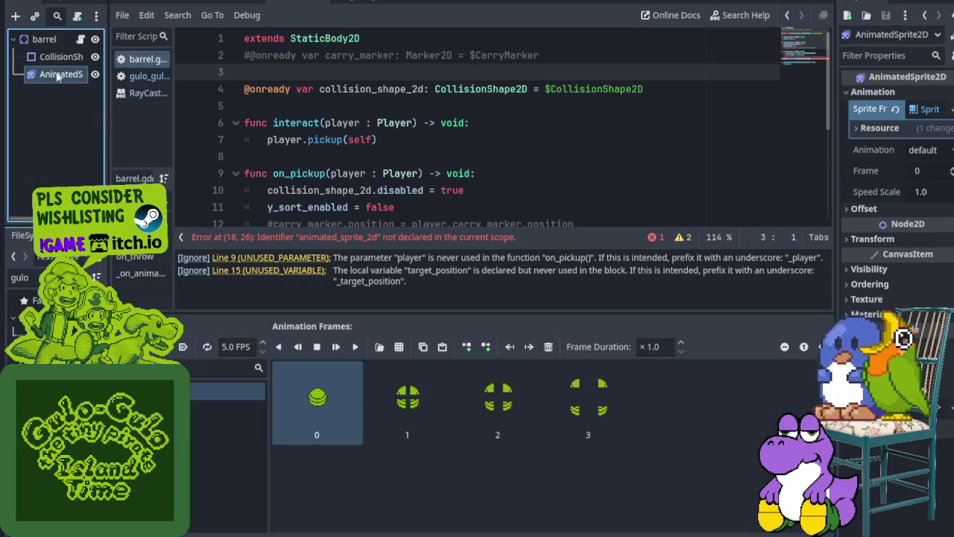
{"action": "left_click_drag", "start_coordinate": [52, 75], "coordinate": [249, 72]}
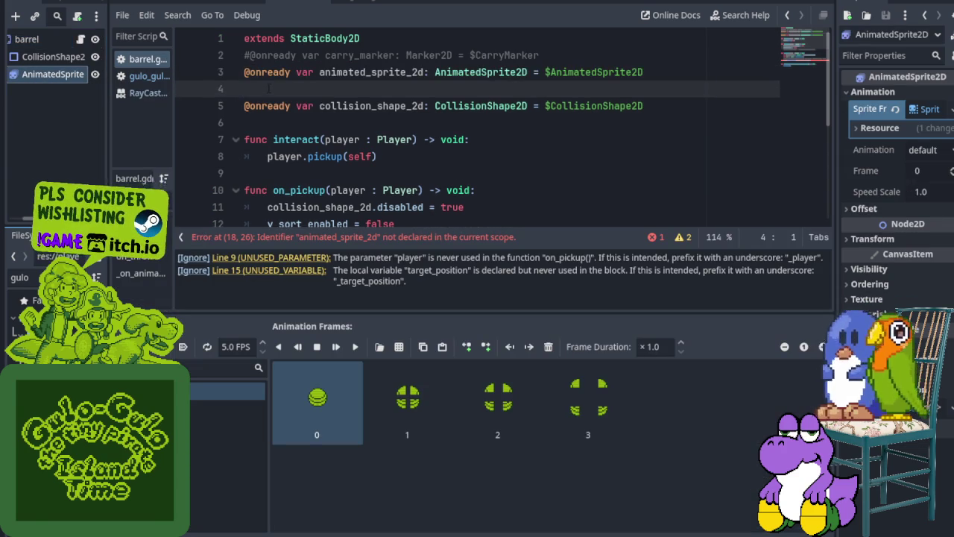
- Save, check the line 15 unused-variable warning, and relaunch the game from the overworld scene
{"action": "key", "text": "F5"}
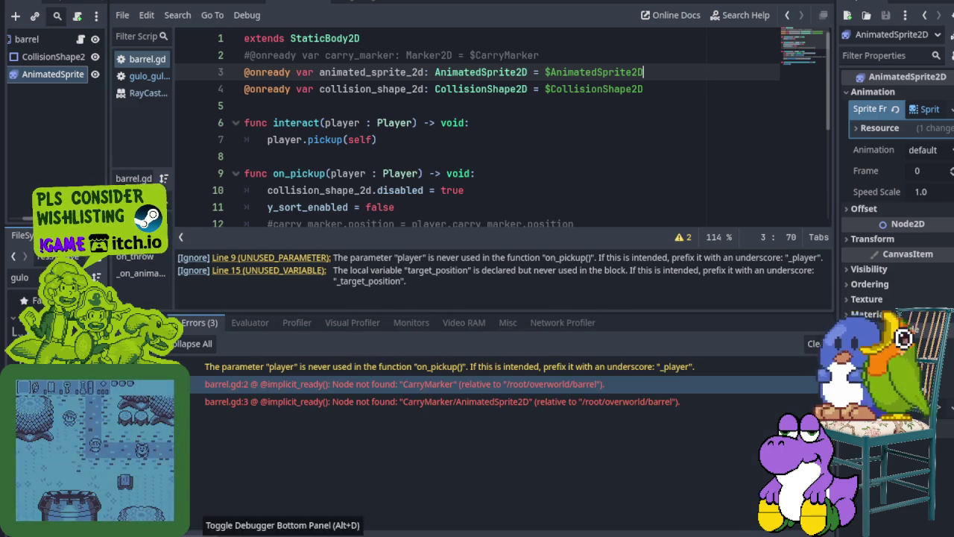
{"action": "left_click", "coordinate": [213, 531]}
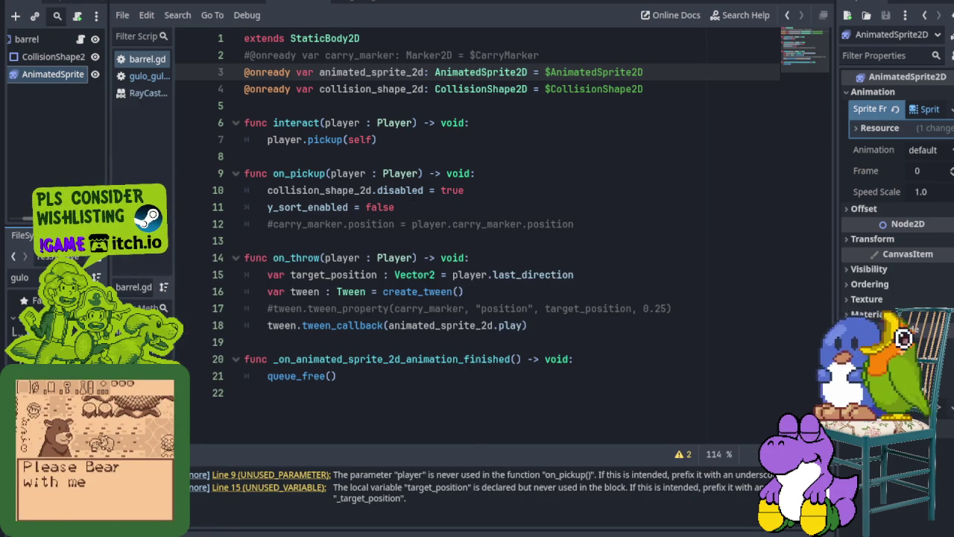
{"action": "left_click", "coordinate": [225, 173]}
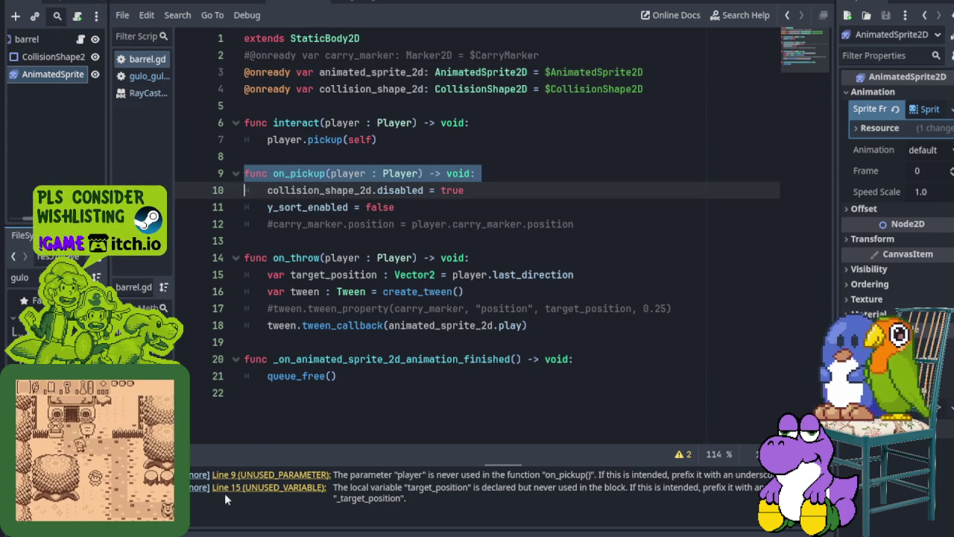
{"action": "left_click", "coordinate": [270, 487]}
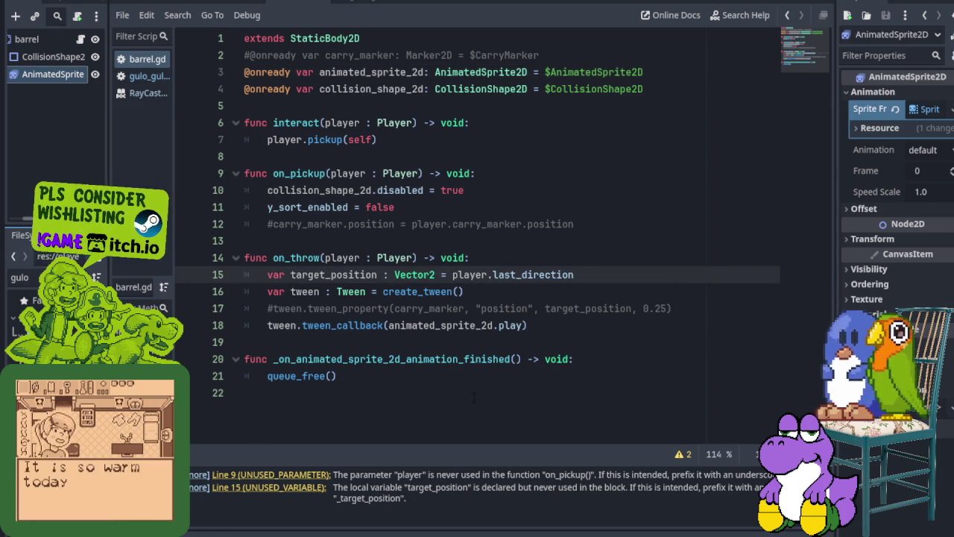
{"action": "left_click", "coordinate": [158, 2]}
{"action": "key", "text": "F5"}
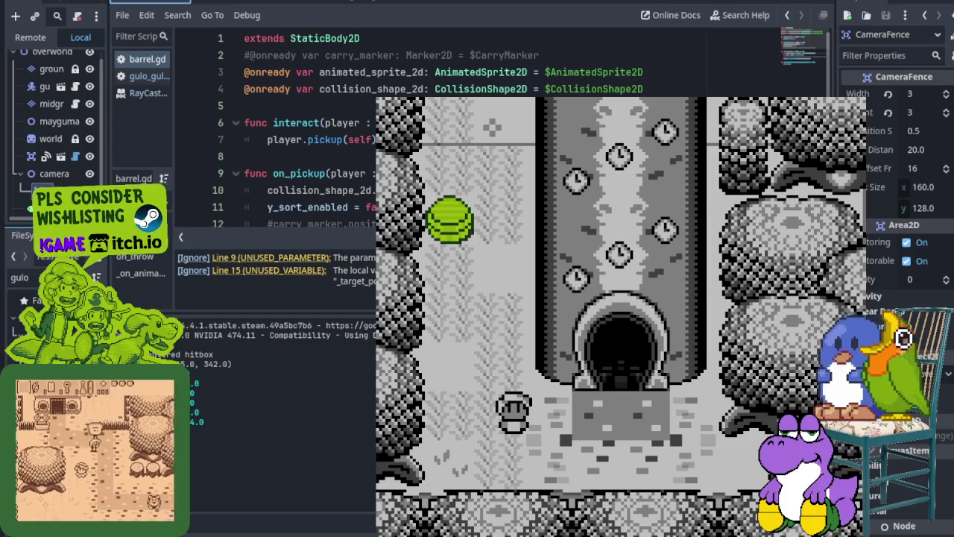
- Walk the player around the green barrel and lift it overhead with Space
{"action": "key", "text": "Left"}
{"action": "key", "text": "Up"}
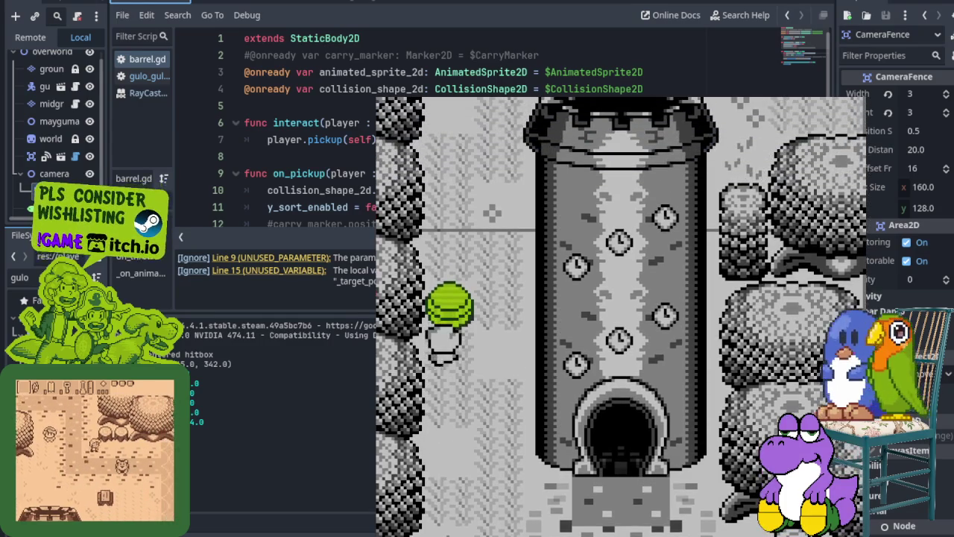
{"action": "key", "text": "Down"}
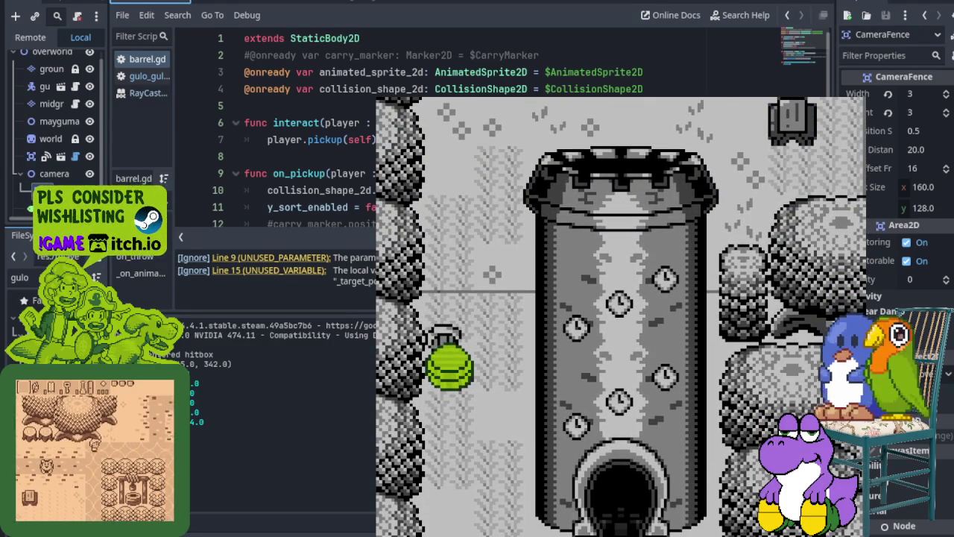
{"action": "key", "text": "Right"}
{"action": "key", "text": "Left"}
{"action": "key", "text": "Up"}
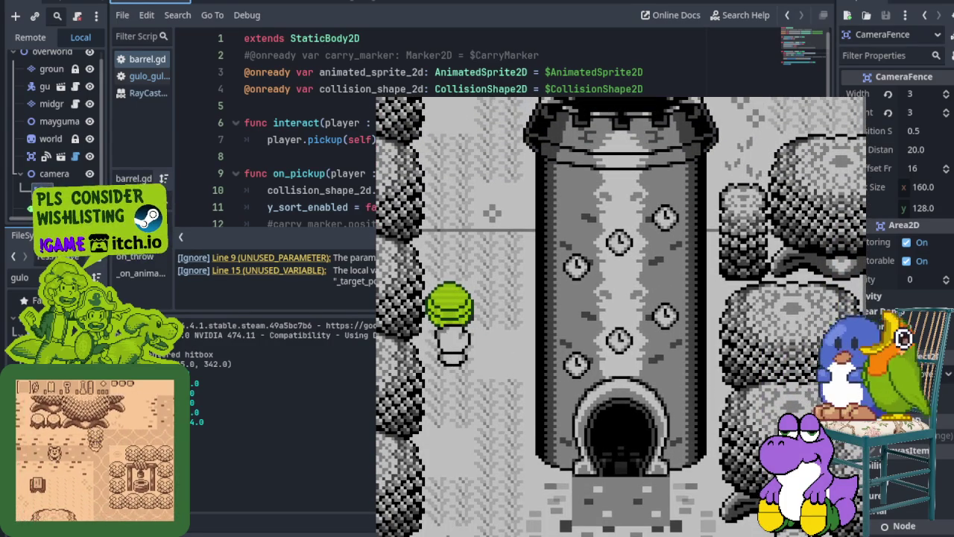
{"action": "key", "text": "Up"}
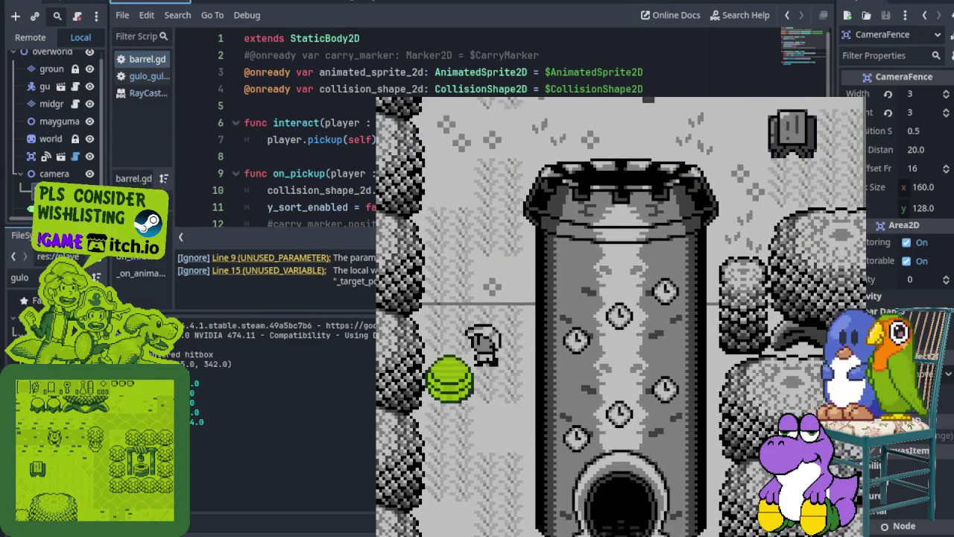
{"action": "key", "text": "Right"}
{"action": "key", "text": "Down"}
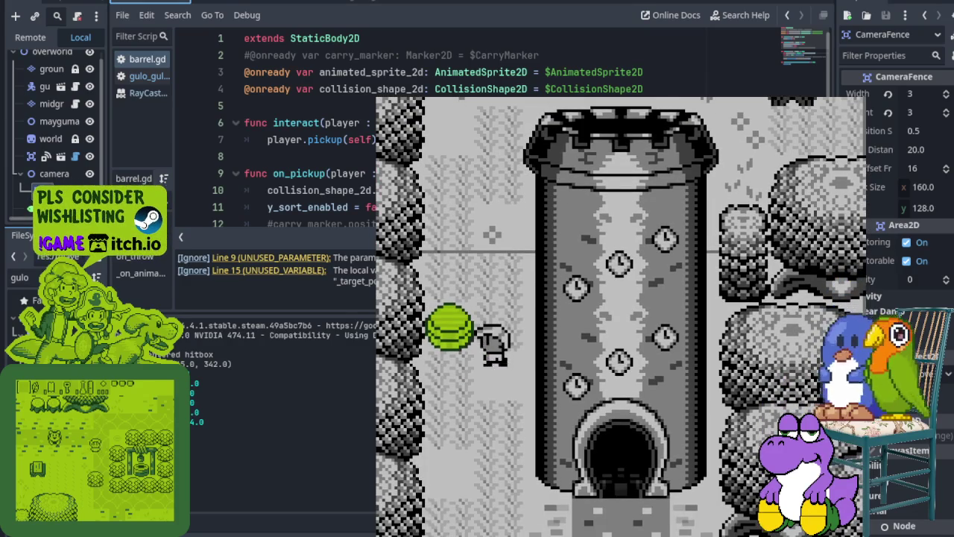
{"action": "key", "text": "Up"}
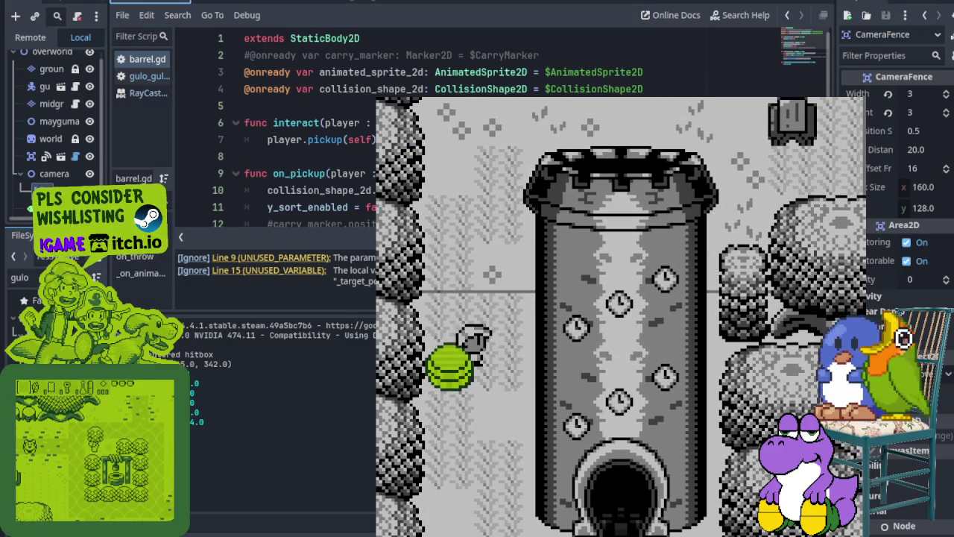
{"action": "key", "text": "Down"}
{"action": "key", "text": "Left"}
{"action": "key", "text": "space"}
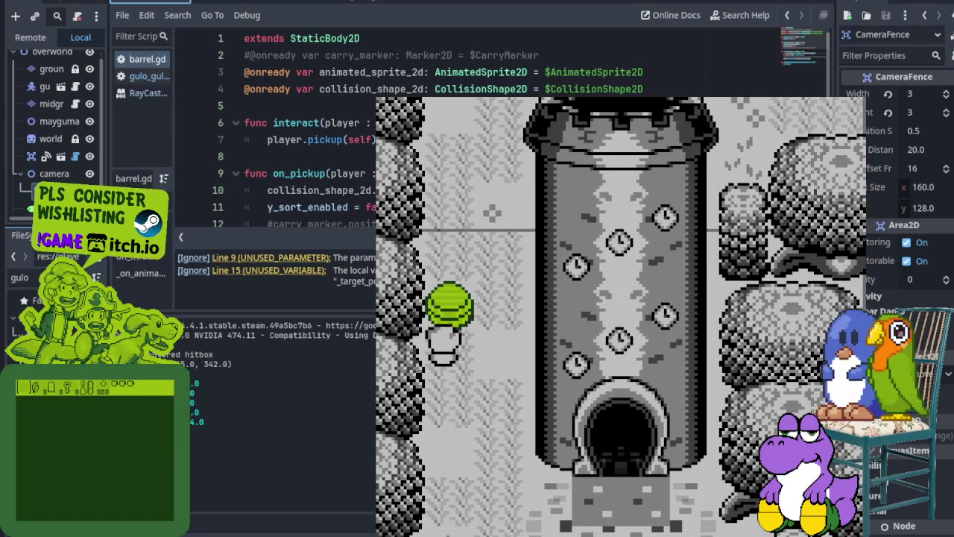
- Pick up, carry and set down the green barrel again, then stop the game with F8
{"action": "key", "text": "Right"}
{"action": "key", "text": "Up"}
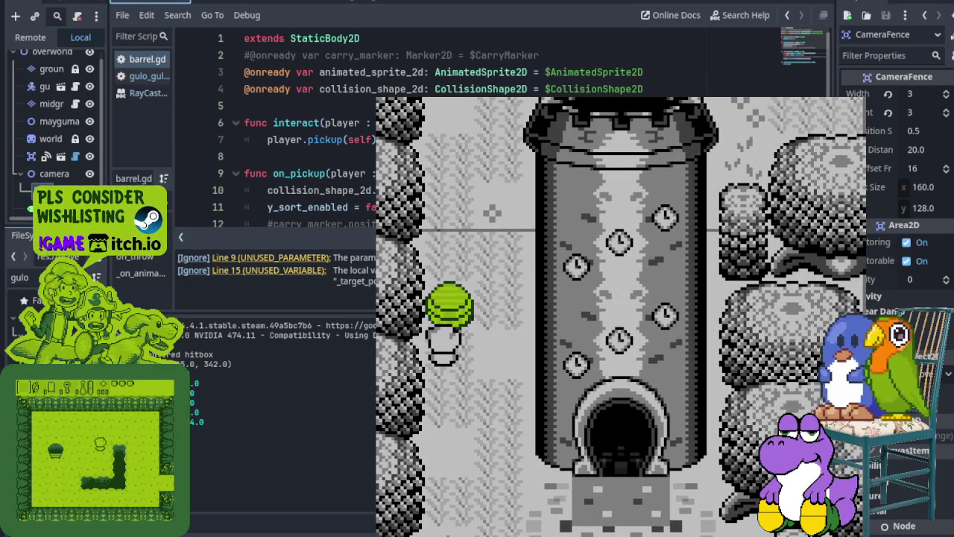
{"action": "key", "text": "Right"}
{"action": "key", "text": "Up"}
{"action": "key", "text": "Down"}
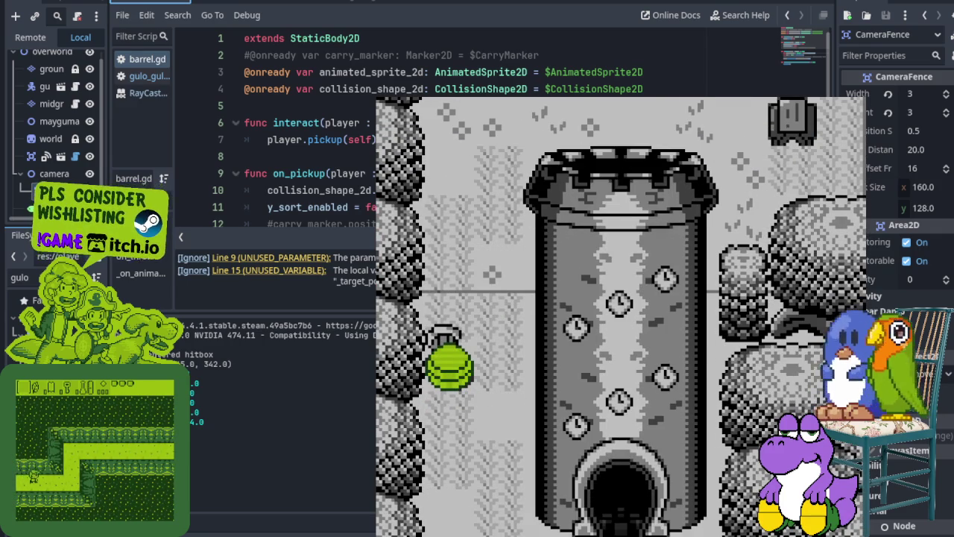
{"action": "key", "text": "Up"}
{"action": "key", "text": "Right"}
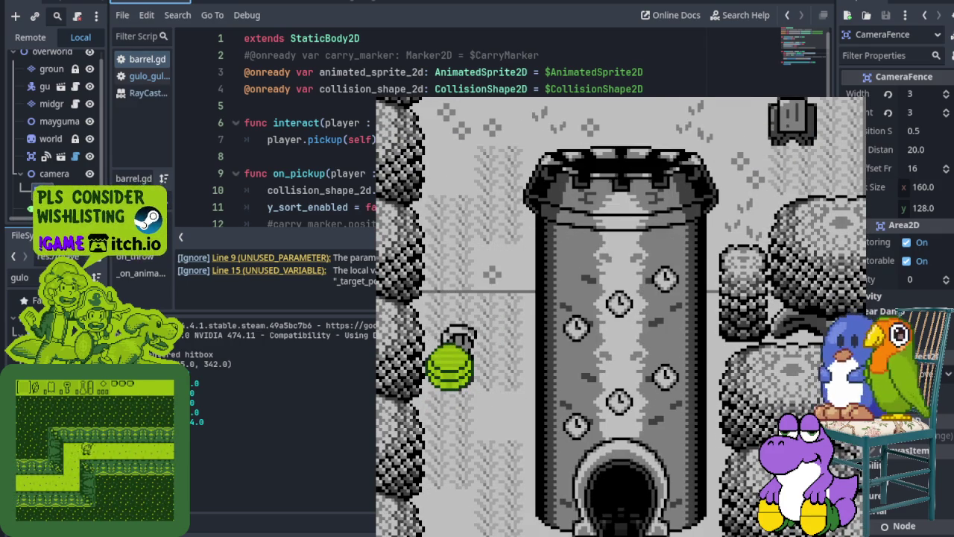
{"action": "key", "text": "Right"}
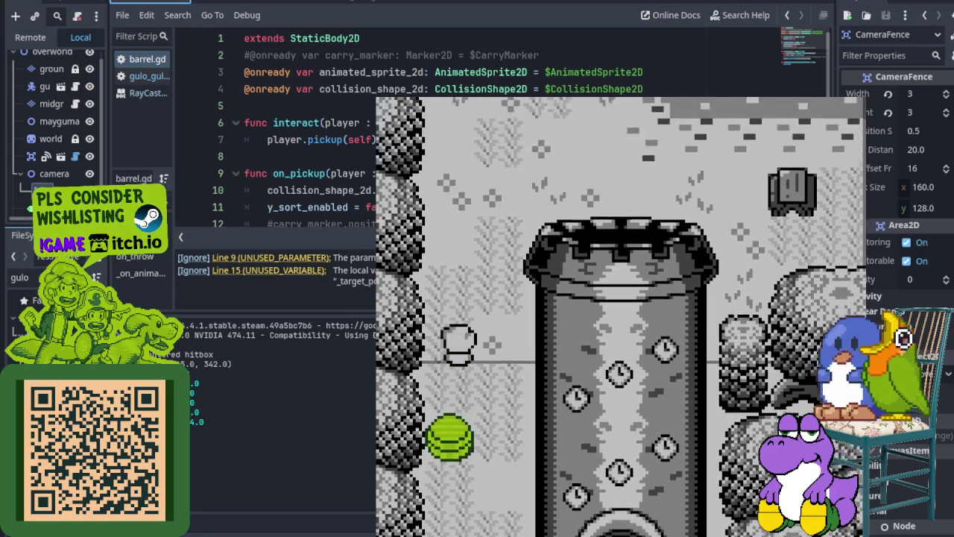
{"action": "key", "text": "Right"}
{"action": "key", "text": "space"}
{"action": "key", "text": "Left"}
{"action": "key", "text": "space"}
{"action": "key", "text": "Down"}
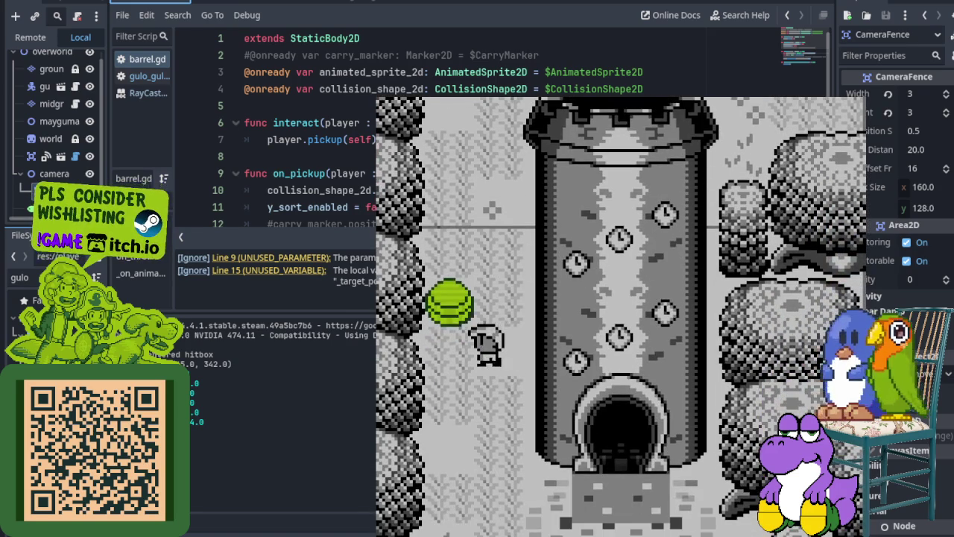
{"action": "key", "text": "Up"}
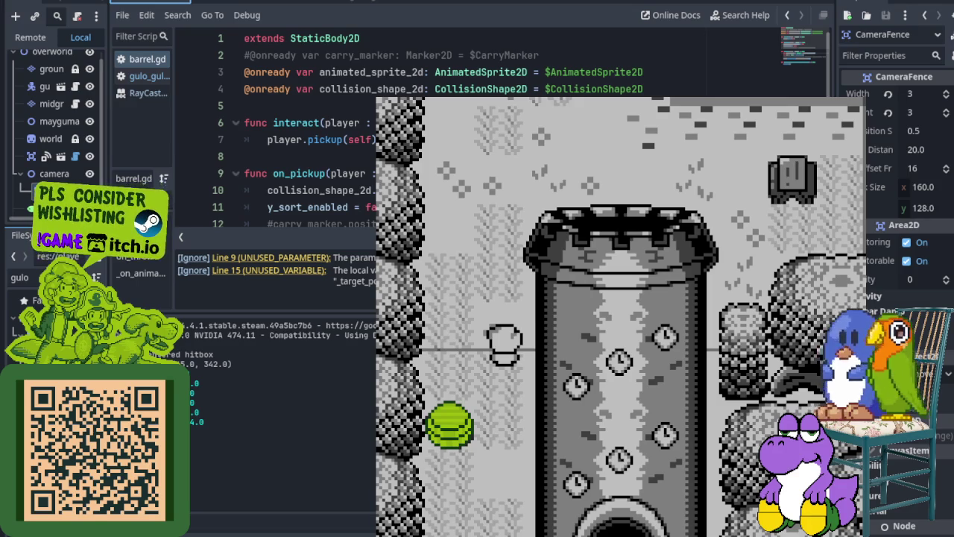
{"action": "key", "text": "F8"}
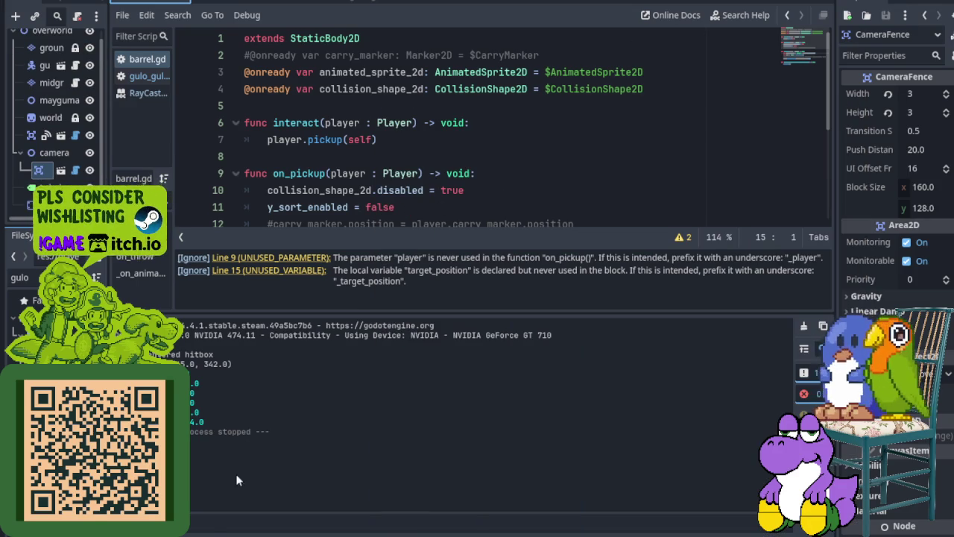
- Read barrel.gd's unused-parameter and unused-variable warnings, hide the bottom panel, and open the player script
{"action": "left_click", "coordinate": [198, 530]}
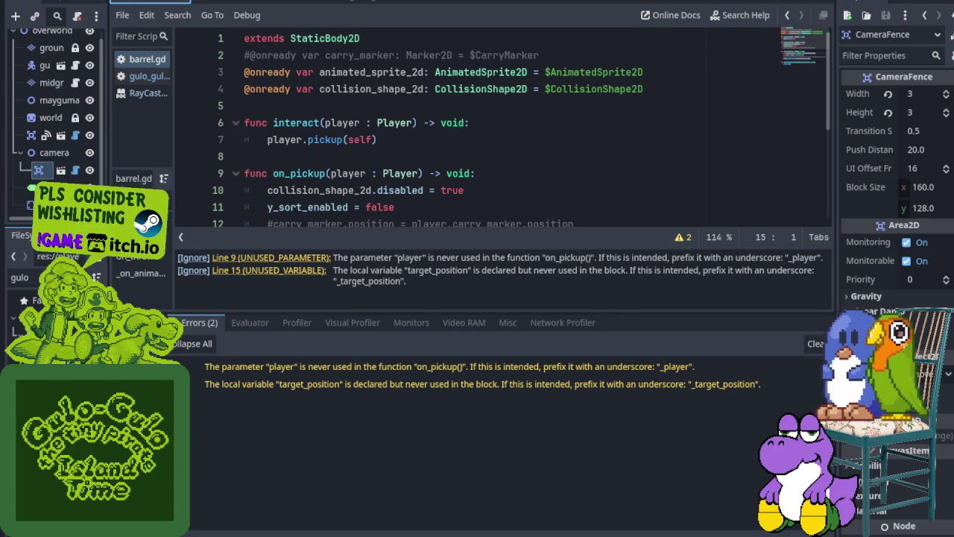
{"action": "left_click", "coordinate": [190, 528]}
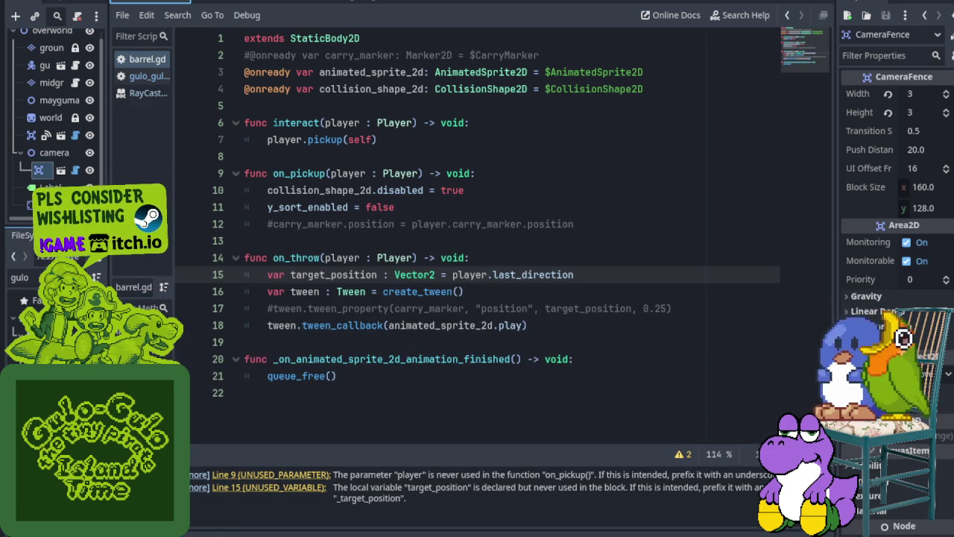
{"action": "left_click", "coordinate": [148, 77]}
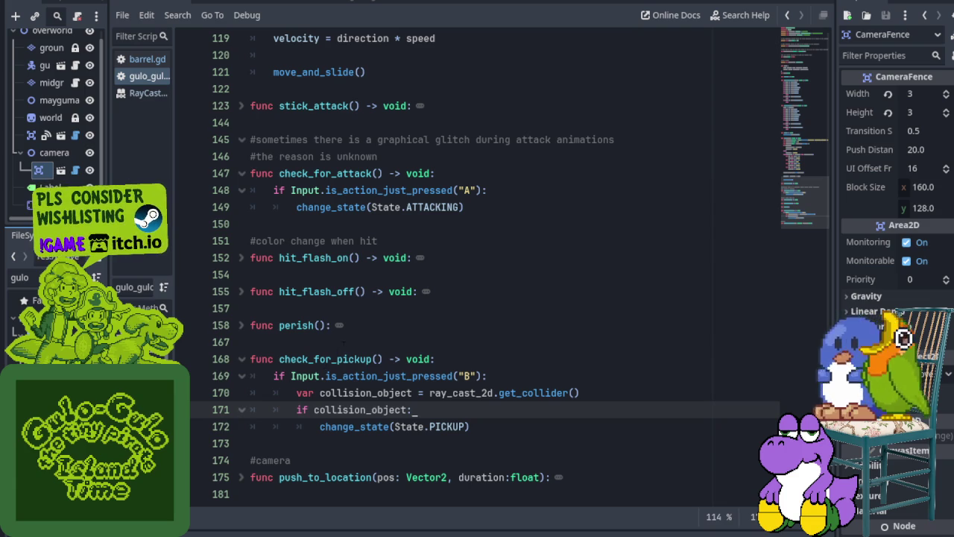
- Scroll to _physics_process and unfold its IDLE and ATTACKING branches
{"action": "scroll", "coordinate": [447, 269], "scroll_direction": "up", "scroll_amount": 14}
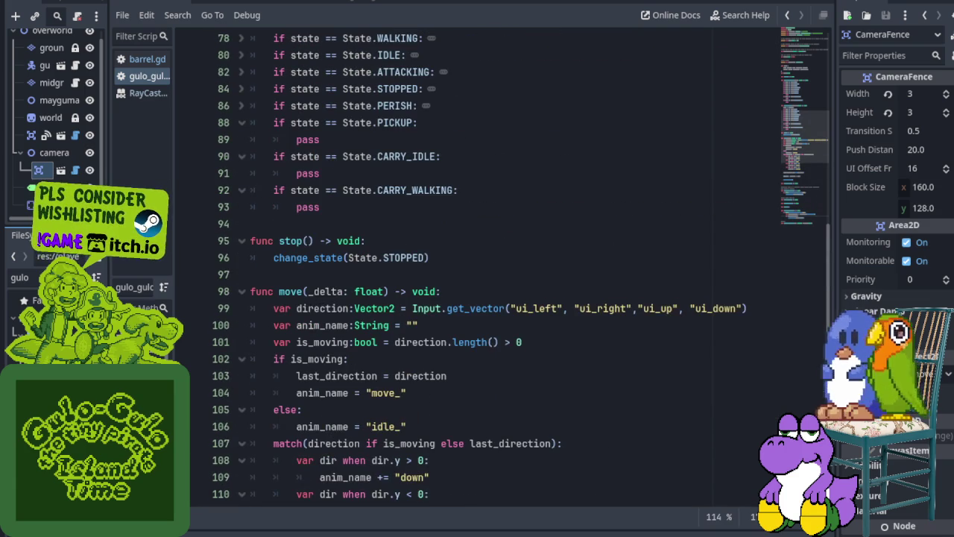
{"action": "scroll", "coordinate": [448, 269], "scroll_direction": "up", "scroll_amount": 3}
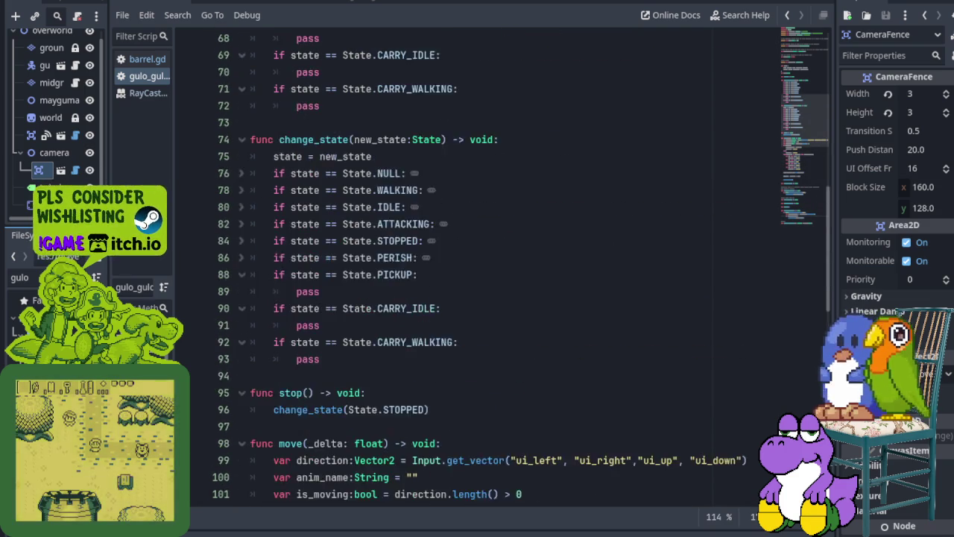
{"action": "scroll", "coordinate": [448, 268], "scroll_direction": "up", "scroll_amount": 14}
{"action": "scroll", "coordinate": [447, 268], "scroll_direction": "down", "scroll_amount": 6}
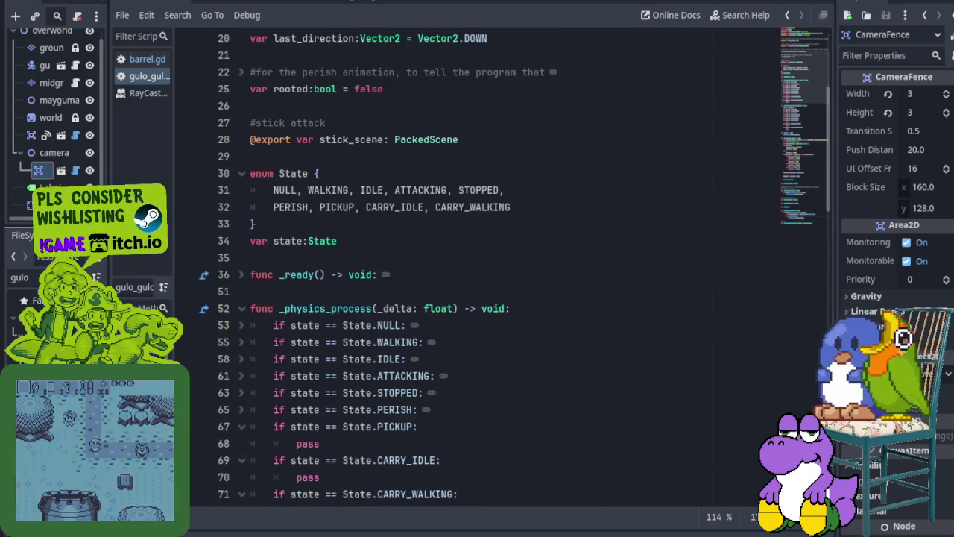
{"action": "scroll", "coordinate": [246, 308], "scroll_direction": "down", "scroll_amount": 3}
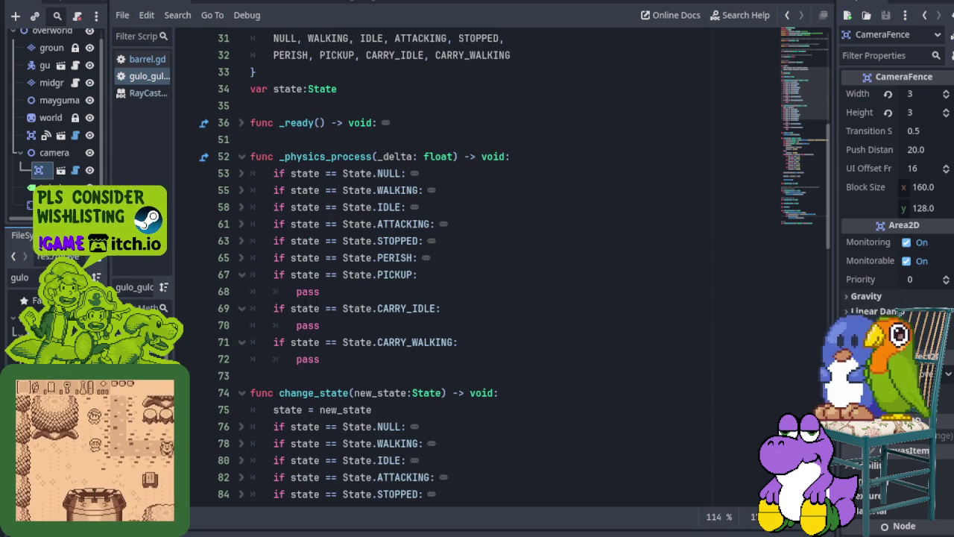
{"action": "mouse_move", "coordinate": [343, 300]}
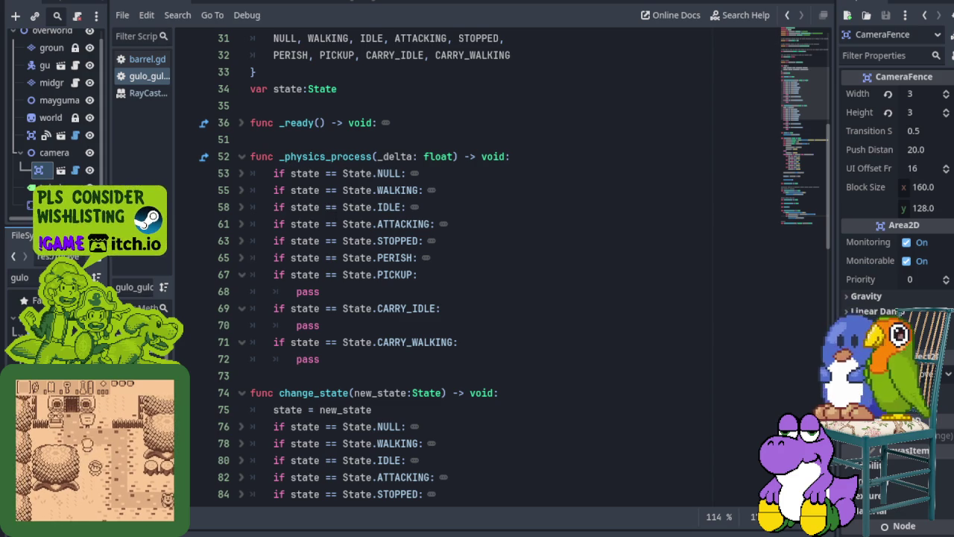
{"action": "left_click", "coordinate": [223, 210]}
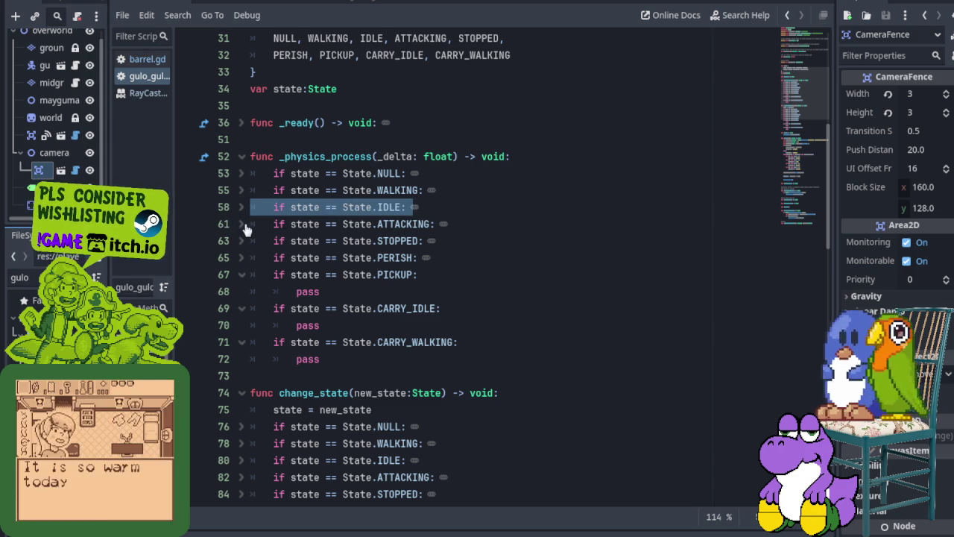
{"action": "left_click", "coordinate": [240, 207]}
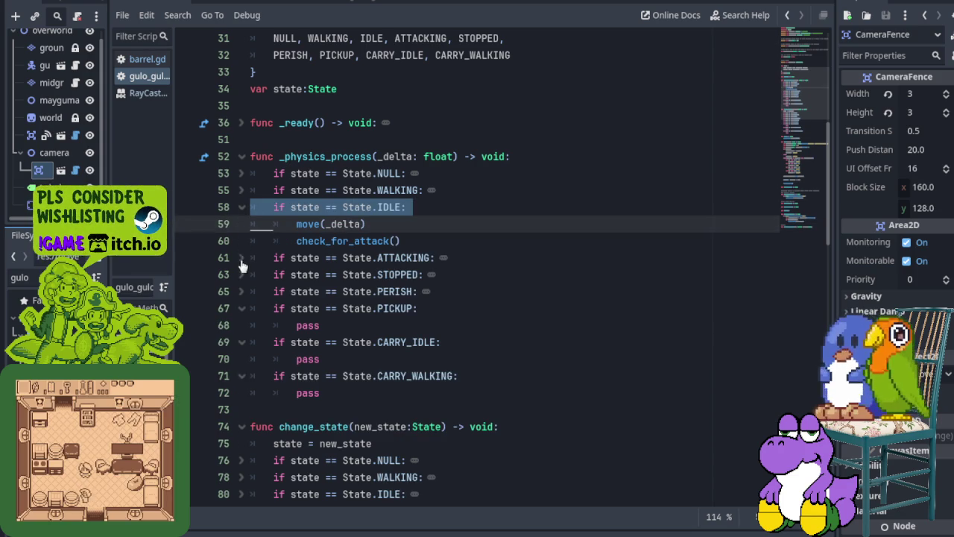
{"action": "left_click", "coordinate": [241, 257]}
- Inspect the placeholder pass lines under PICKUP and CARRY_IDLE, then fold PICKUP
{"action": "scroll", "coordinate": [287, 283], "scroll_direction": "down", "scroll_amount": 1}
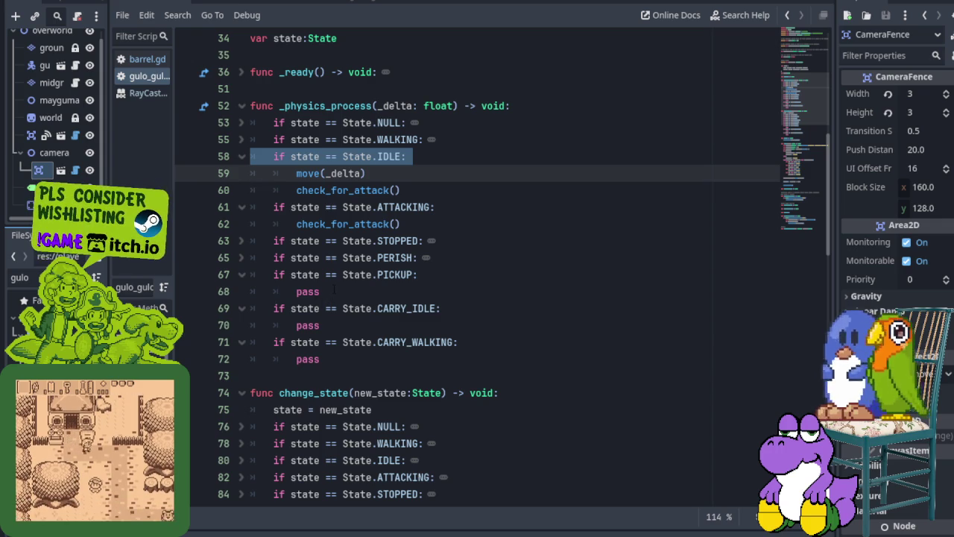
{"action": "left_click_drag", "start_coordinate": [336, 290], "coordinate": [296, 291]}
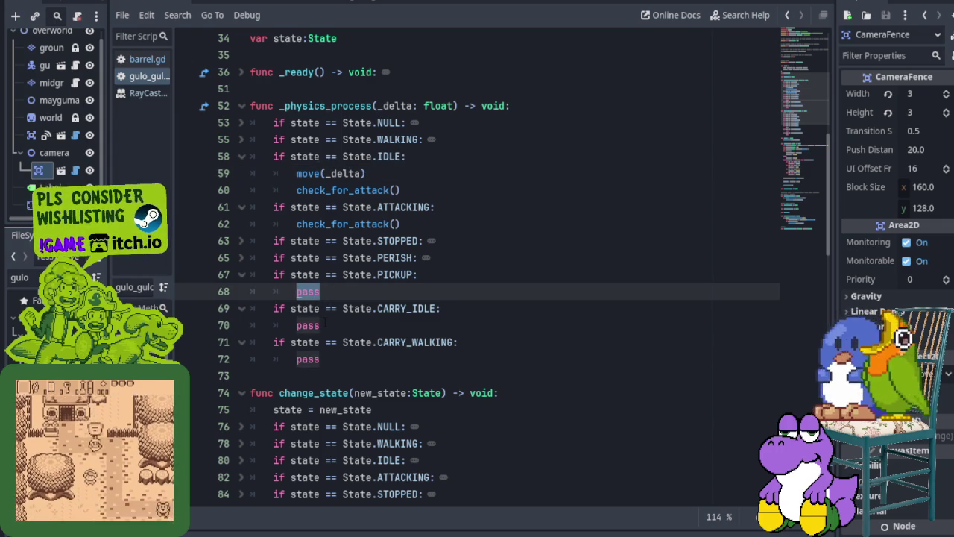
{"action": "left_click_drag", "start_coordinate": [330, 326], "coordinate": [297, 325]}
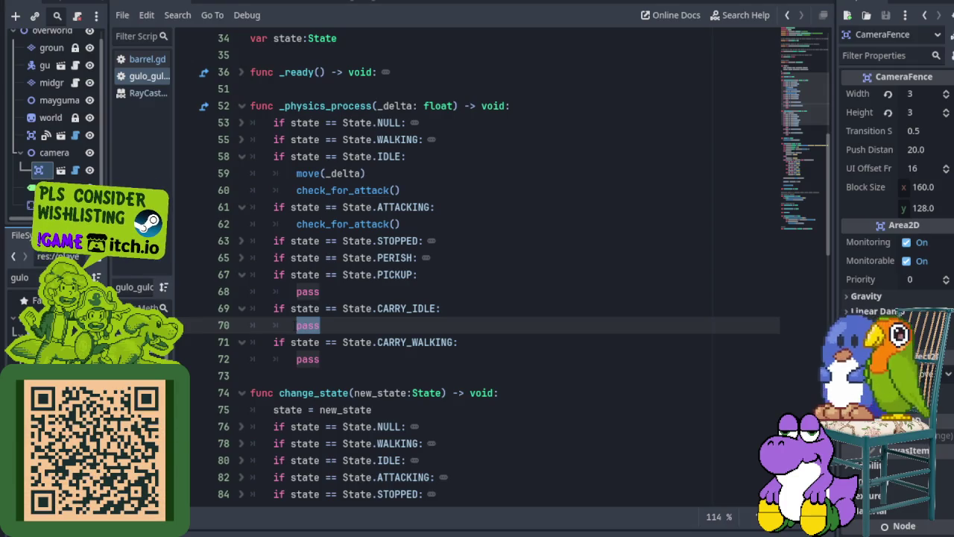
{"action": "left_click", "coordinate": [243, 275]}
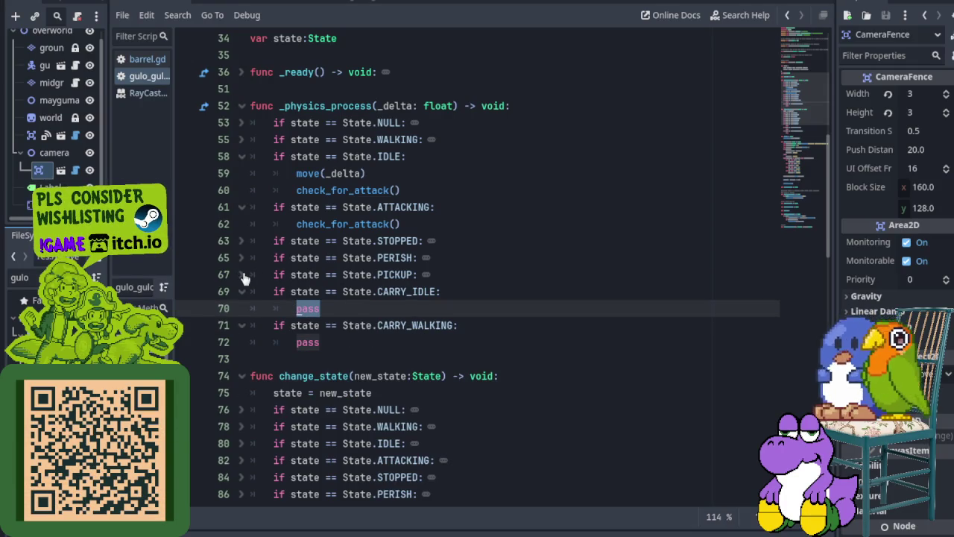
- Add a check_for_pickup() call after move(_delta) in the WALKING branch
{"action": "left_click", "coordinate": [395, 174]}
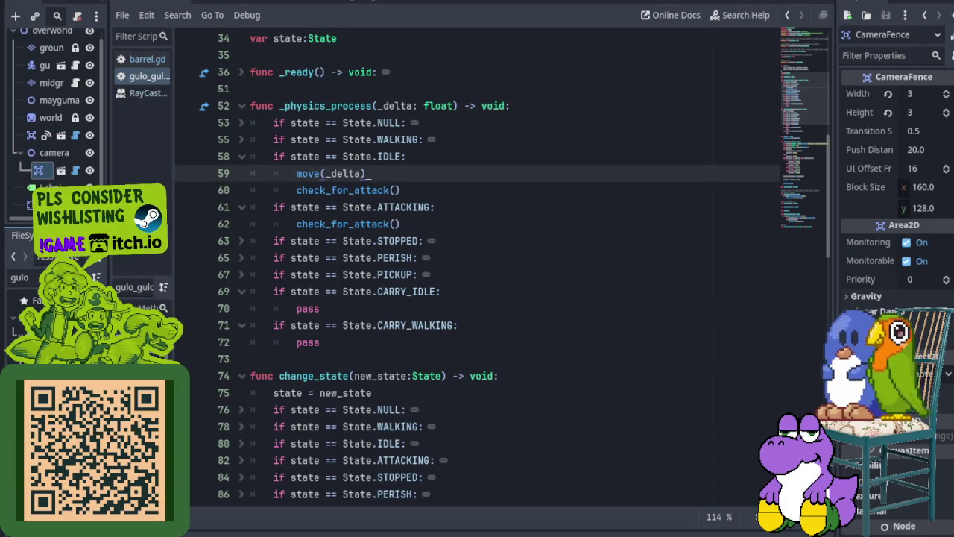
{"action": "left_click", "coordinate": [248, 209], "text": "shift"}
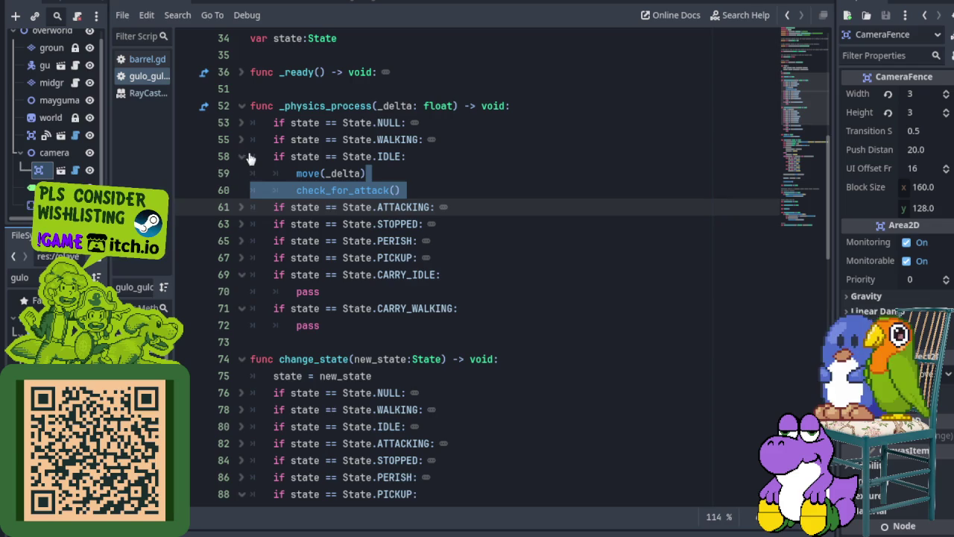
{"action": "left_click", "coordinate": [242, 142], "text": "shift"}
{"action": "left_click", "coordinate": [377, 157]}
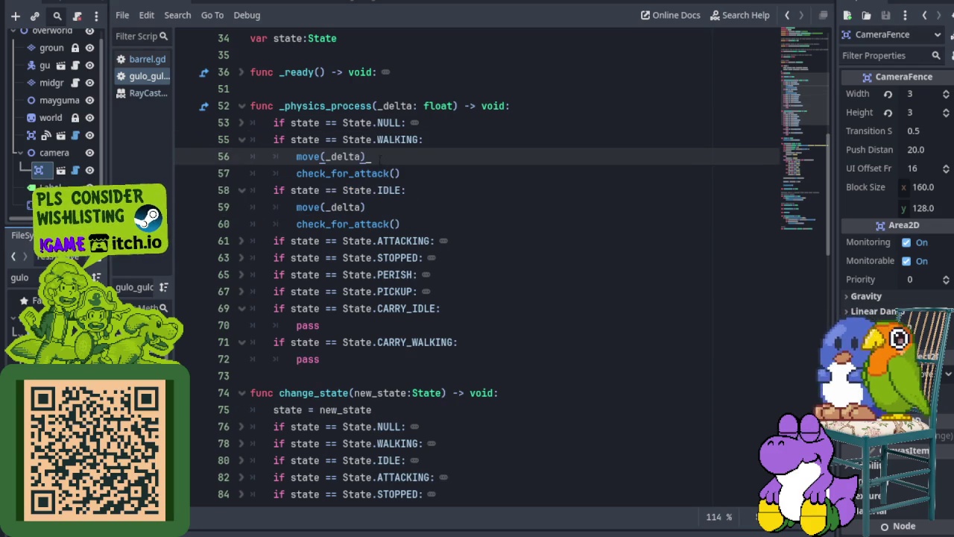
{"action": "key", "text": "Return"}
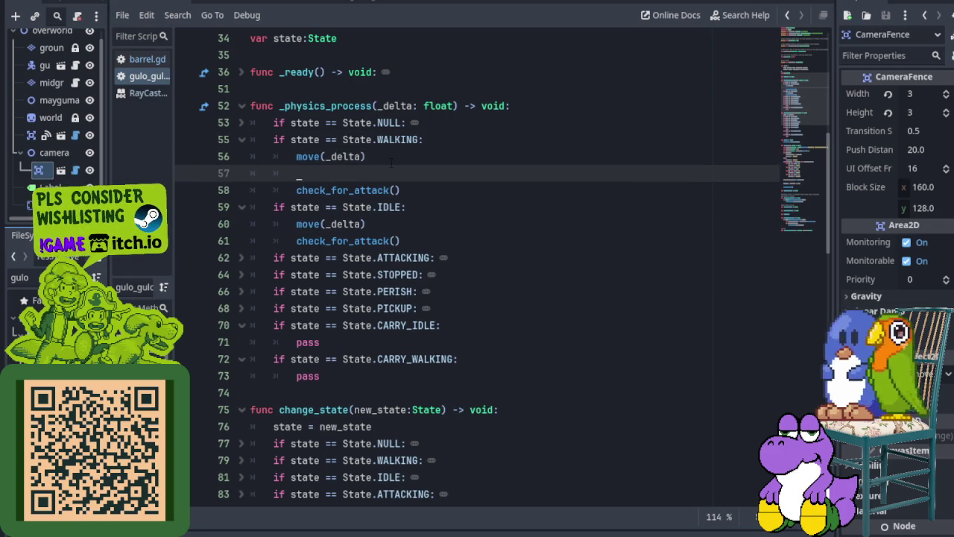
{"action": "type", "text": "check_fo"}
{"action": "key", "text": "Down"}
{"action": "key", "text": "Return"}
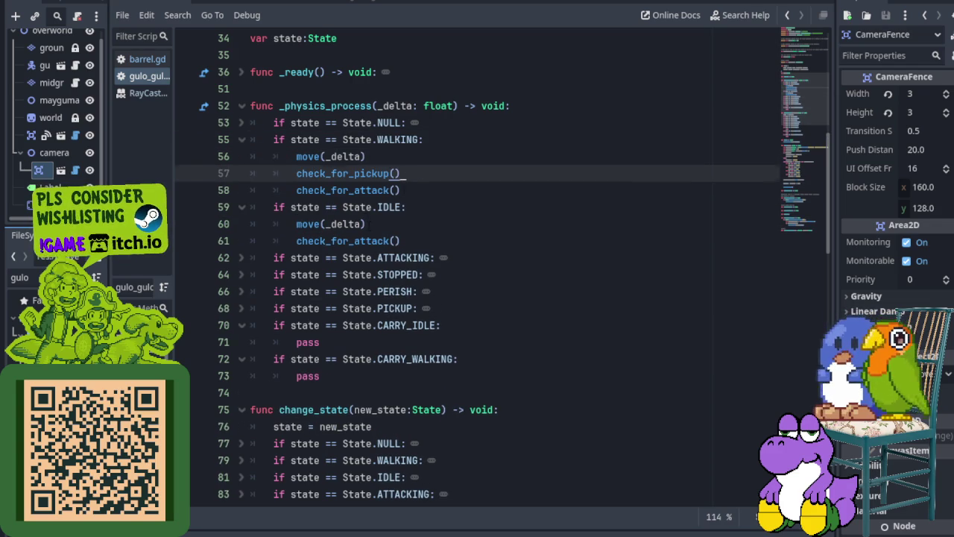
- Add check_for_pickup() after IDLE's move(_delta), save the script, and run the game
{"action": "left_click", "coordinate": [368, 224]}
{"action": "key", "text": "Return"}
{"action": "type", "text": "check_fo"}
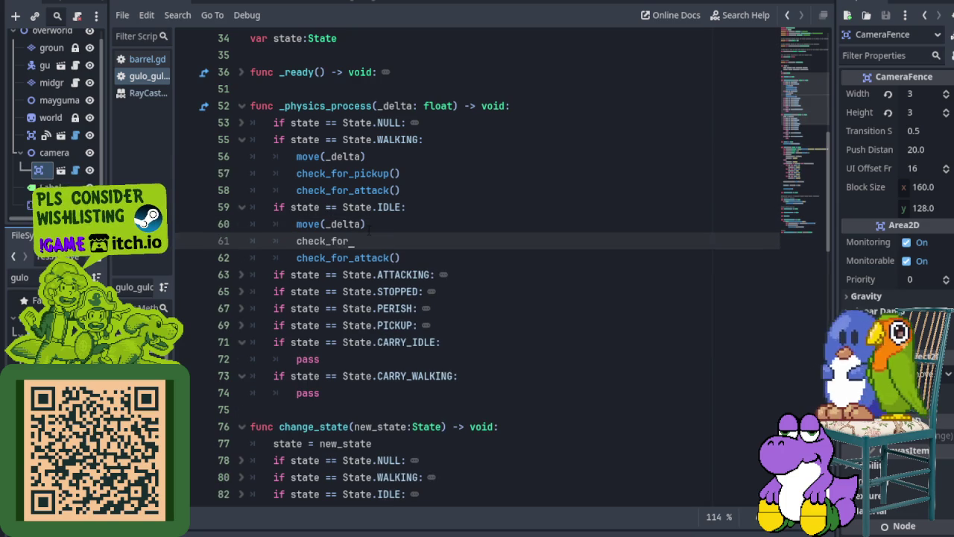
{"action": "type", "text": "r_"}
{"action": "key", "text": "Down"}
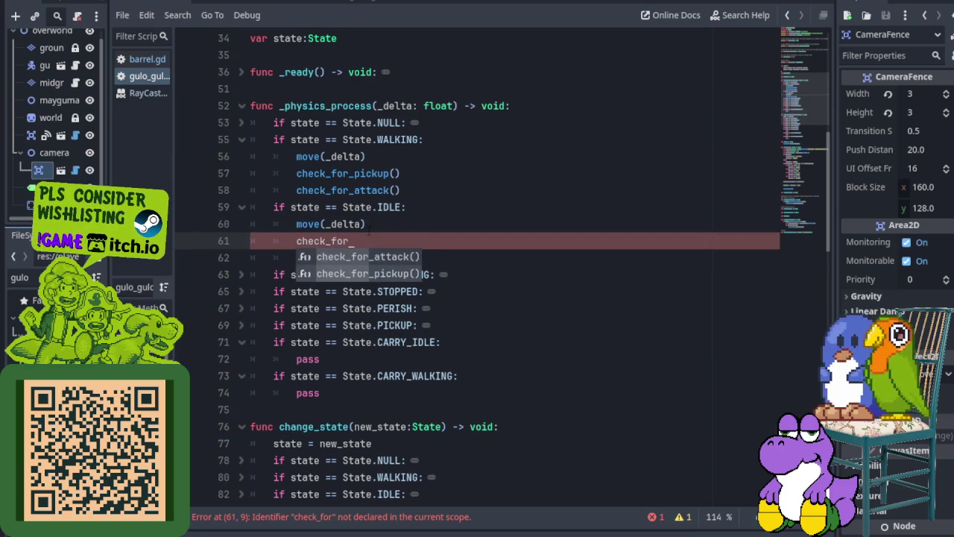
{"action": "key", "text": "Return"}
{"action": "key", "text": "ctrl+s"}
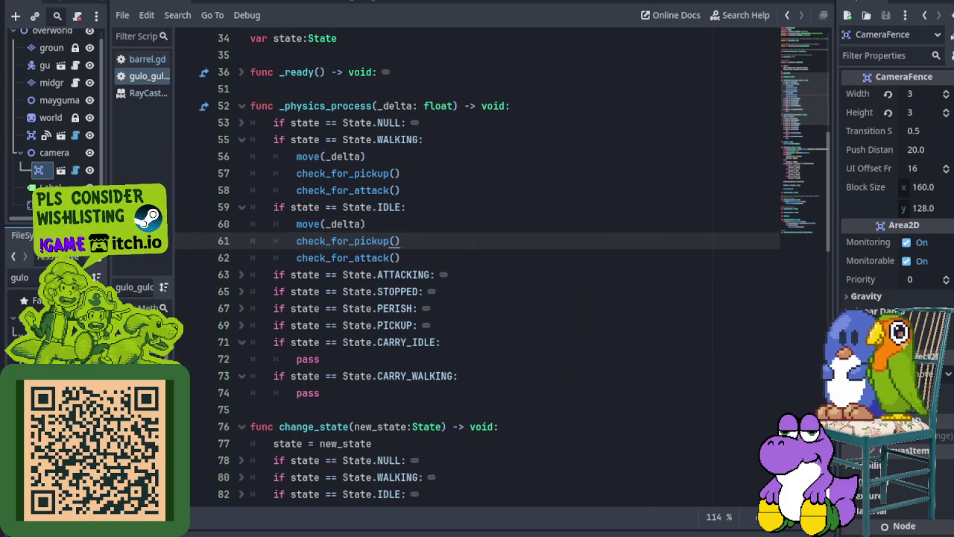
{"action": "left_click", "coordinate": [848, 15]}
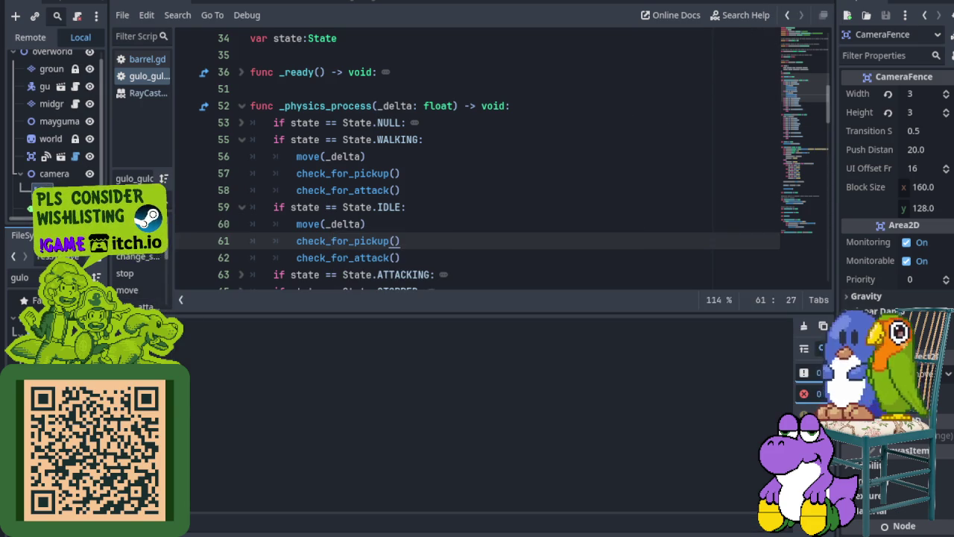
- Walk the player up and left, then back to the green barrel
{"action": "key", "text": "Up"}
{"action": "key", "text": "Left"}
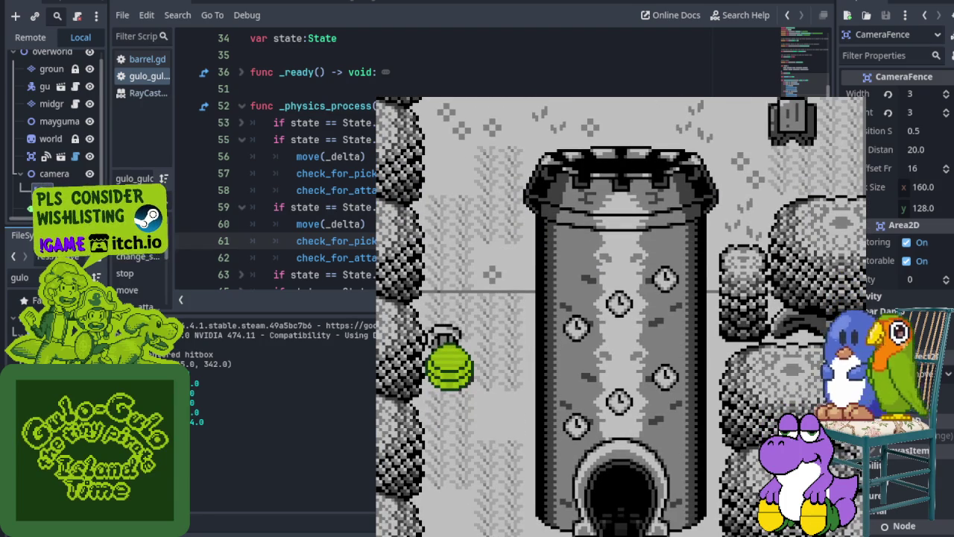
{"action": "key", "text": "Right"}
{"action": "key", "text": "Left"}
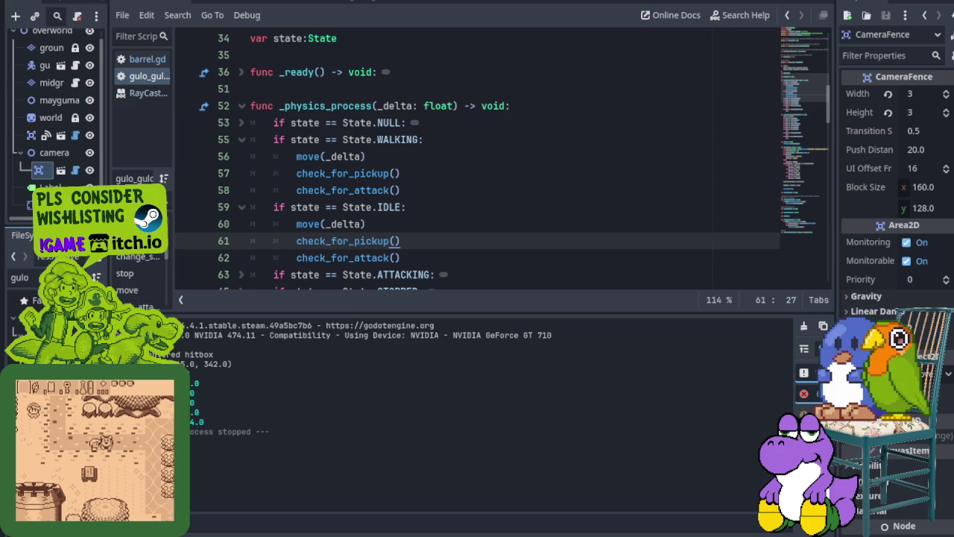
- Relaunch the game, walk up beside the green barrel again, then stop the game with F8
{"action": "key", "text": "ctrl+s"}
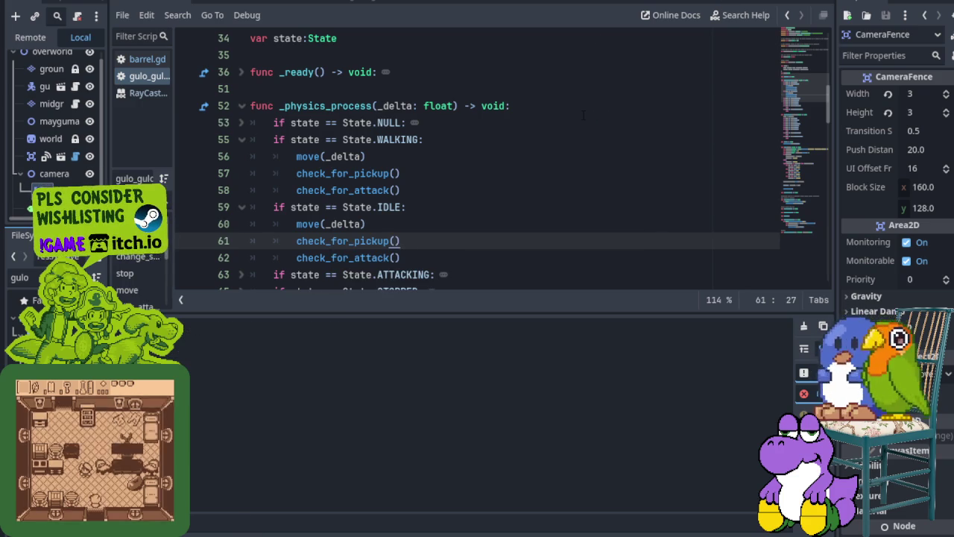
{"action": "key", "text": "Up"}
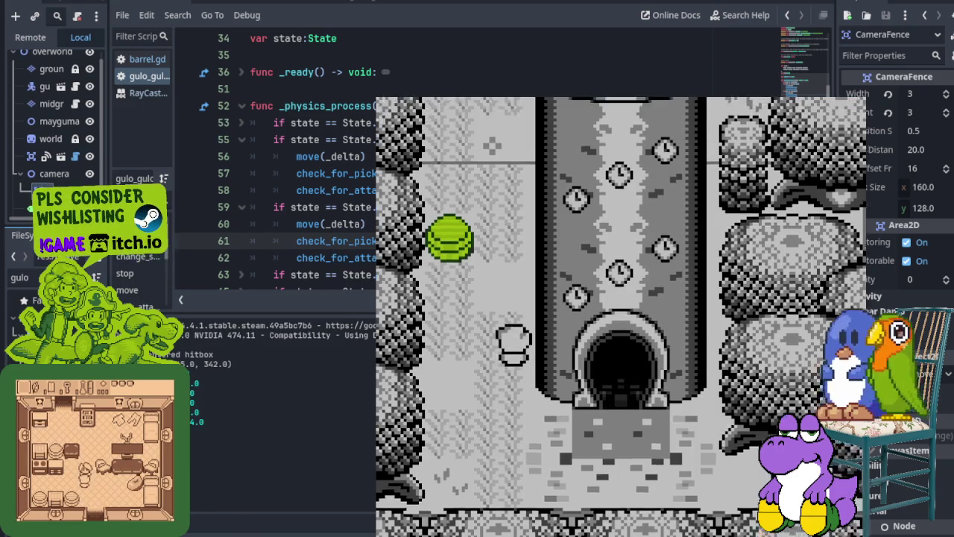
{"action": "key", "text": "Left"}
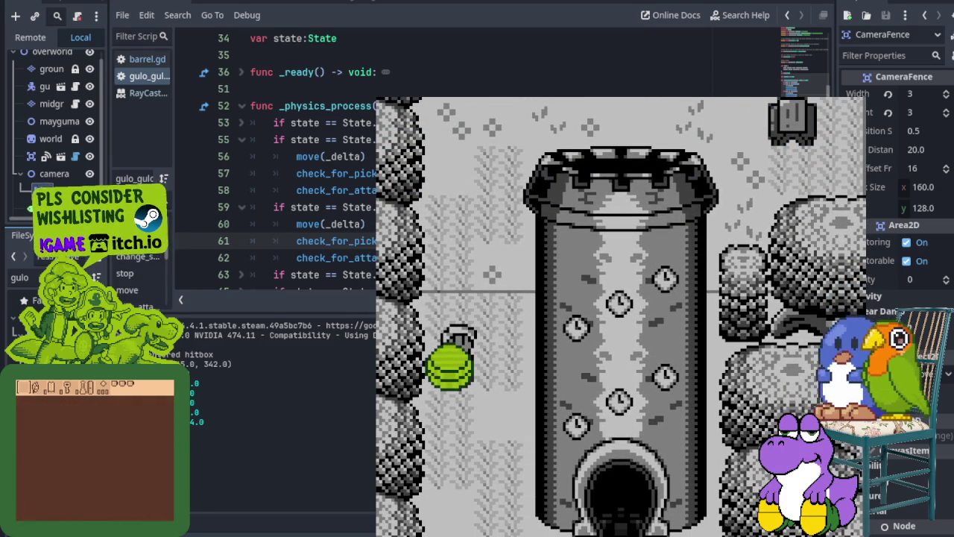
{"action": "key", "text": "F8"}
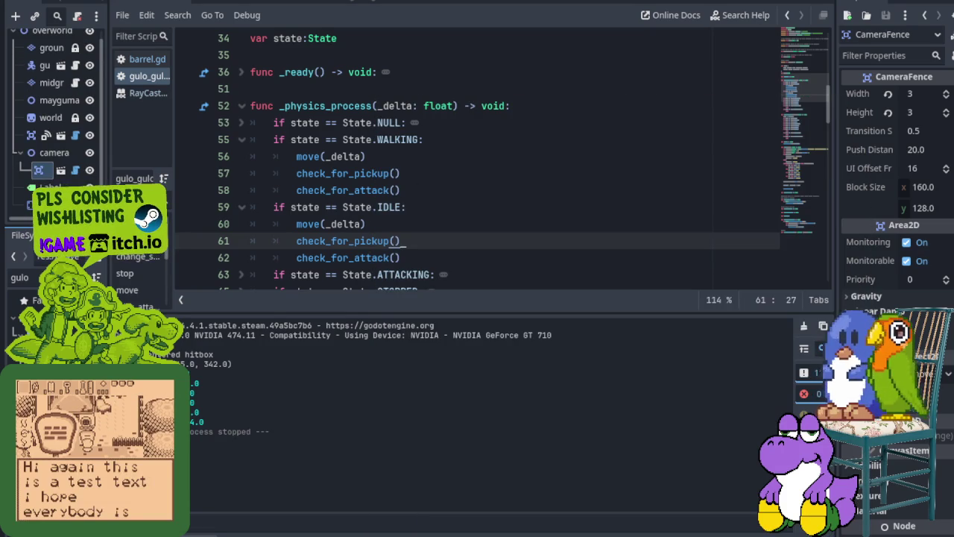
- Review the two debugger warnings, hide the bottom panel, and widen the Scene dock
{"action": "left_click", "coordinate": [223, 529]}
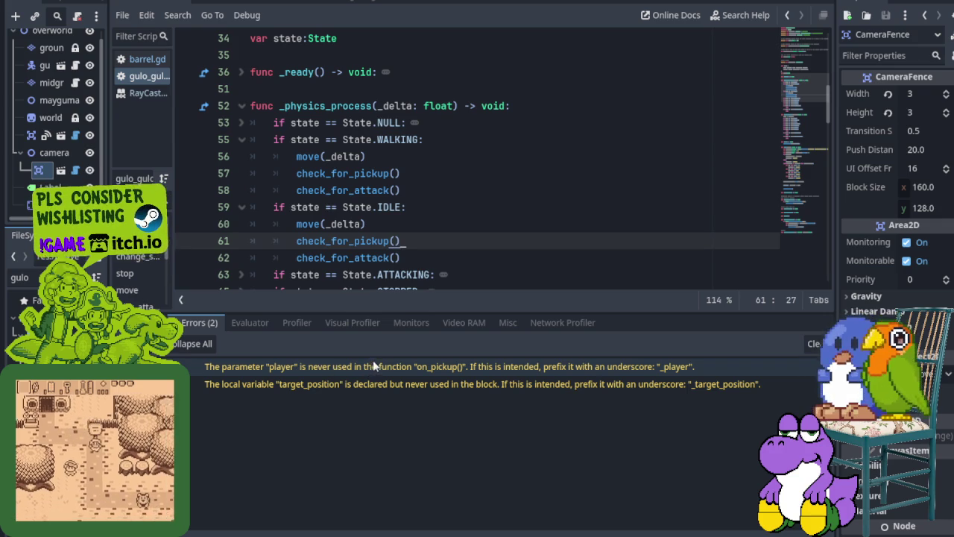
{"action": "mouse_move", "coordinate": [398, 390]}
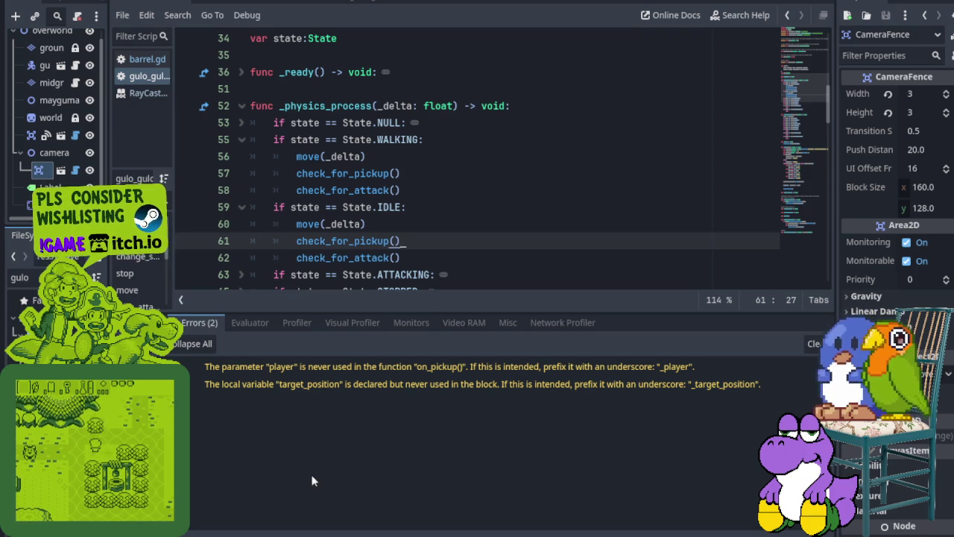
{"action": "key", "text": "ctrl+j"}
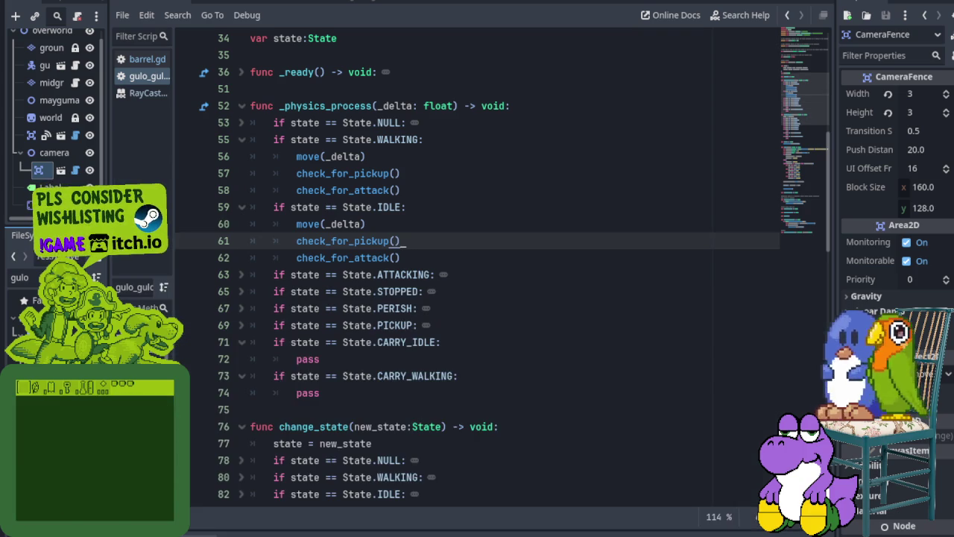
{"action": "mouse_move", "coordinate": [354, 305]}
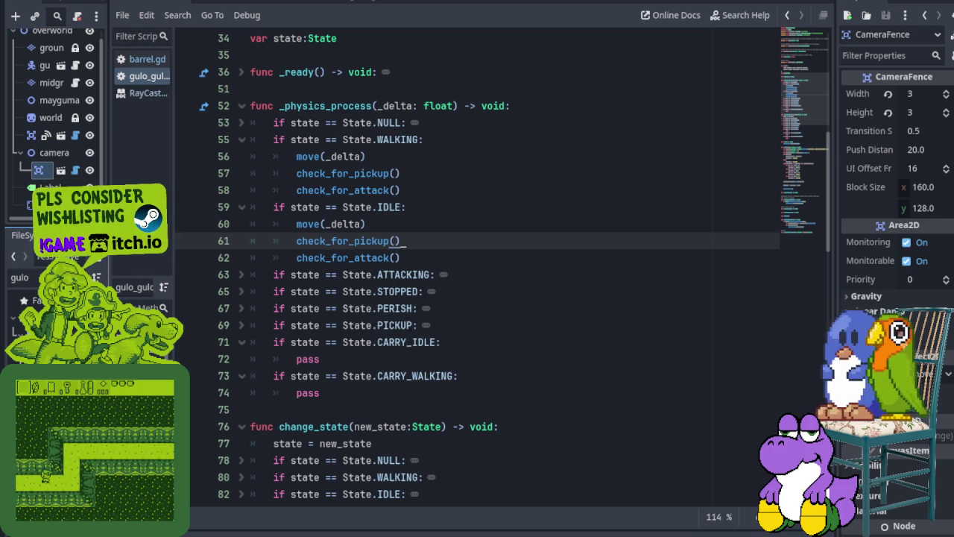
{"action": "left_click_drag", "start_coordinate": [109, 204], "coordinate": [184, 206]}
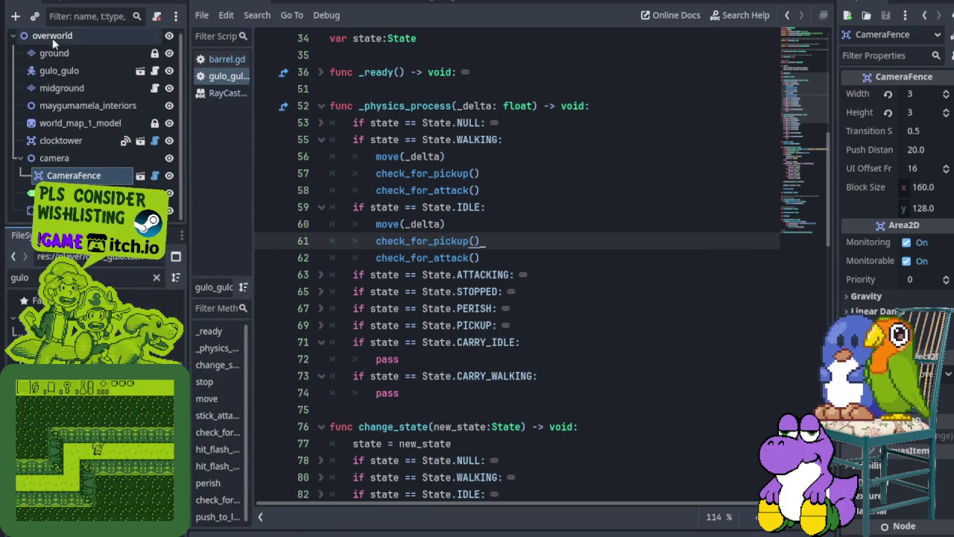
- Widen the script list and open the gulo_gulo player scene
{"action": "left_click", "coordinate": [64, 70]}
{"action": "mouse_move", "coordinate": [252, 373]}
{"action": "left_mouse_down"}
{"action": "mouse_move", "coordinate": [295, 373]}
{"action": "mouse_move", "coordinate": [363, 350]}
{"action": "left_mouse_up"}
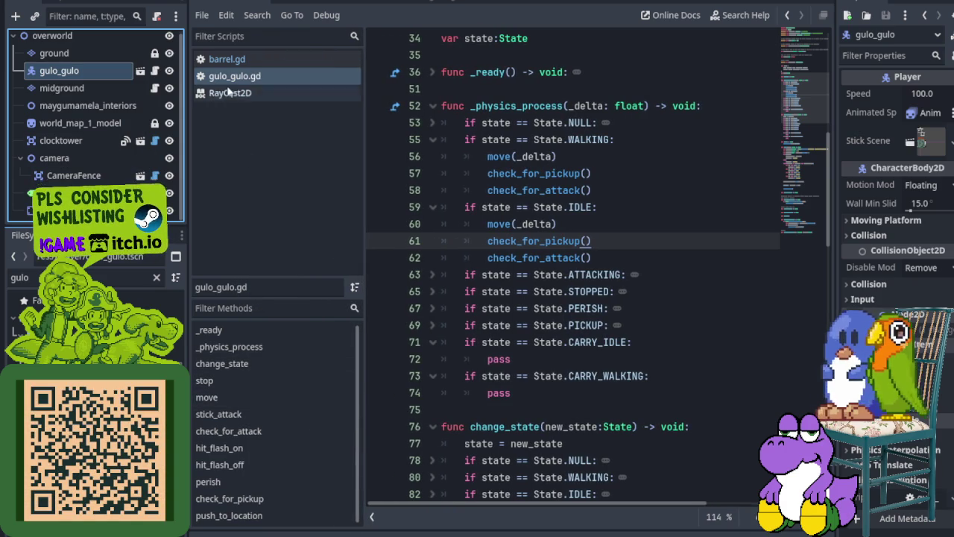
{"action": "left_click_drag", "start_coordinate": [45, 313], "coordinate": [440, 6]}
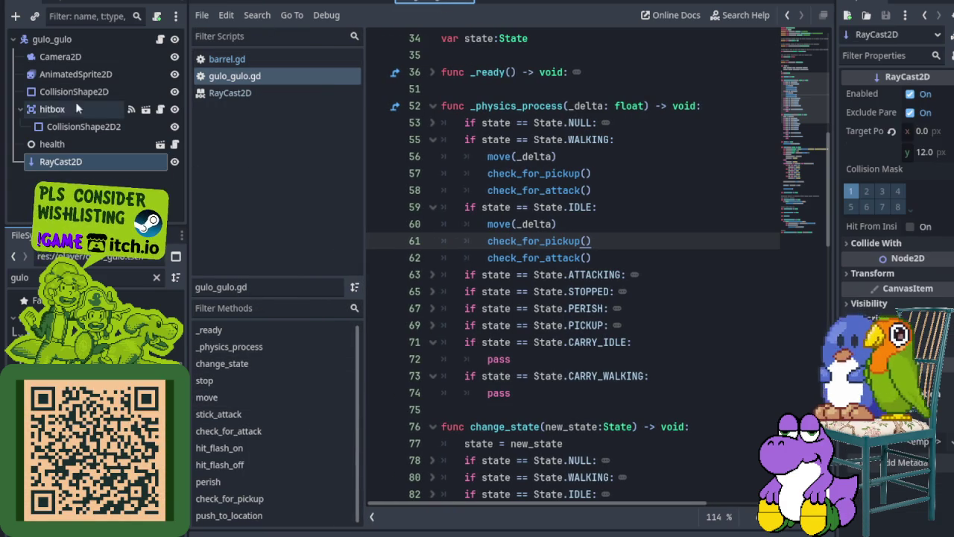
- Browse the player's sprite animations, preview pick_up_down, then return to the debugger warnings
{"action": "left_click", "coordinate": [66, 74]}
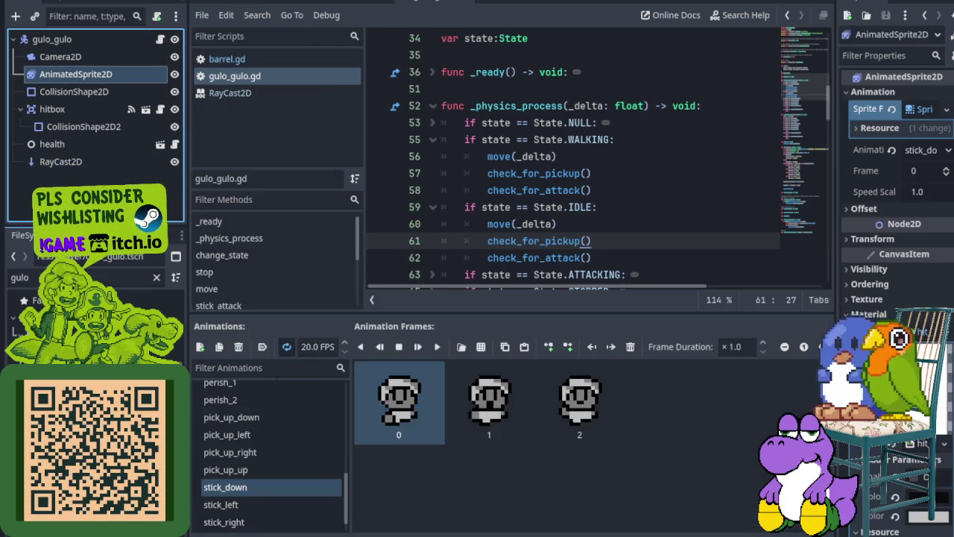
{"action": "scroll", "coordinate": [266, 483], "scroll_direction": "up", "scroll_amount": 2}
{"action": "scroll", "coordinate": [266, 483], "scroll_direction": "up", "scroll_amount": 5}
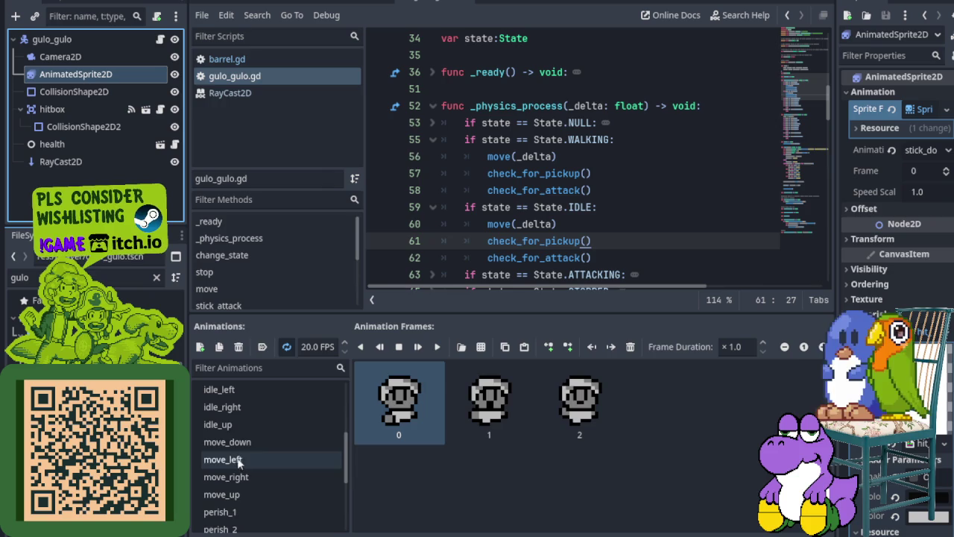
{"action": "scroll", "coordinate": [240, 448], "scroll_direction": "up", "scroll_amount": 5}
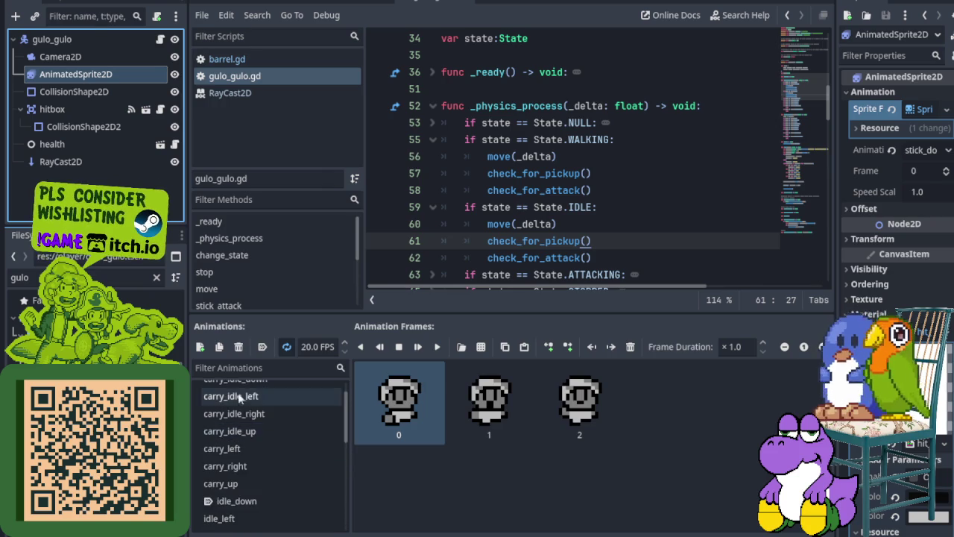
{"action": "scroll", "coordinate": [240, 424], "scroll_direction": "down", "scroll_amount": 13}
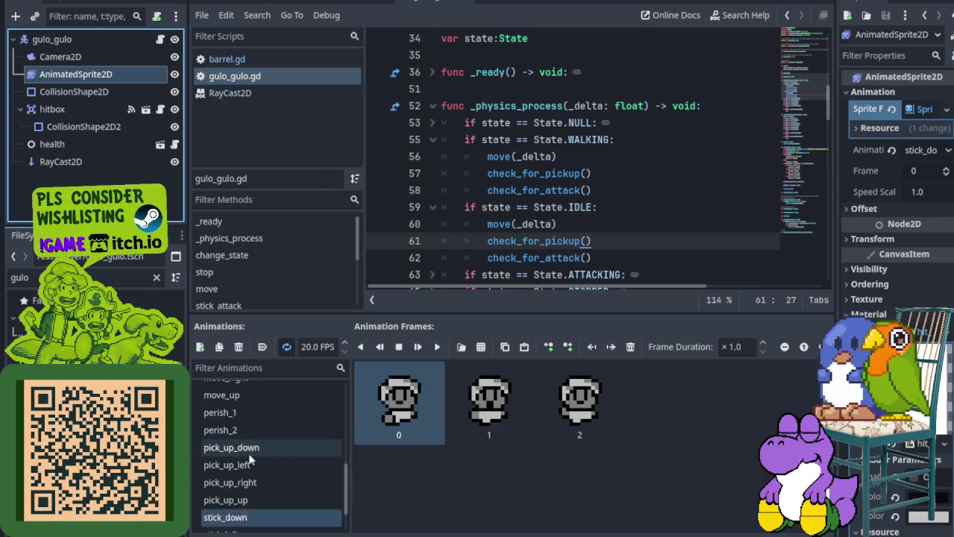
{"action": "left_click", "coordinate": [249, 430]}
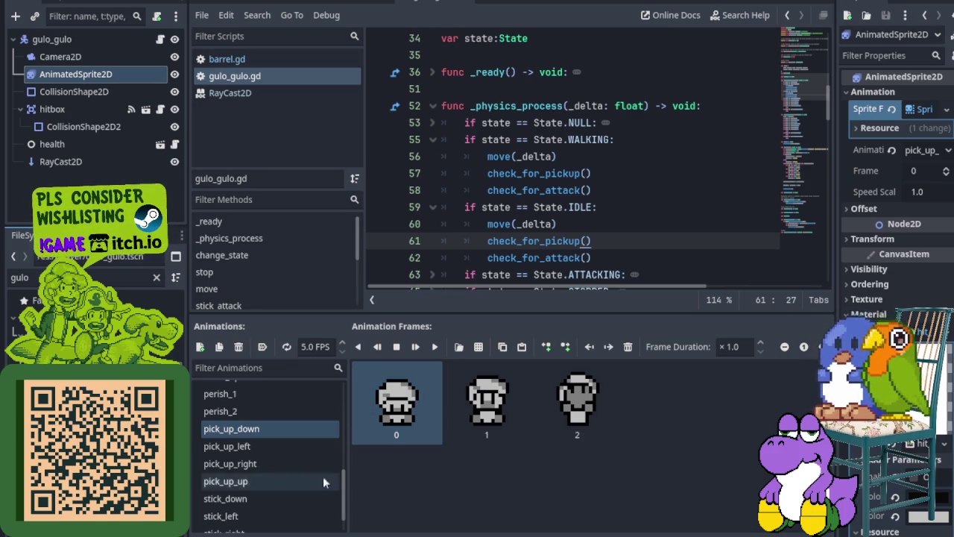
{"action": "left_click", "coordinate": [260, 532]}
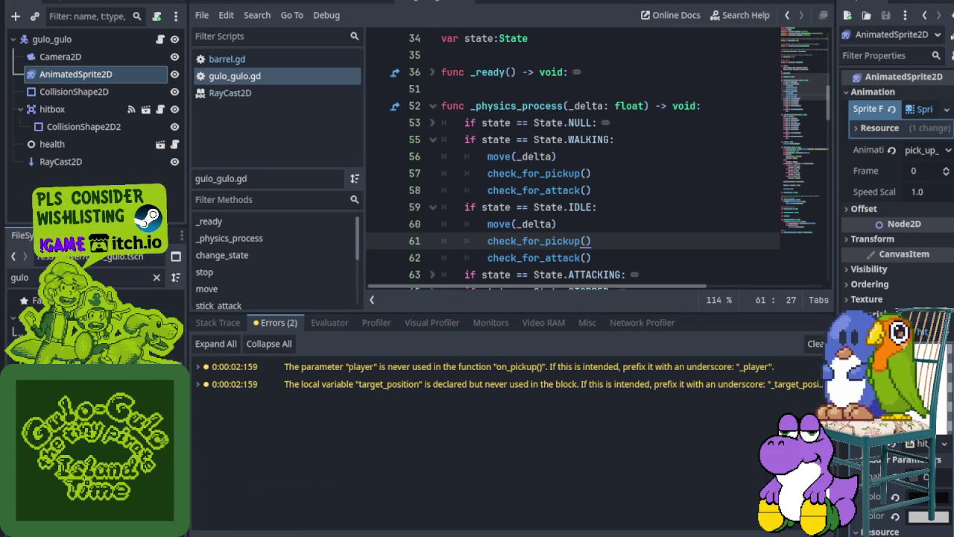
{"action": "left_click", "coordinate": [261, 532]}
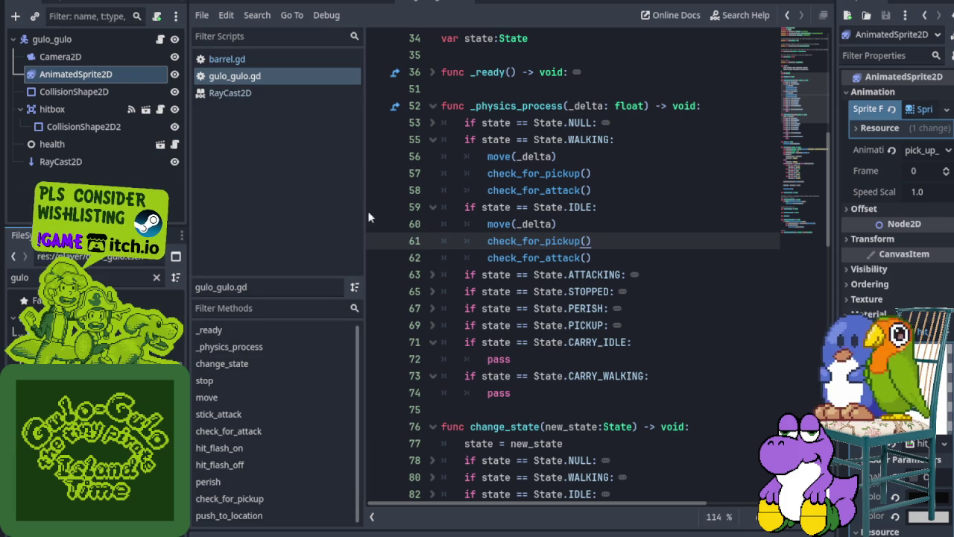
{"action": "left_click_drag", "start_coordinate": [365, 210], "coordinate": [228, 201]}
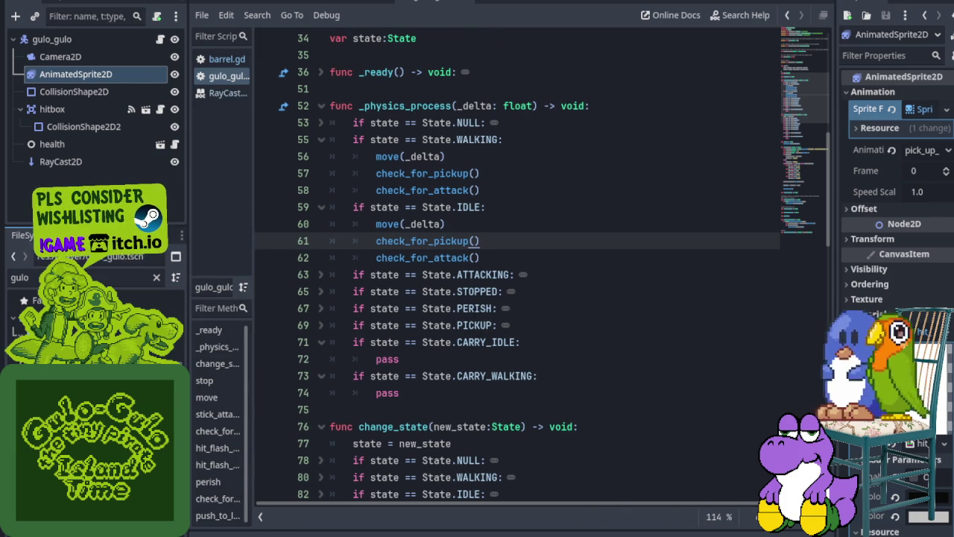
{"action": "scroll", "coordinate": [475, 325], "scroll_direction": "down", "scroll_amount": 20}
{"action": "scroll", "coordinate": [475, 325], "scroll_direction": "down", "scroll_amount": 4}
{"action": "scroll", "coordinate": [474, 325], "scroll_direction": "up", "scroll_amount": 9}
{"action": "scroll", "coordinate": [475, 325], "scroll_direction": "down", "scroll_amount": 2}
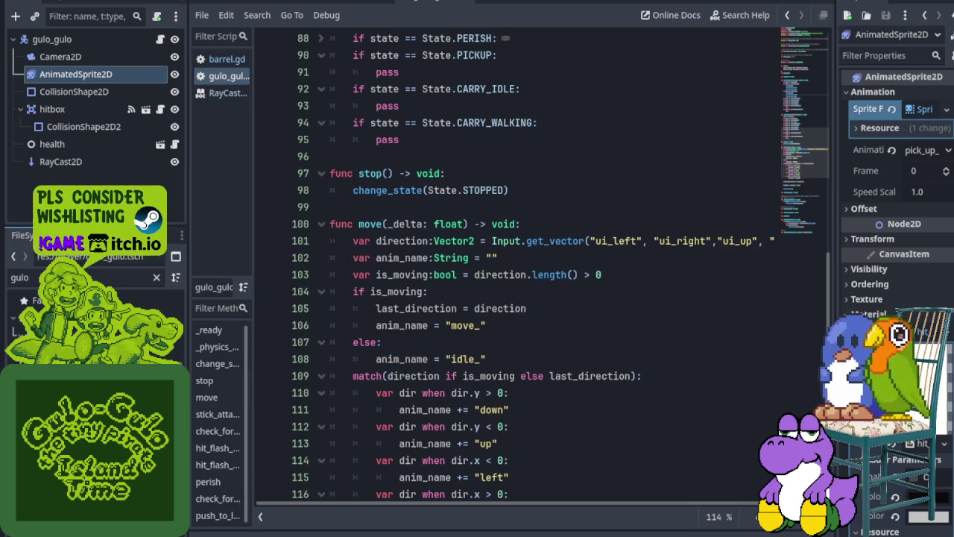
{"action": "left_click", "coordinate": [322, 224]}
{"action": "scroll", "coordinate": [324, 223], "scroll_direction": "down", "scroll_amount": 3}
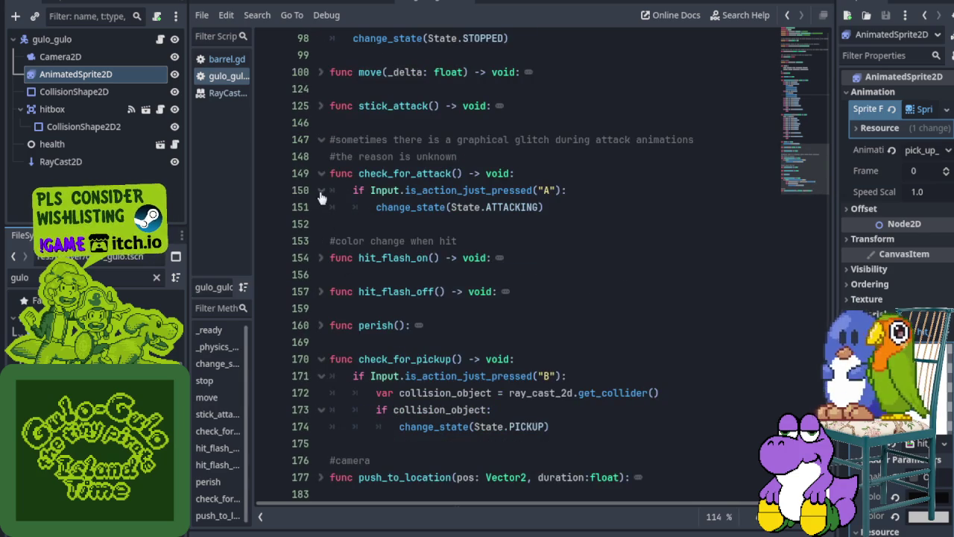
{"action": "left_click", "coordinate": [322, 174]}
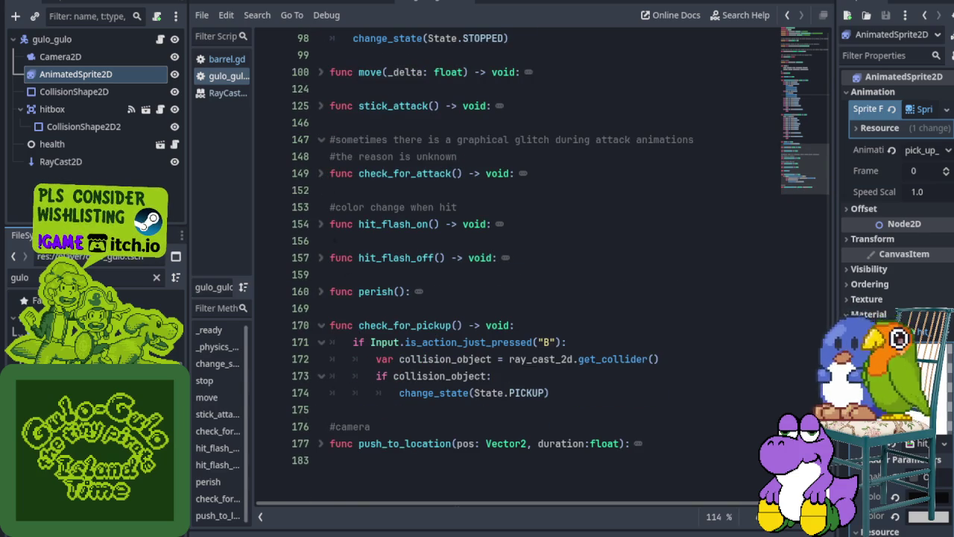
{"action": "left_click", "coordinate": [320, 329], "text": "shift"}
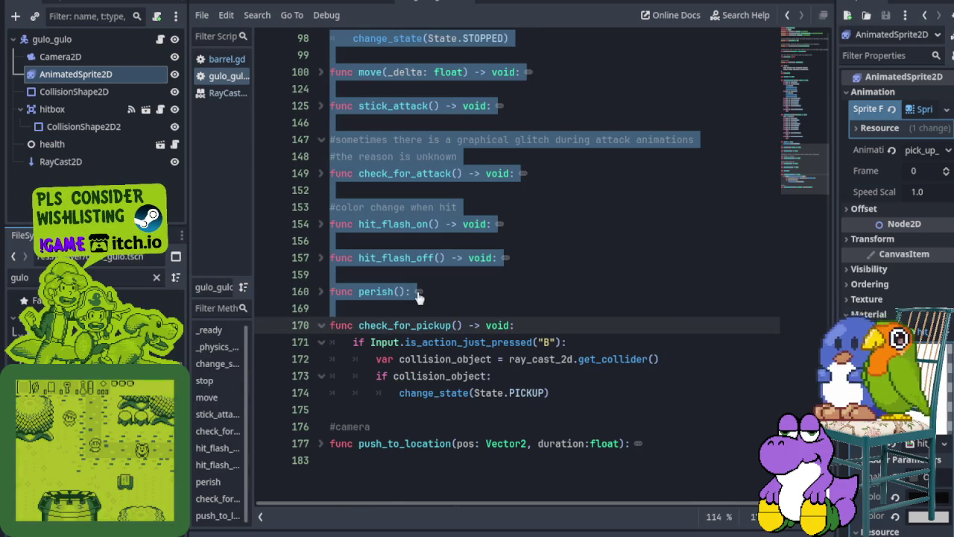
{"action": "left_click", "coordinate": [418, 301]}
{"action": "scroll", "coordinate": [433, 304], "scroll_direction": "up", "scroll_amount": 1}
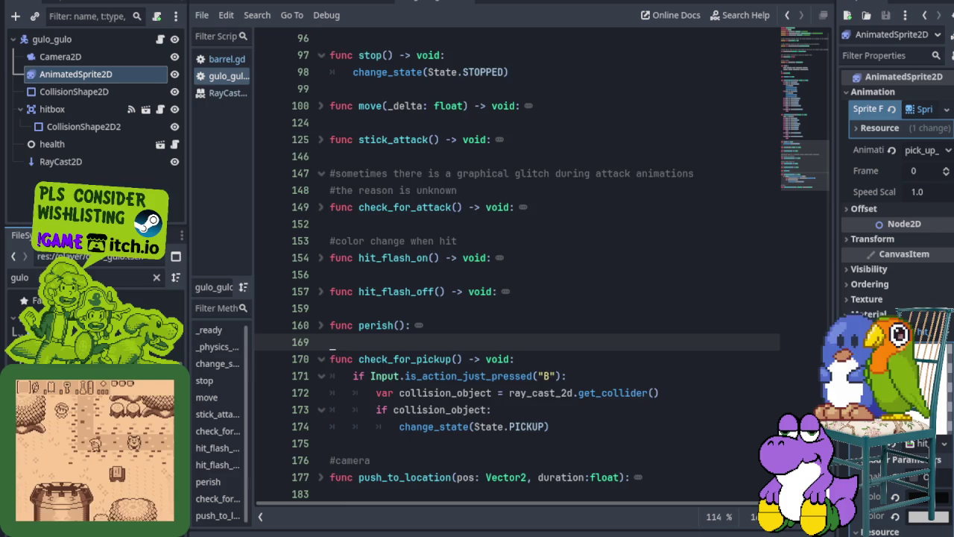
{"action": "scroll", "coordinate": [522, 298], "scroll_direction": "up", "scroll_amount": 10}
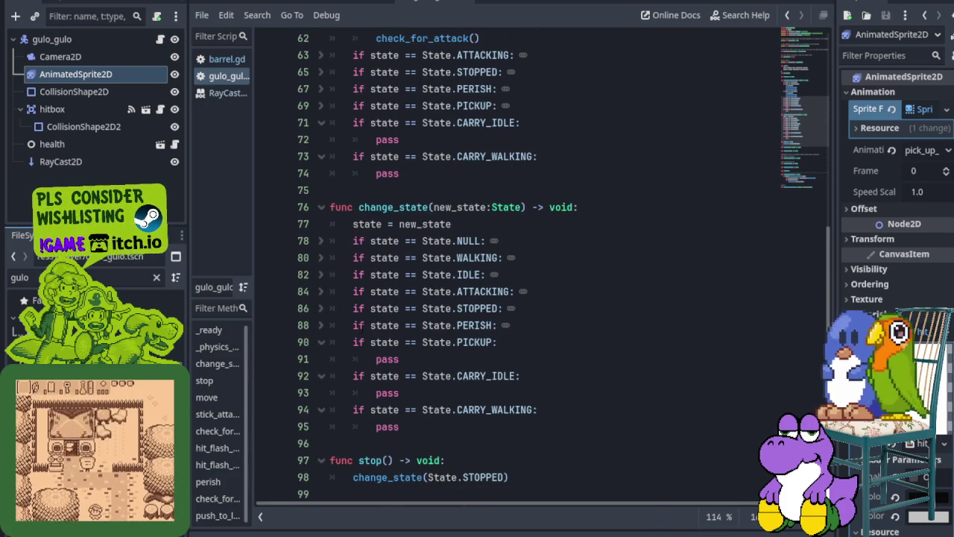
{"action": "mouse_move", "coordinate": [388, 343]}
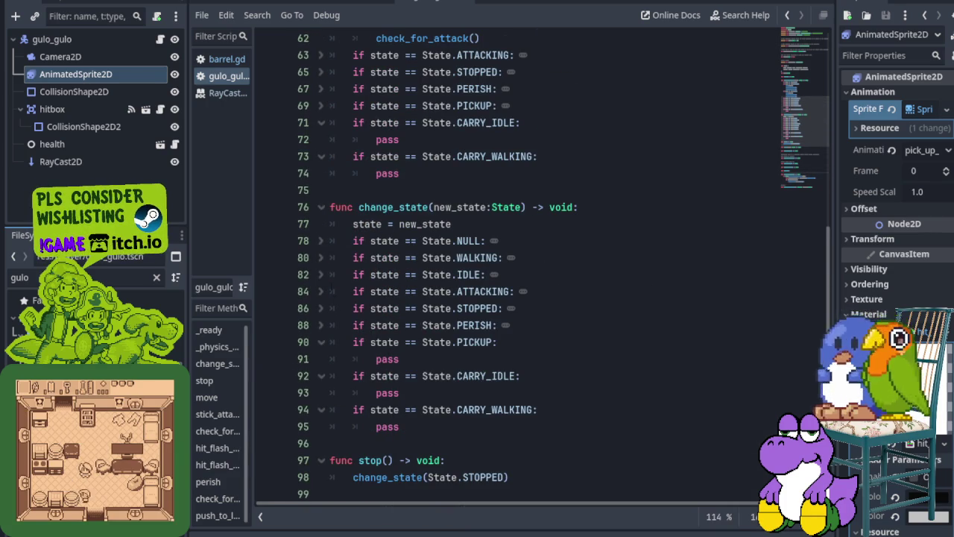
{"action": "left_click", "coordinate": [323, 291]}
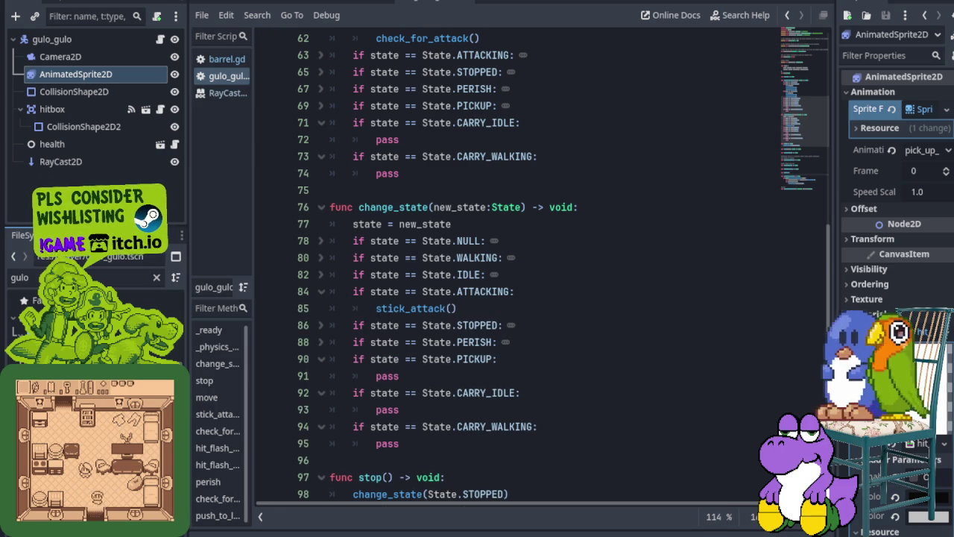
{"action": "scroll", "coordinate": [521, 269], "scroll_direction": "down", "scroll_amount": 8}
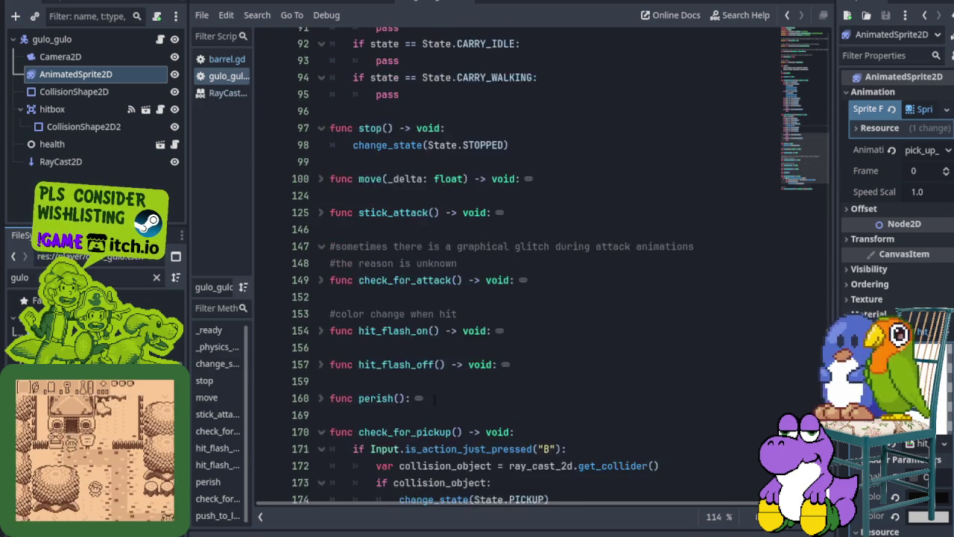
{"action": "scroll", "coordinate": [447, 395], "scroll_direction": "down", "scroll_amount": 1}
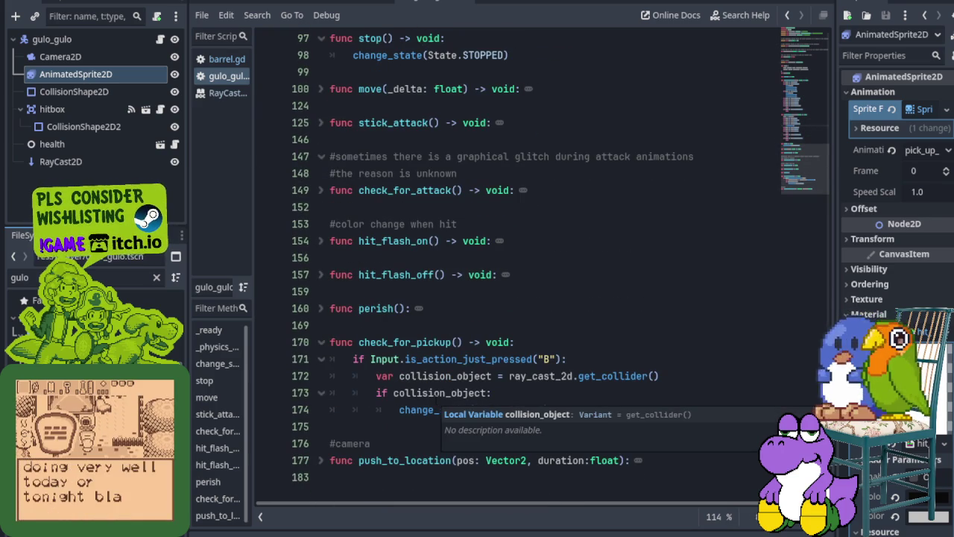
{"action": "scroll", "coordinate": [522, 268], "scroll_direction": "up", "scroll_amount": 2}
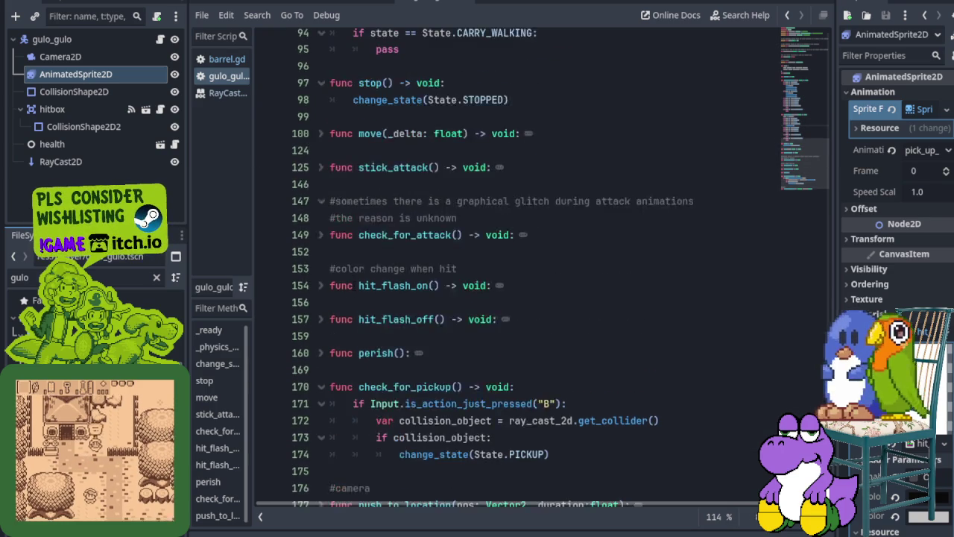
{"action": "left_click", "coordinate": [321, 225]}
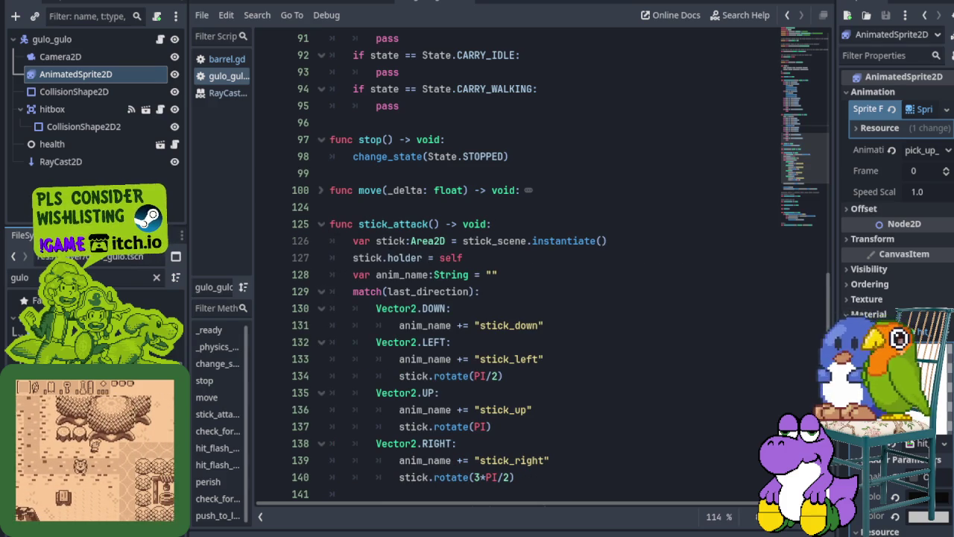
{"action": "scroll", "coordinate": [522, 268], "scroll_direction": "down", "scroll_amount": 2}
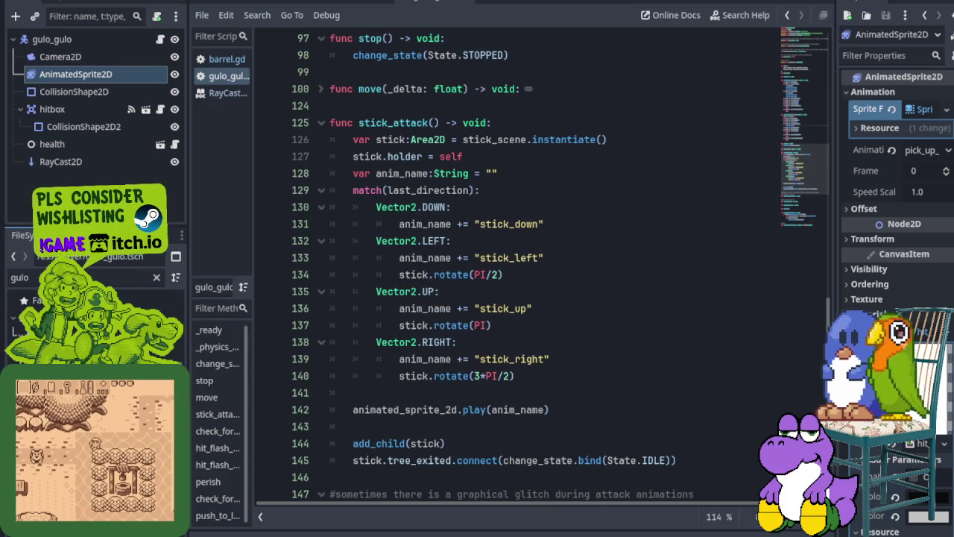
{"action": "mouse_move", "coordinate": [415, 274]}
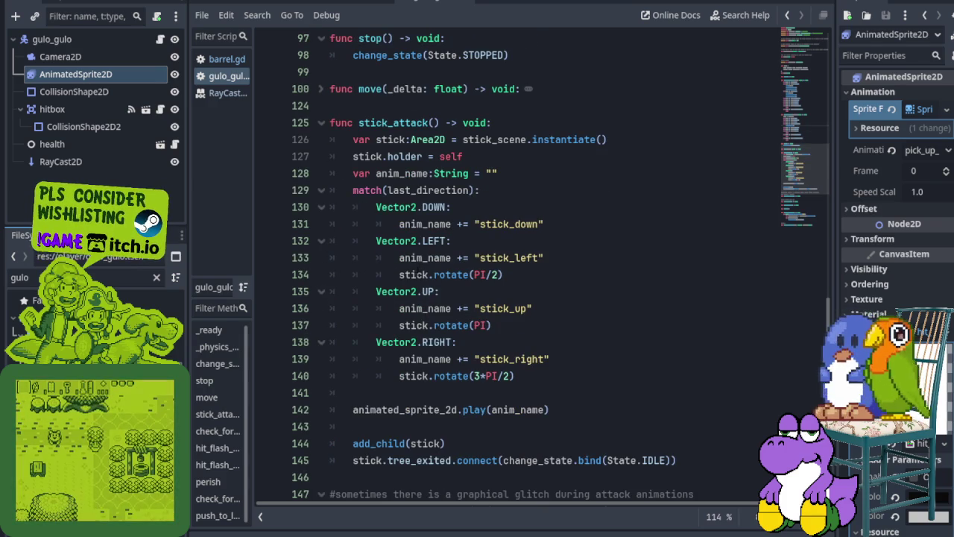
{"action": "scroll", "coordinate": [521, 269], "scroll_direction": "down", "scroll_amount": 5}
{"action": "scroll", "coordinate": [521, 268], "scroll_direction": "up", "scroll_amount": 3}
{"action": "scroll", "coordinate": [418, 275], "scroll_direction": "up", "scroll_amount": 3}
{"action": "scroll", "coordinate": [417, 276], "scroll_direction": "down", "scroll_amount": 3}
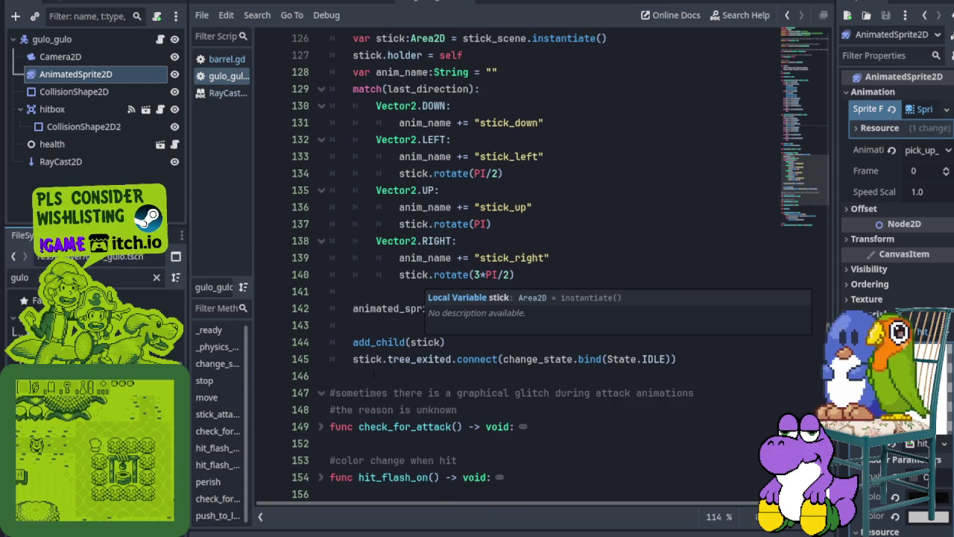
{"action": "scroll", "coordinate": [373, 373], "scroll_direction": "down", "scroll_amount": 5}
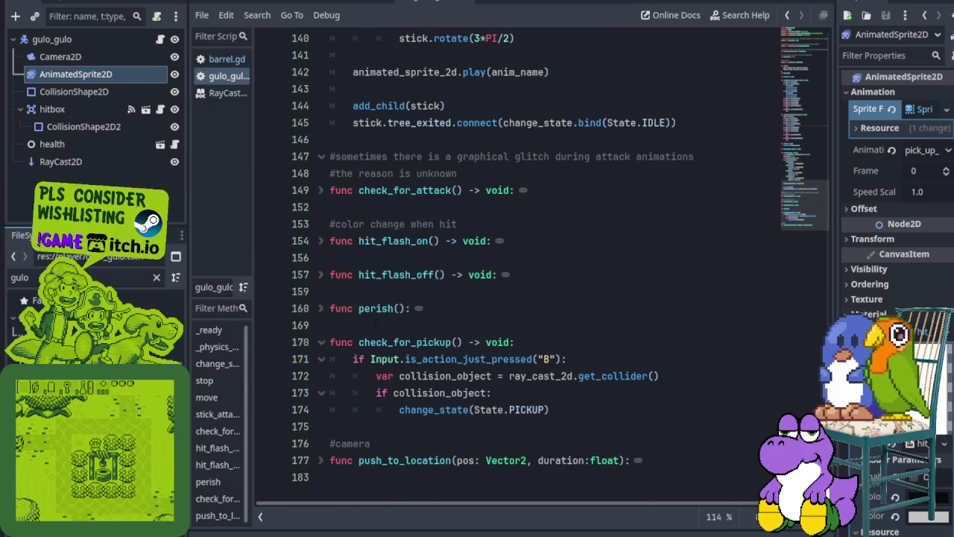
{"action": "left_click", "coordinate": [376, 325]}
- Add an empty pickup() -> void: function containing pass above check_for_pickup, and save
{"action": "key", "text": "Return"}
{"action": "key", "text": "Return"}
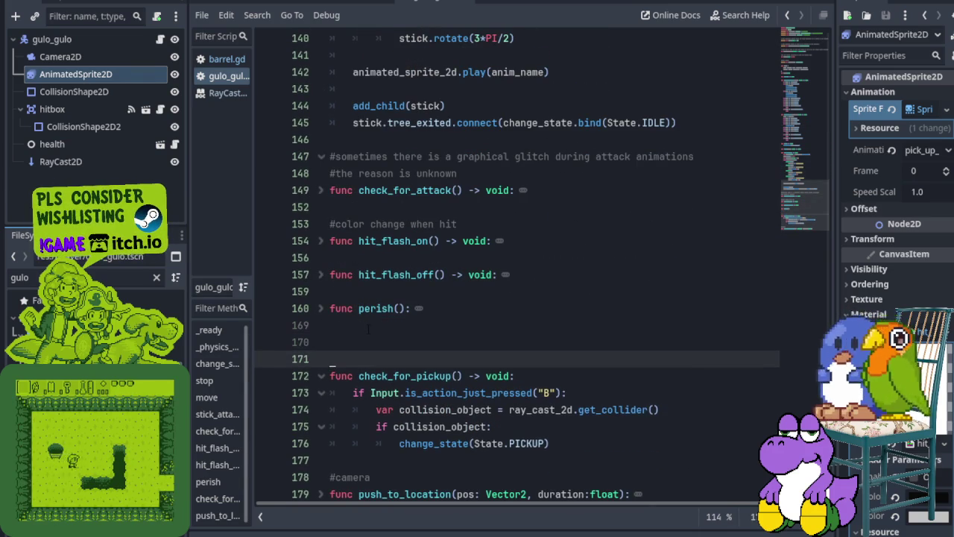
{"action": "key", "text": "Up"}
{"action": "scroll", "coordinate": [369, 328], "scroll_direction": "up", "scroll_amount": 6}
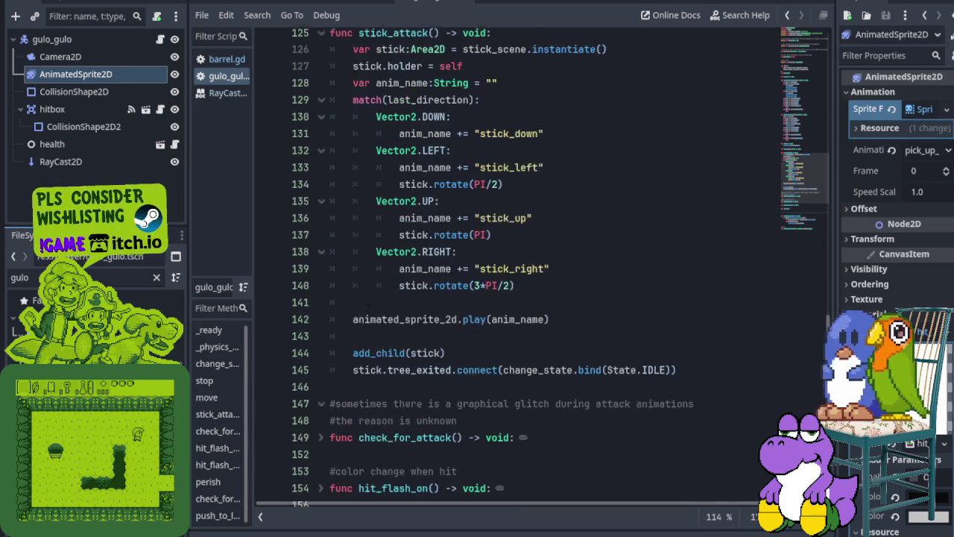
{"action": "scroll", "coordinate": [369, 300], "scroll_direction": "down", "scroll_amount": 6}
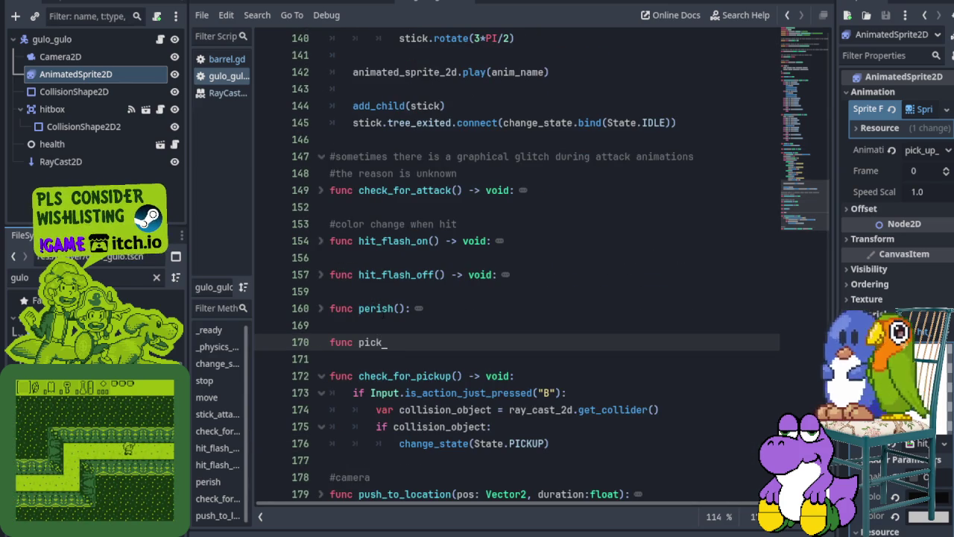
{"action": "type", "text": "up() -> v"}
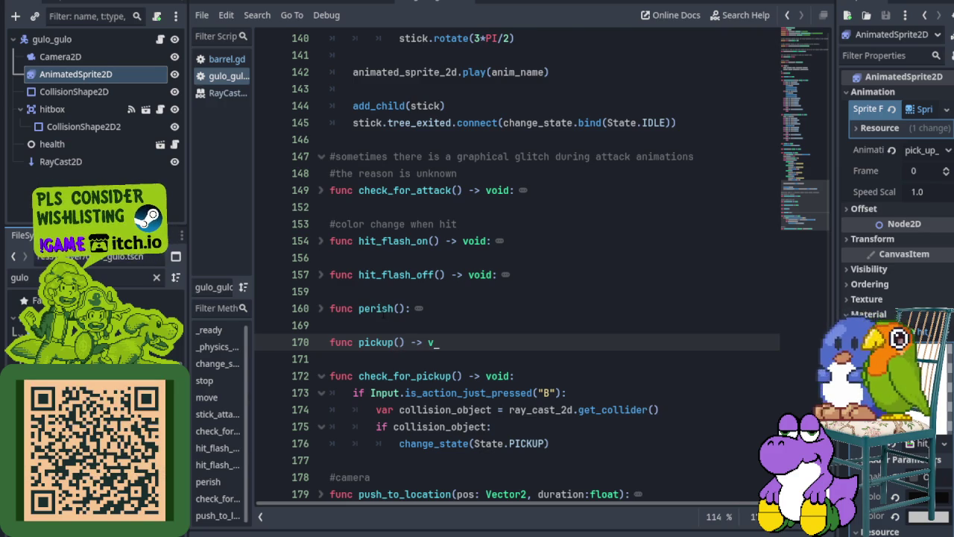
{"action": "type", "text": "oid:"}
{"action": "key", "text": "Return"}
{"action": "type", "text": "pass"}
{"action": "key", "text": "ctrl+s"}
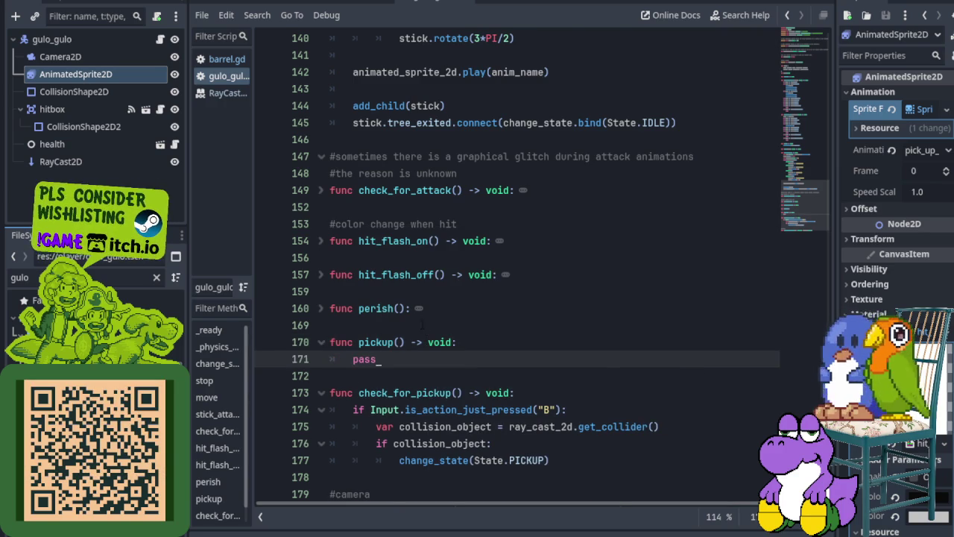
- Check the stick variable declaration on line 126 and filter project files by 'stick'
{"action": "scroll", "coordinate": [422, 326], "scroll_direction": "up", "scroll_amount": 15}
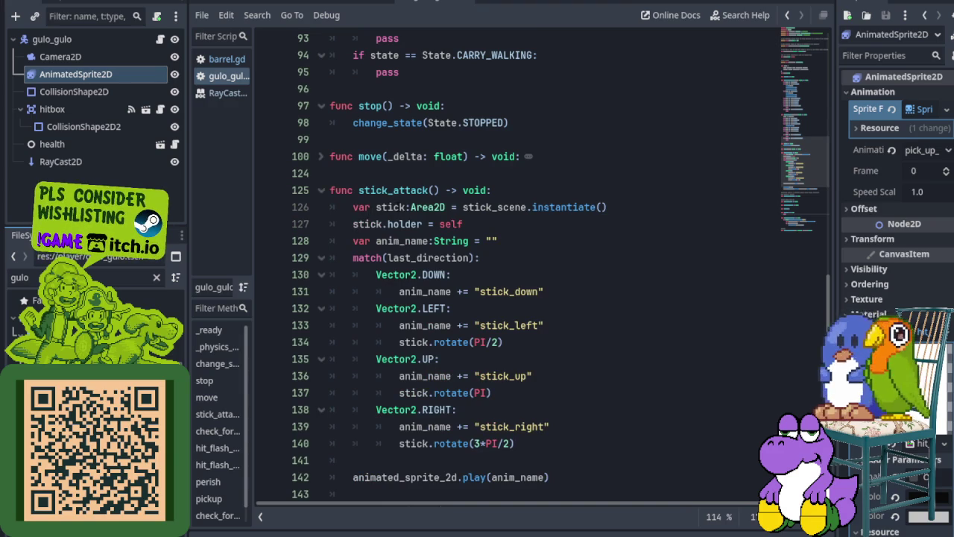
{"action": "left_click", "coordinate": [405, 207]}
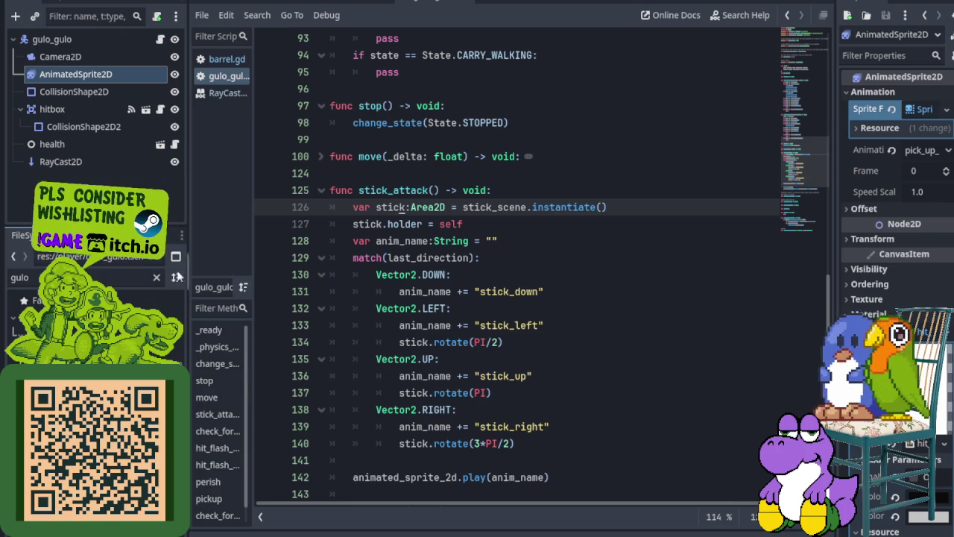
{"action": "double_click", "coordinate": [131, 277]}
{"action": "type", "text": "stick"}
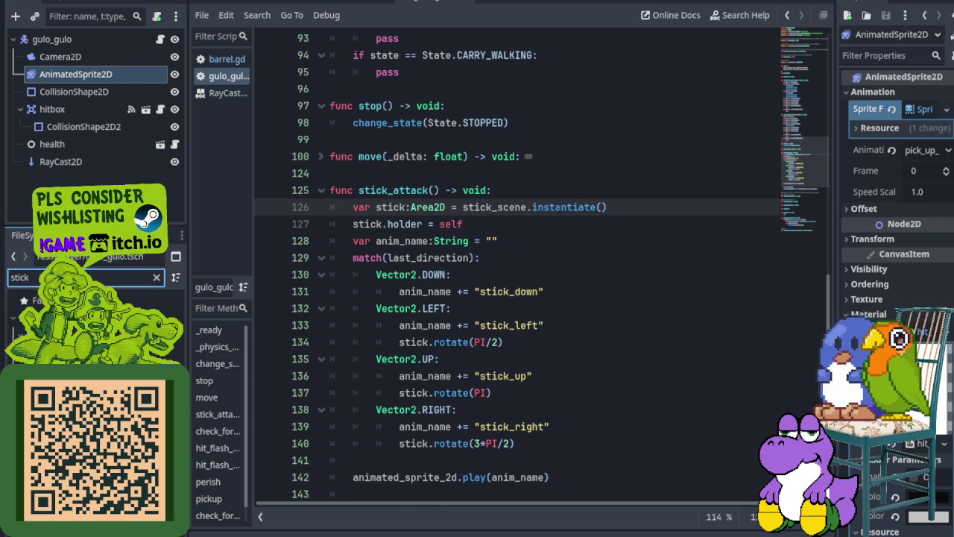
- Select stick_attack's anim_name and last_direction match lines for copying
{"action": "scroll", "coordinate": [521, 269], "scroll_direction": "down", "scroll_amount": 10}
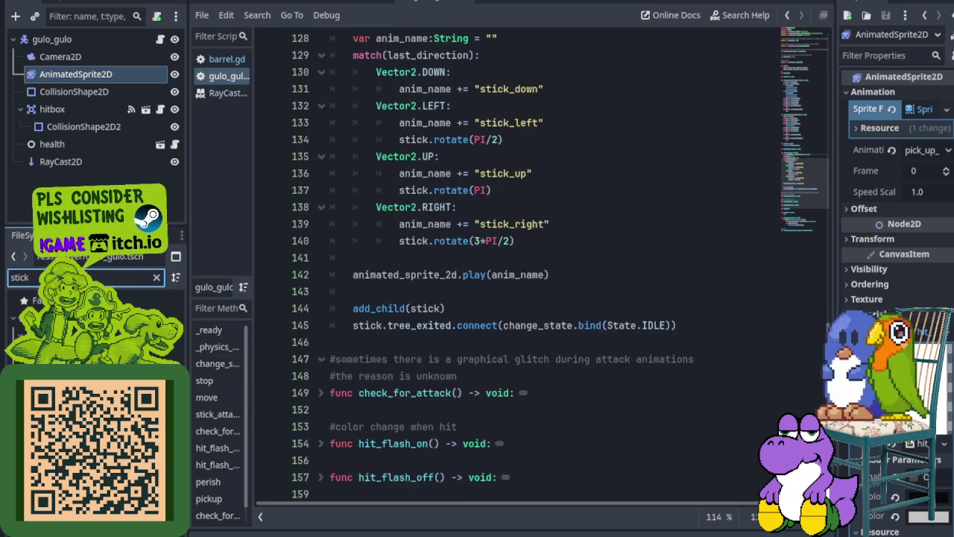
{"action": "scroll", "coordinate": [524, 279], "scroll_direction": "down", "scroll_amount": 4}
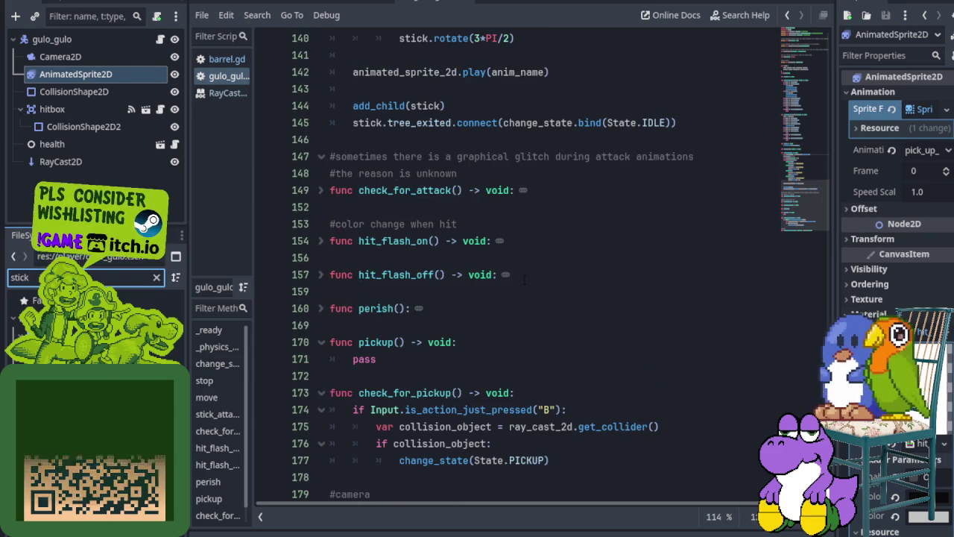
{"action": "double_click", "coordinate": [364, 359]}
{"action": "scroll", "coordinate": [434, 378], "scroll_direction": "up", "scroll_amount": 2}
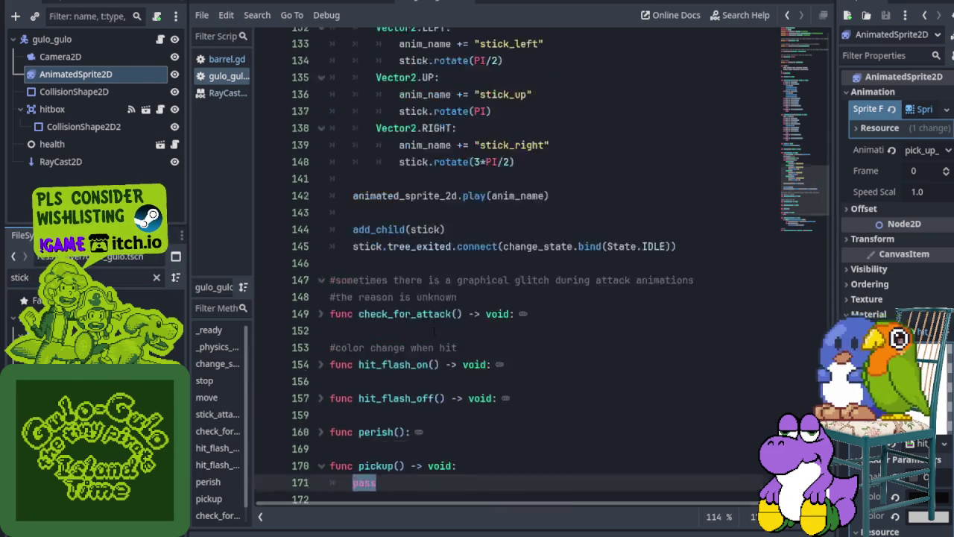
{"action": "scroll", "coordinate": [434, 377], "scroll_direction": "up", "scroll_amount": 4}
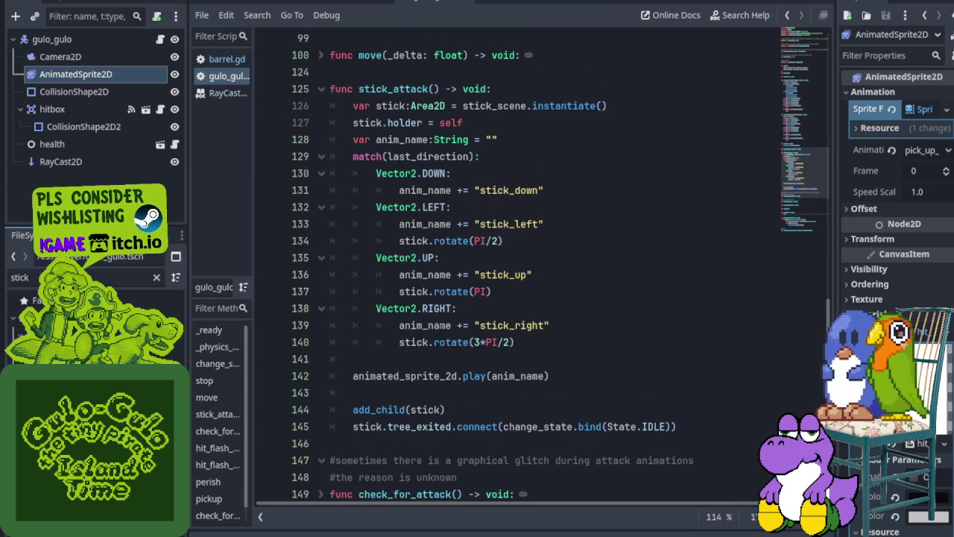
{"action": "scroll", "coordinate": [434, 378], "scroll_direction": "down", "scroll_amount": 4}
{"action": "scroll", "coordinate": [434, 378], "scroll_direction": "up", "scroll_amount": 2}
{"action": "scroll", "coordinate": [434, 378], "scroll_direction": "up", "scroll_amount": 4}
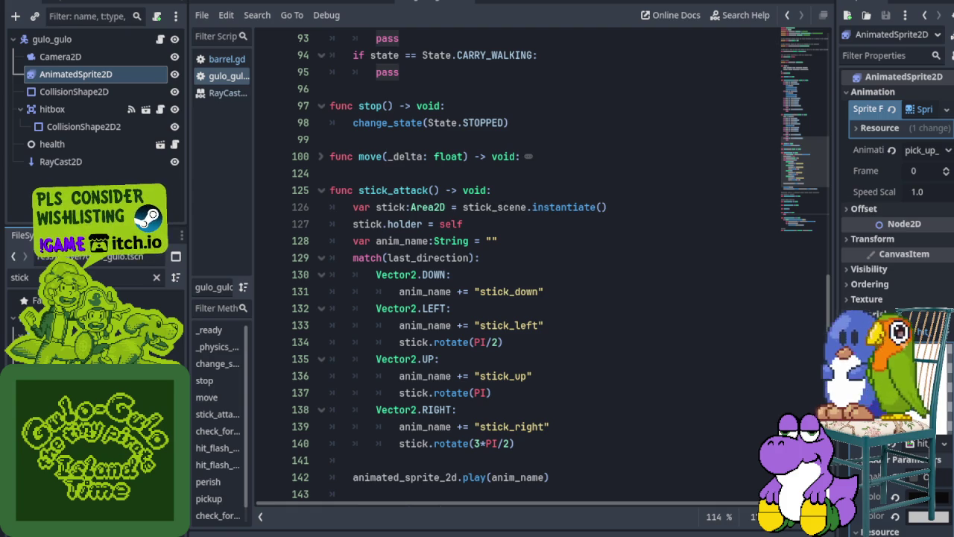
{"action": "scroll", "coordinate": [500, 211], "scroll_direction": "down", "scroll_amount": 2}
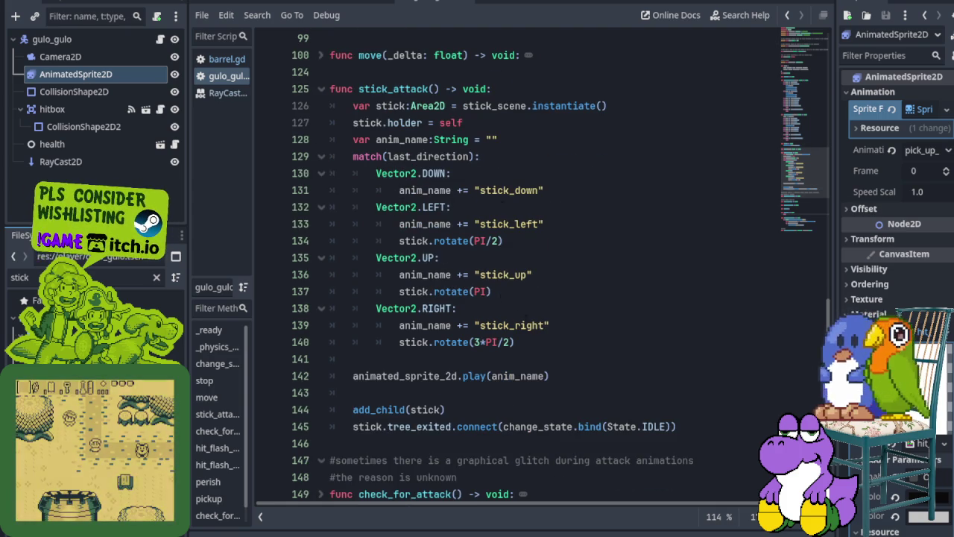
{"action": "mouse_move", "coordinate": [515, 342]}
{"action": "left_mouse_down"}
{"action": "mouse_move", "coordinate": [343, 224]}
{"action": "mouse_move", "coordinate": [330, 139]}
{"action": "left_mouse_up"}
{"action": "key", "text": "ctrl+c"}
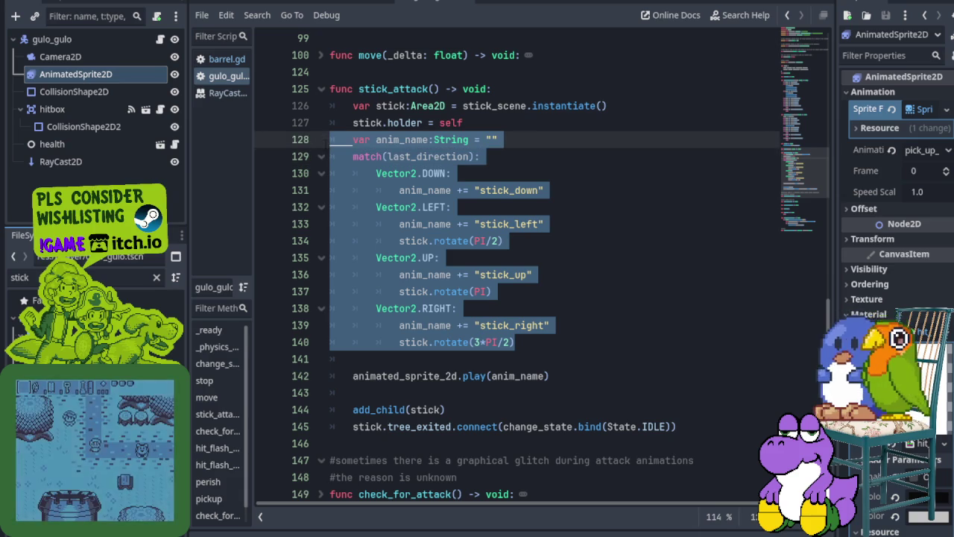
- Replace pickup()'s pass with the copied anim_name match block and fix line 171's indentation
{"action": "scroll", "coordinate": [430, 281], "scroll_direction": "down", "scroll_amount": 7}
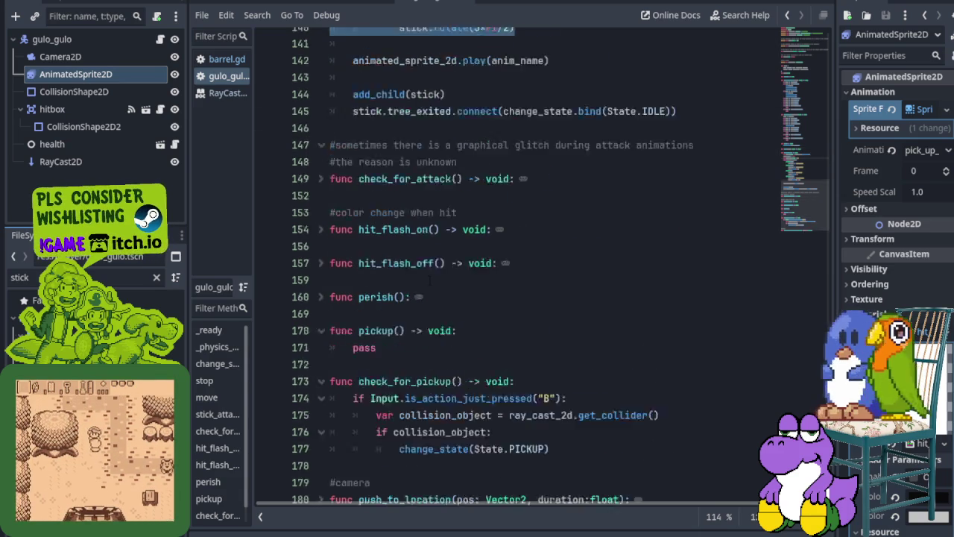
{"action": "double_click", "coordinate": [365, 308]}
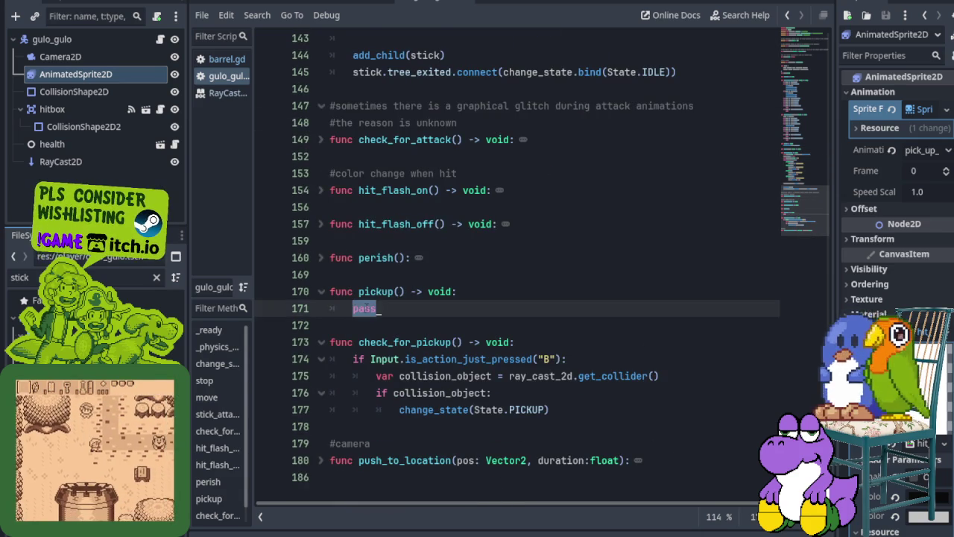
{"action": "key", "text": "ctrl+v"}
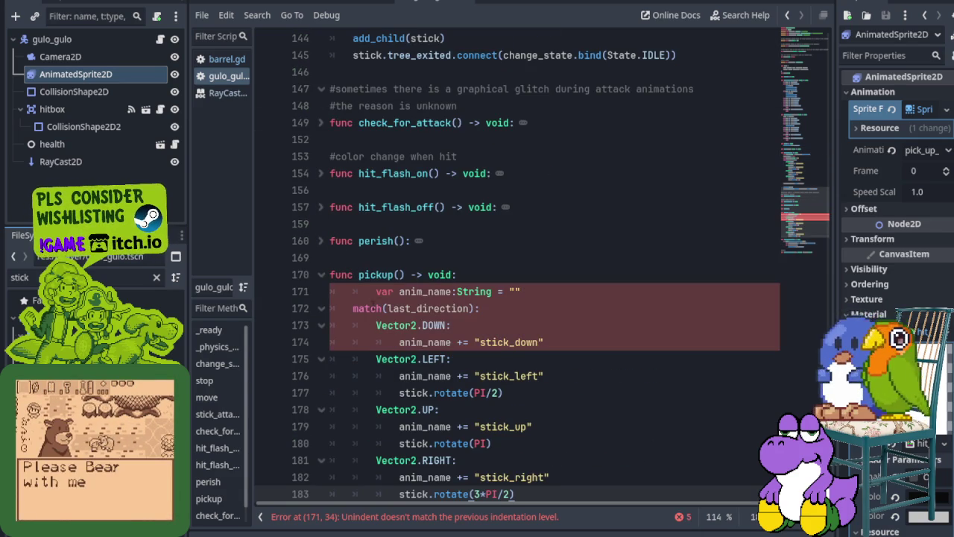
{"action": "left_click", "coordinate": [366, 291]}
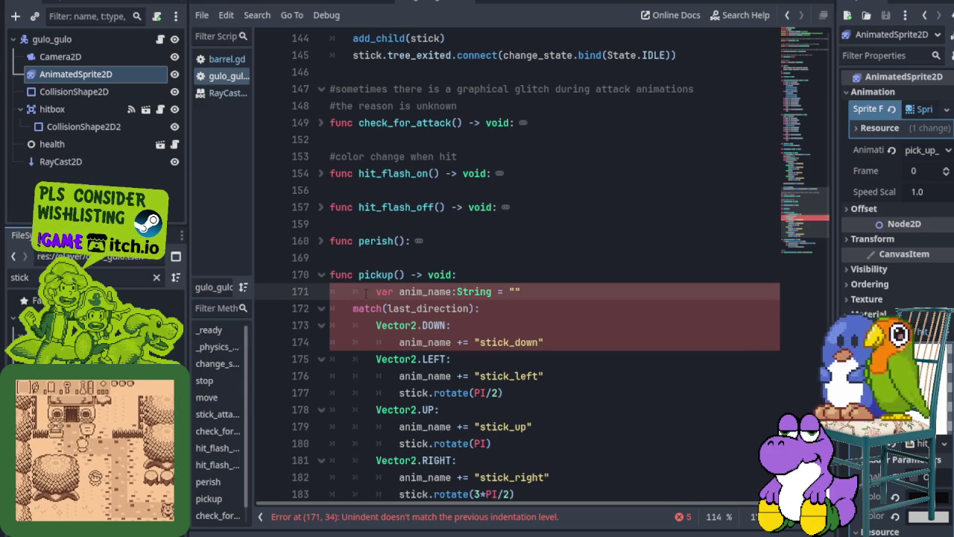
{"action": "key", "text": "BackSpace"}
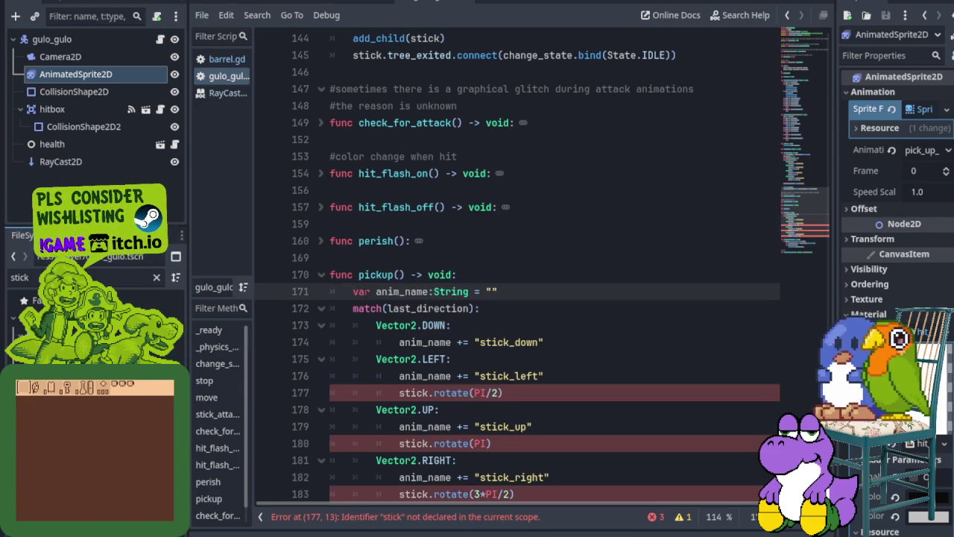
{"action": "scroll", "coordinate": [368, 297], "scroll_direction": "down", "scroll_amount": 2}
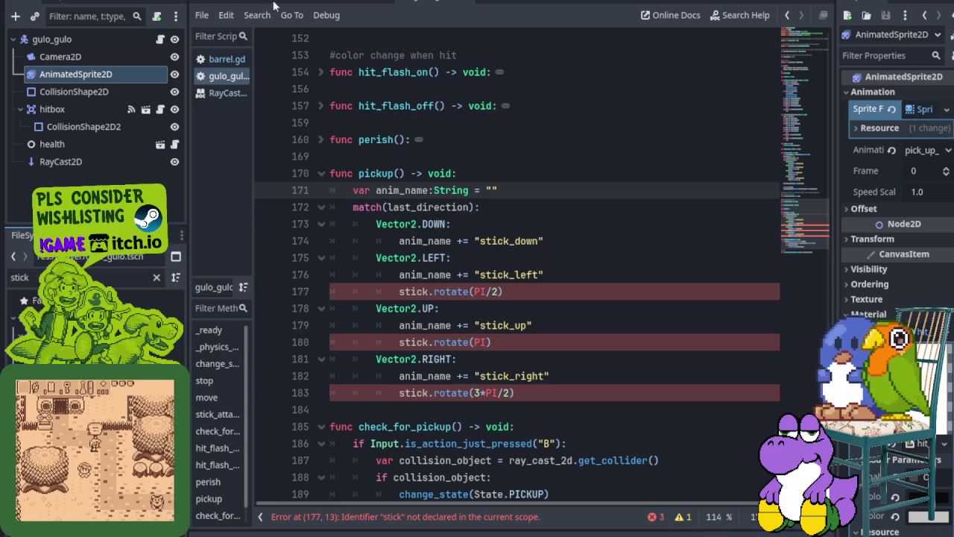
{"action": "left_click", "coordinate": [363, 3]}
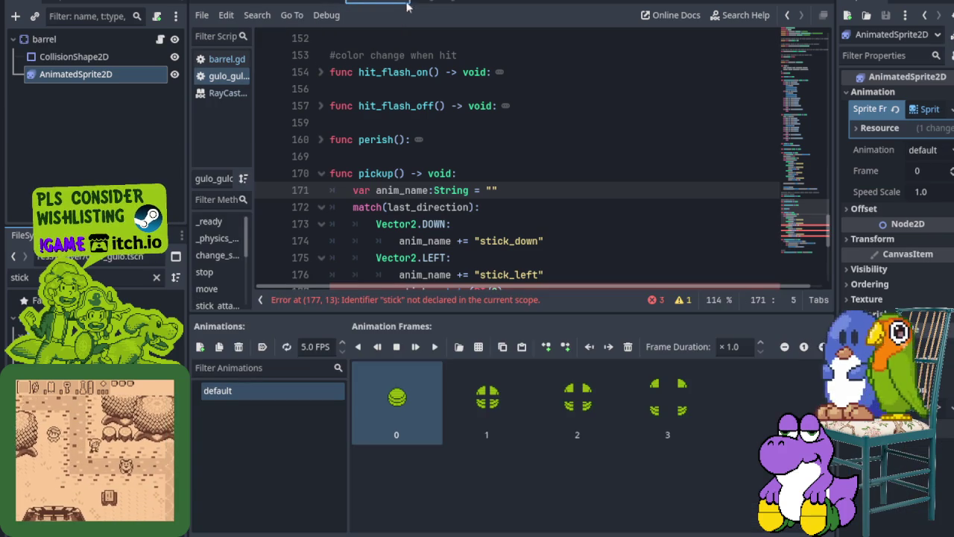
- Return to the gulo_gulo scene and enlarge its animation list showing the pick_up_* animations
{"action": "left_click", "coordinate": [424, 3]}
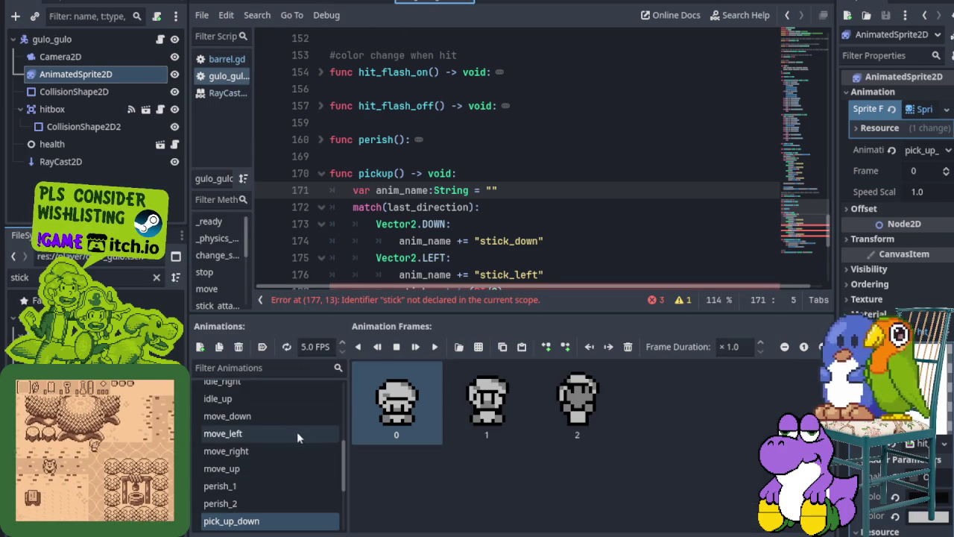
{"action": "left_click_drag", "start_coordinate": [336, 313], "coordinate": [337, 170]}
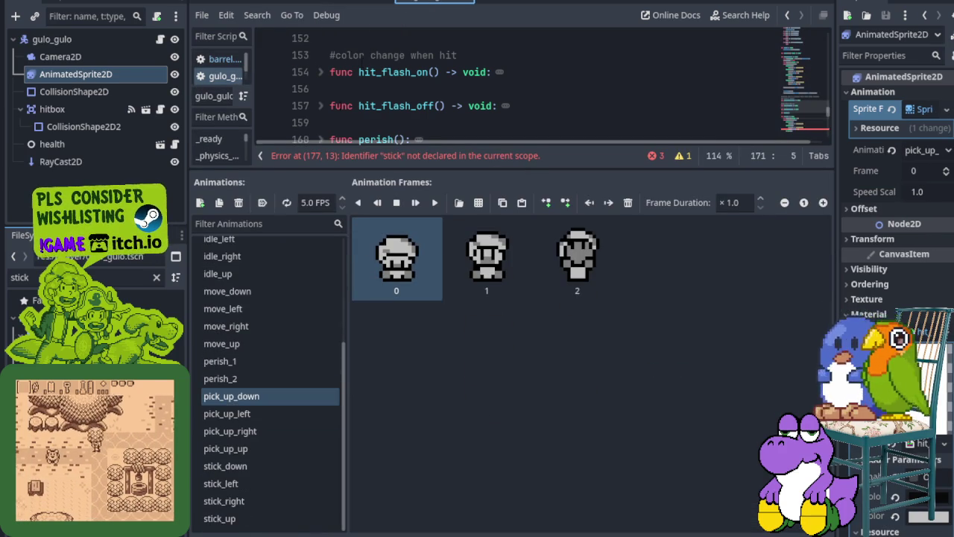
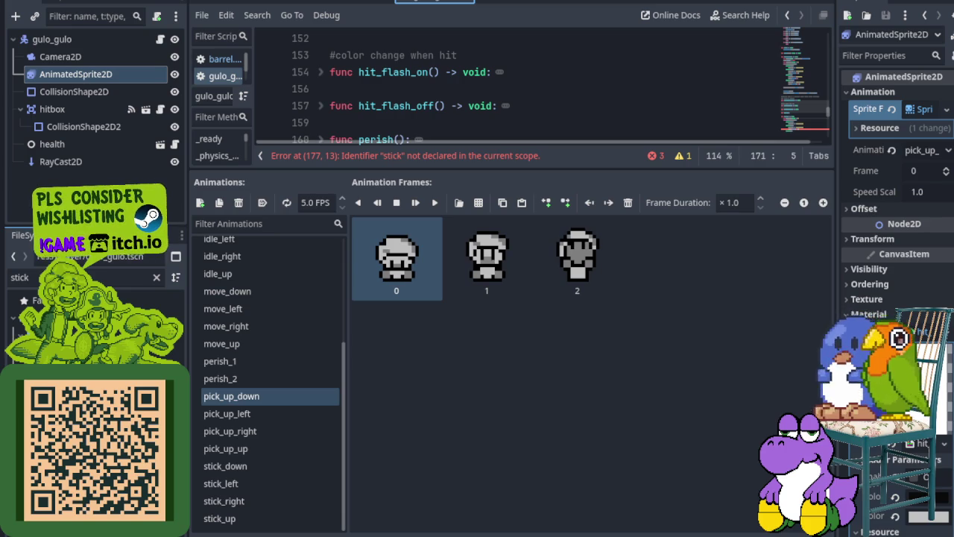
- Show the debugger's Errors list and drag the splitter down to enlarge the script editor
{"action": "left_click", "coordinate": [263, 536]}
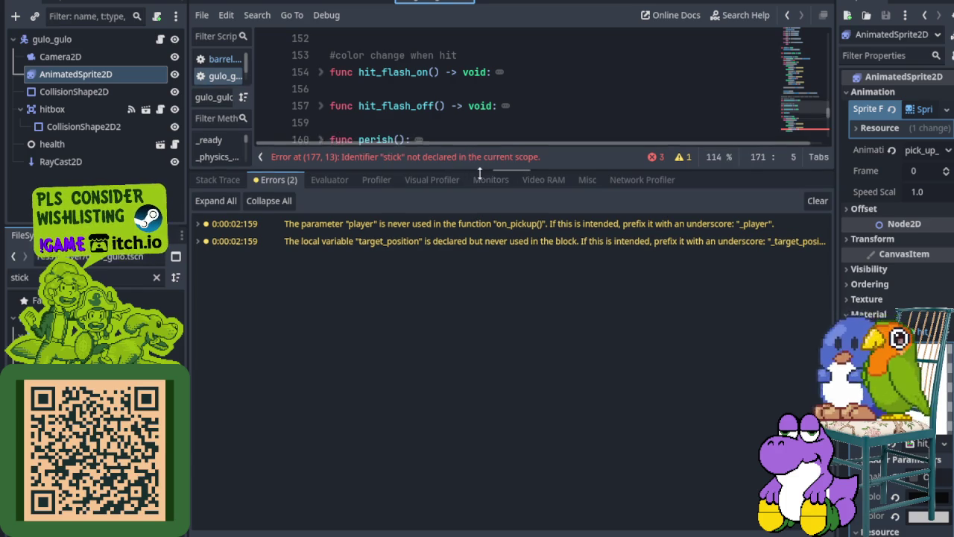
{"action": "left_click_drag", "start_coordinate": [483, 168], "coordinate": [467, 437]}
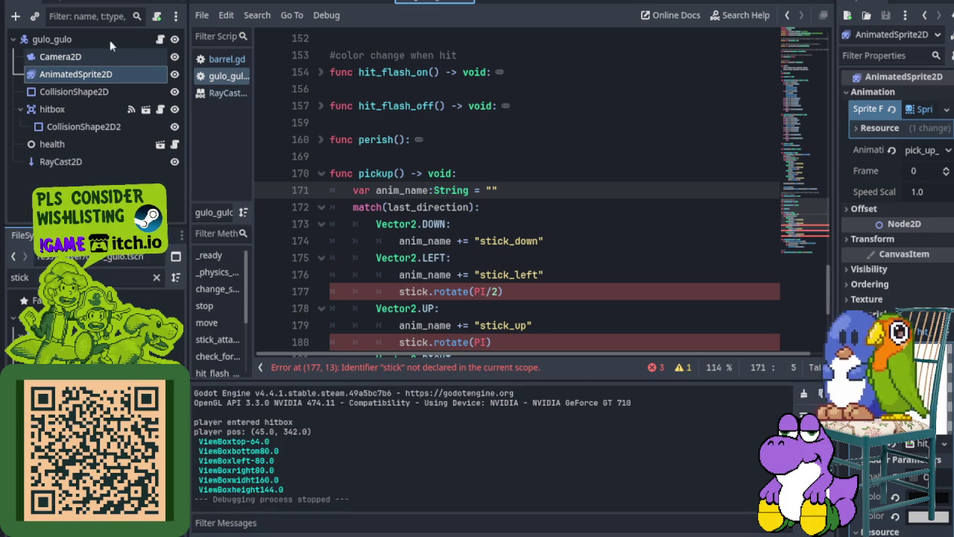
- Select the gulo_gulo node and delete the stick.rotate(PI/2) line from pickup()
{"action": "left_click", "coordinate": [88, 45]}
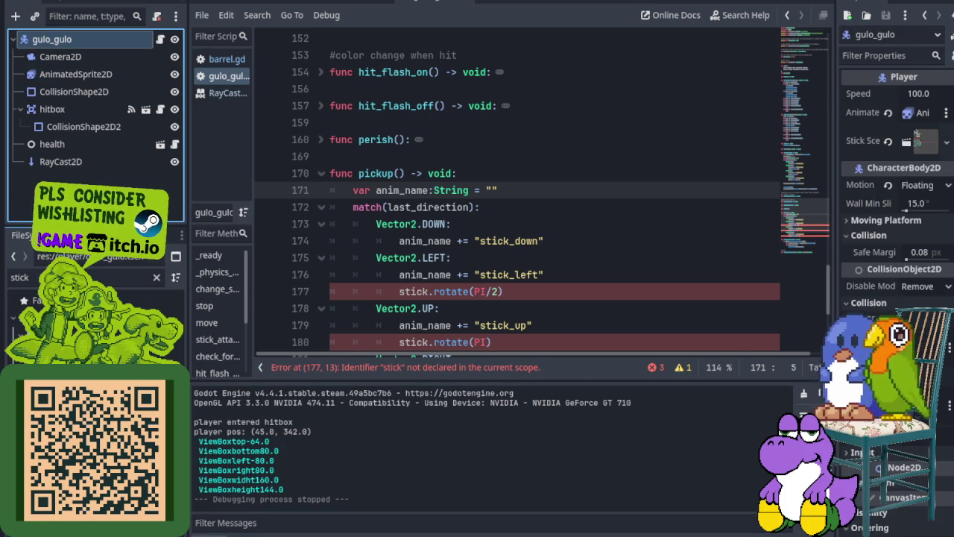
{"action": "left_click", "coordinate": [209, 534]}
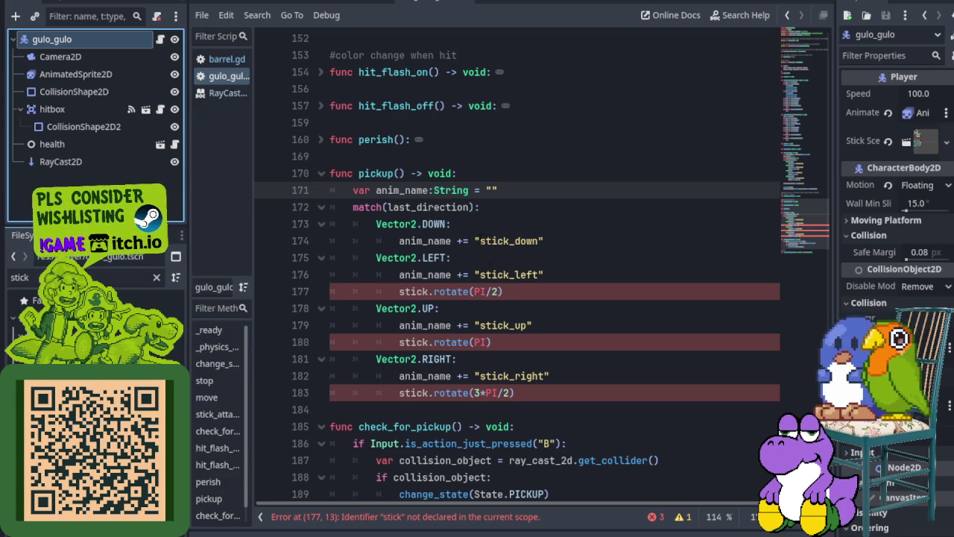
{"action": "left_click", "coordinate": [521, 292]}
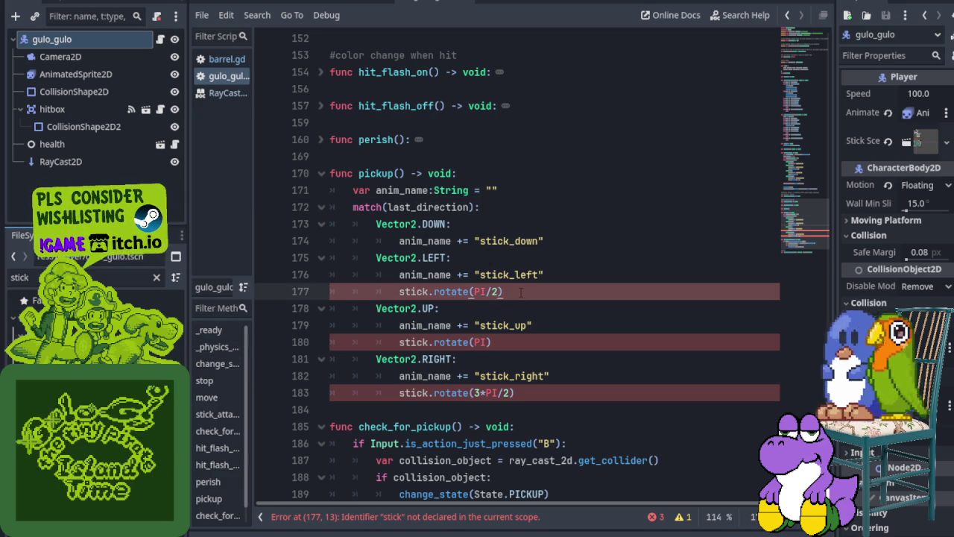
{"action": "key", "text": "shift+Home"}
{"action": "key", "text": "BackSpace"}
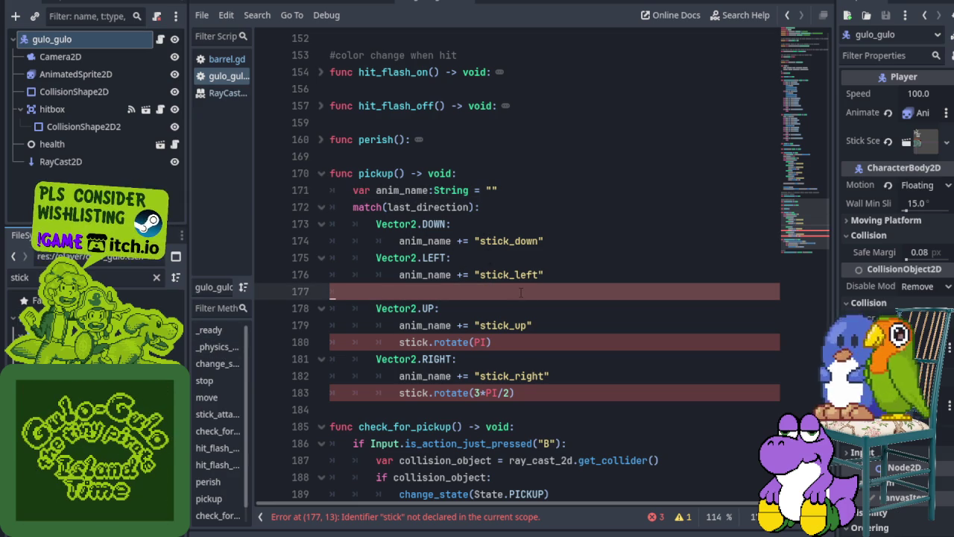
{"action": "key", "text": "BackSpace"}
- Delete the stick.rotate(PI) and stick.rotate(3*PI/2) lines and save the player script
{"action": "key", "text": "Down"}
{"action": "key", "text": "Down"}
{"action": "key", "text": "Down"}
{"action": "key", "text": "shift+Home"}
{"action": "key", "text": "BackSpace"}
{"action": "key", "text": "BackSpace"}
{"action": "key", "text": "Down"}
{"action": "key", "text": "Down"}
{"action": "key", "text": "Down"}
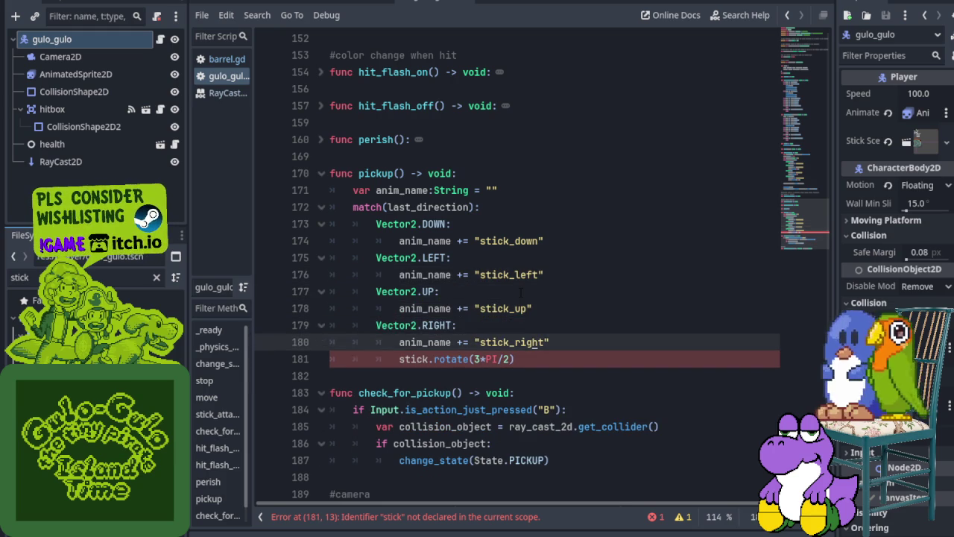
{"action": "key", "text": "shift+Home"}
{"action": "key", "text": "BackSpace"}
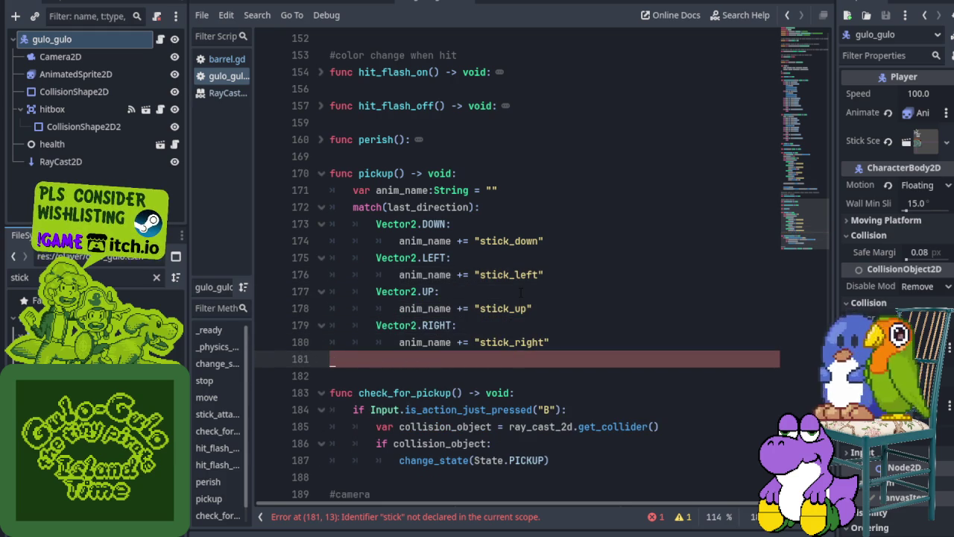
{"action": "key", "text": "BackSpace"}
{"action": "key", "text": "ctrl+s"}
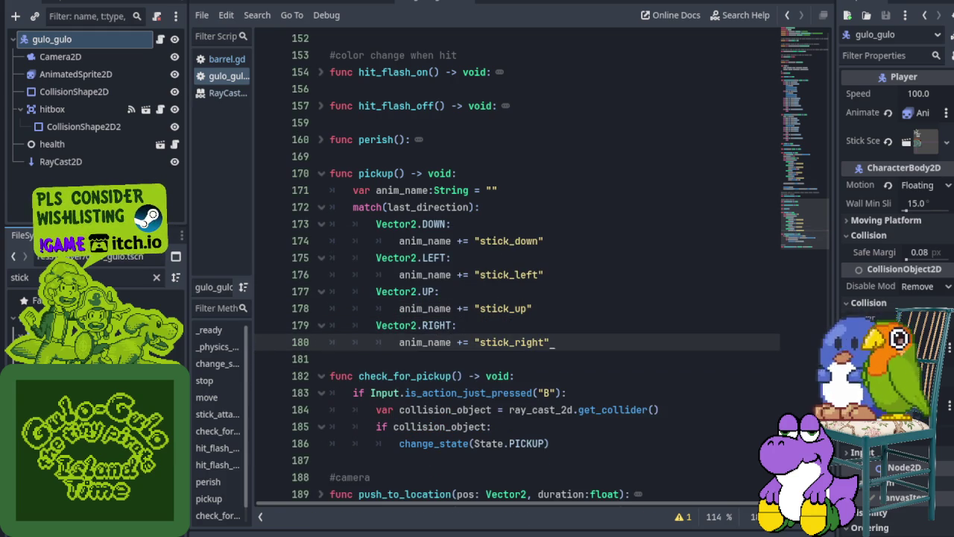
- Replace the four stick_* animation names with pick_up_down, pick_up_left, pick_up_up and pick_up_right, then save
{"action": "double_click", "coordinate": [509, 241]}
{"action": "type", "text": "pic"}
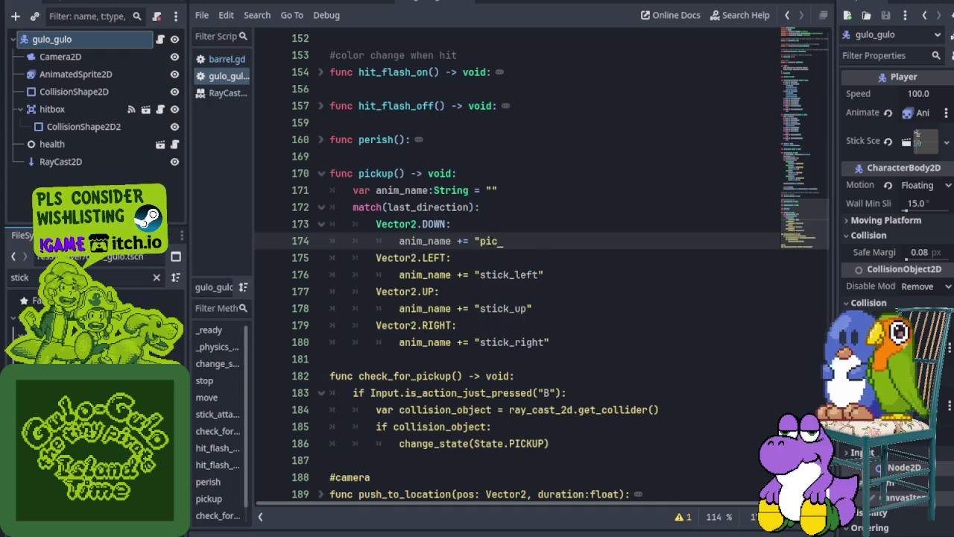
{"action": "type", "text": "k_up_"}
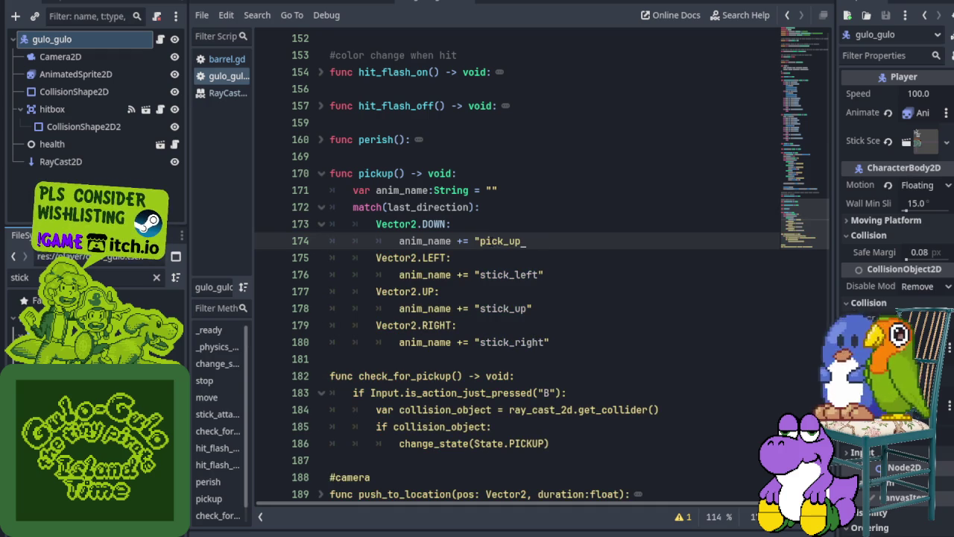
{"action": "type", "text": "down"}
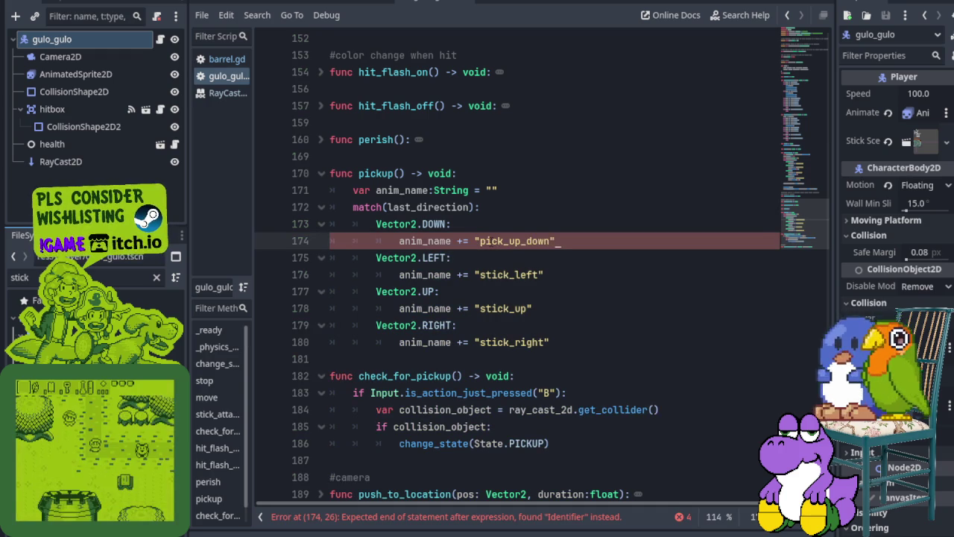
{"action": "double_click", "coordinate": [510, 274]}
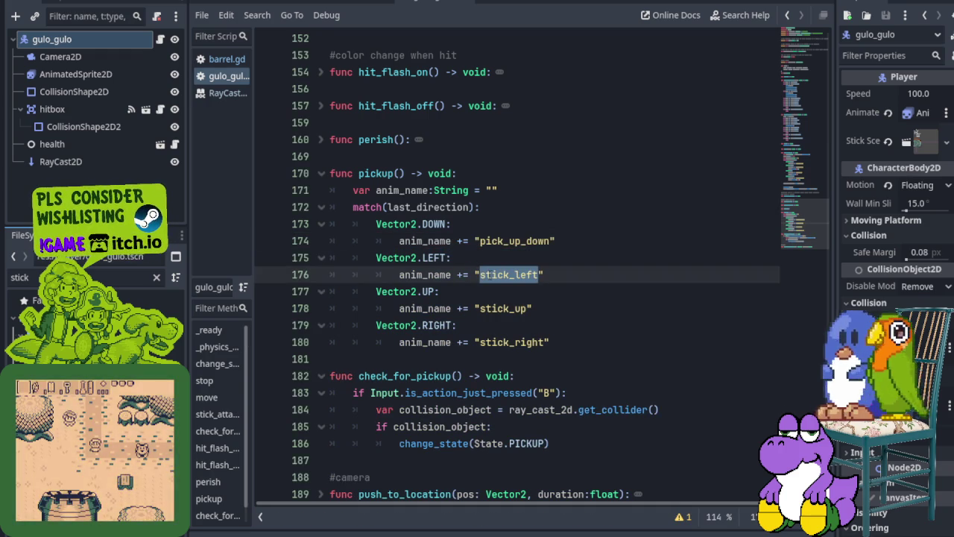
{"action": "type", "text": "pick_up_"}
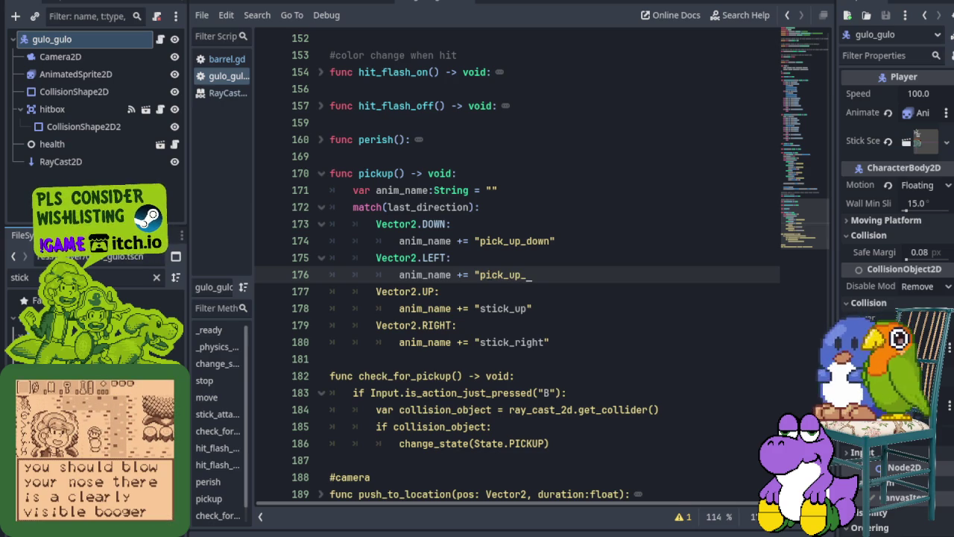
{"action": "type", "text": "left\""}
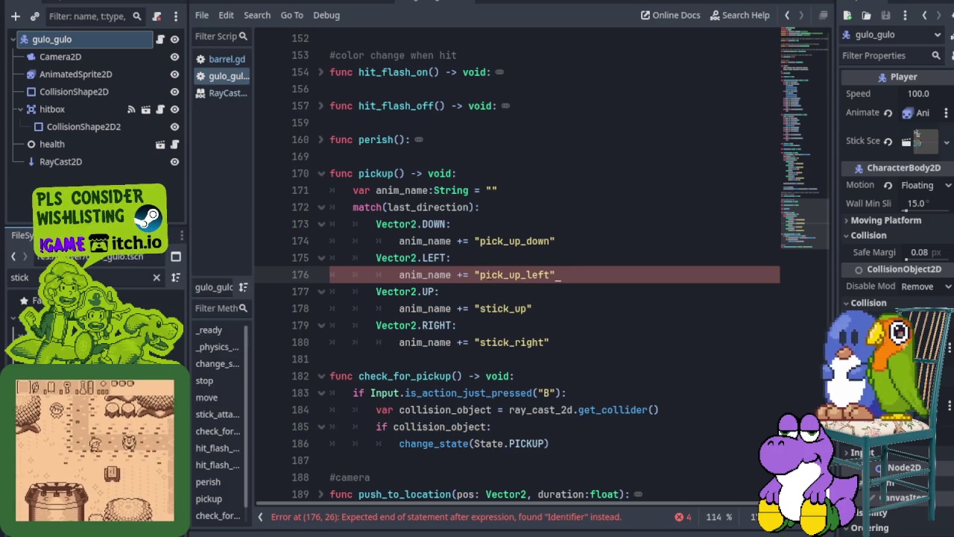
{"action": "double_click", "coordinate": [503, 308]}
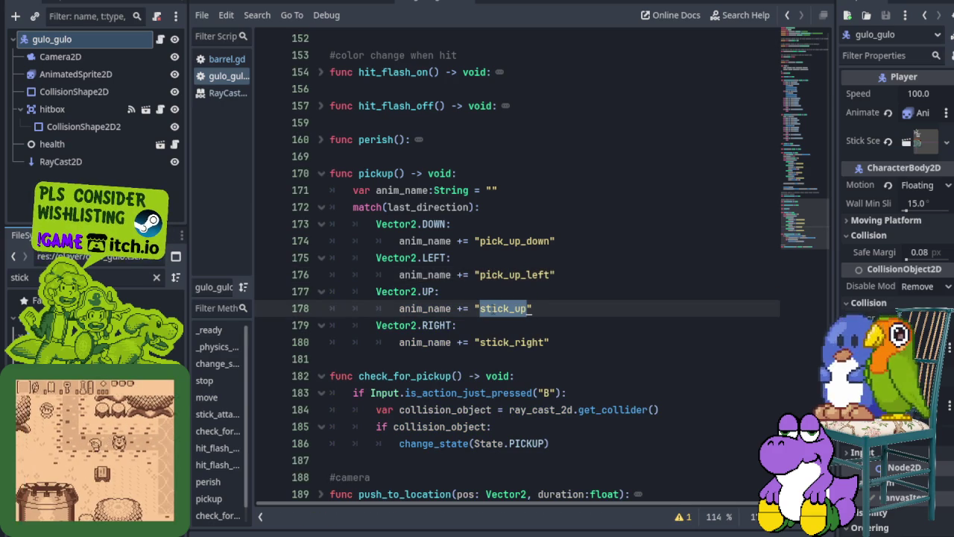
{"action": "type", "text": "pick_up_"}
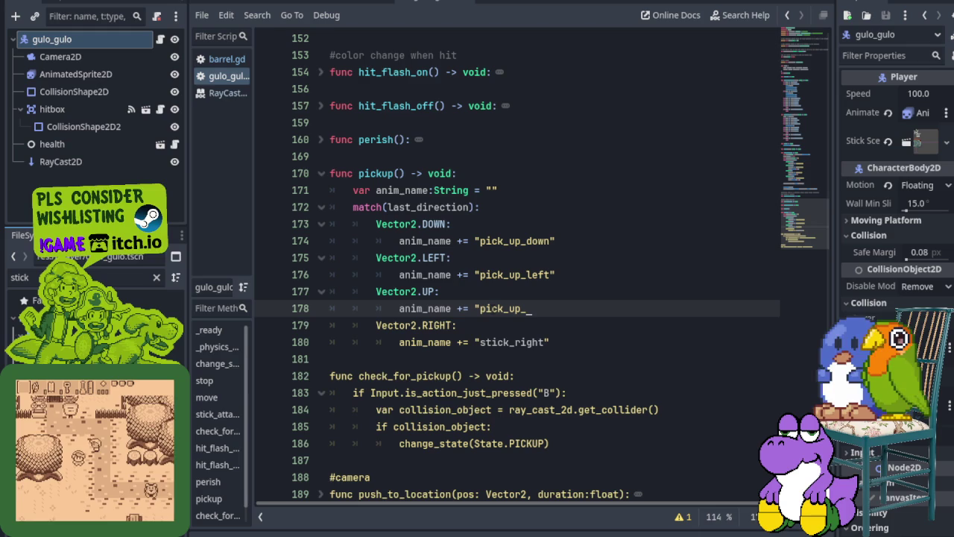
{"action": "type", "text": "up\"_"}
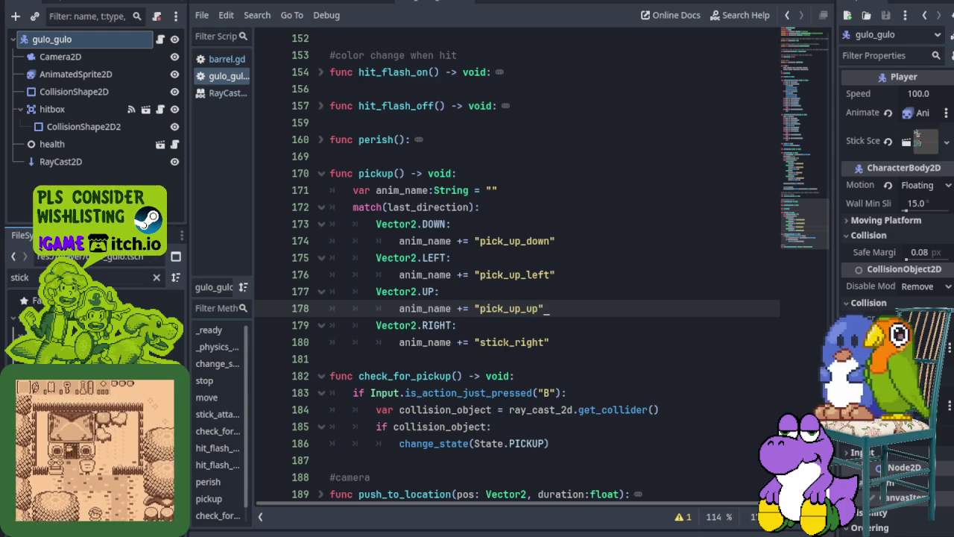
{"action": "double_click", "coordinate": [509, 343]}
{"action": "key", "text": "BackSpace"}
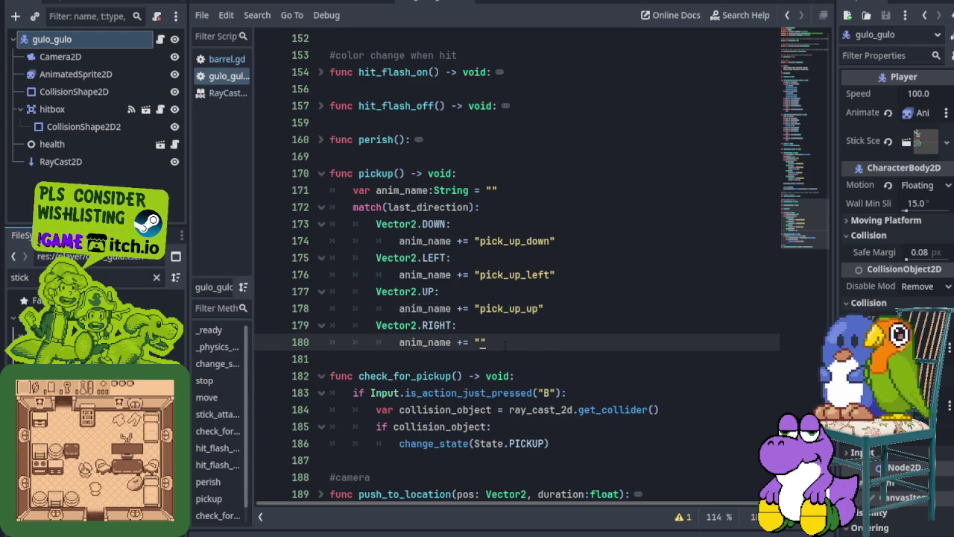
{"action": "type", "text": "pick_"}
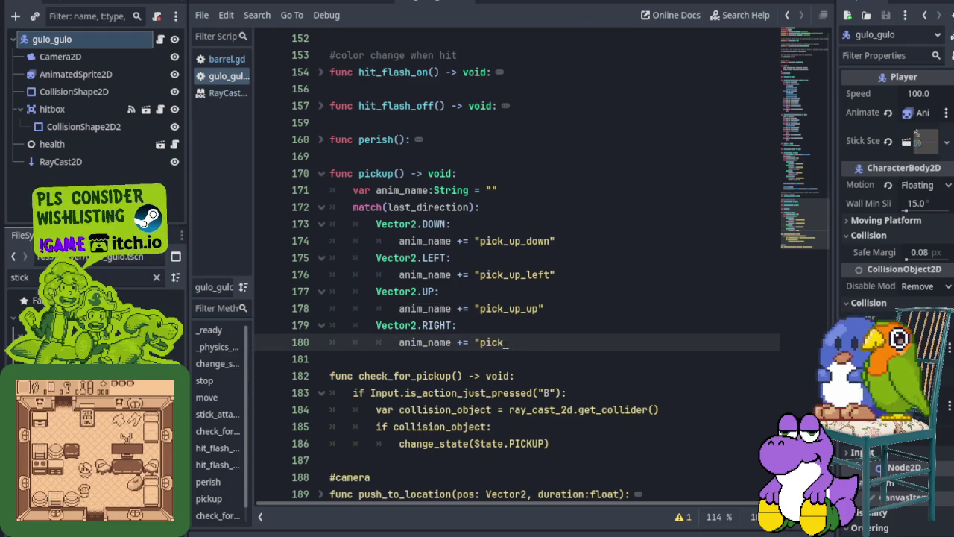
{"action": "type", "text": "up_right_"}
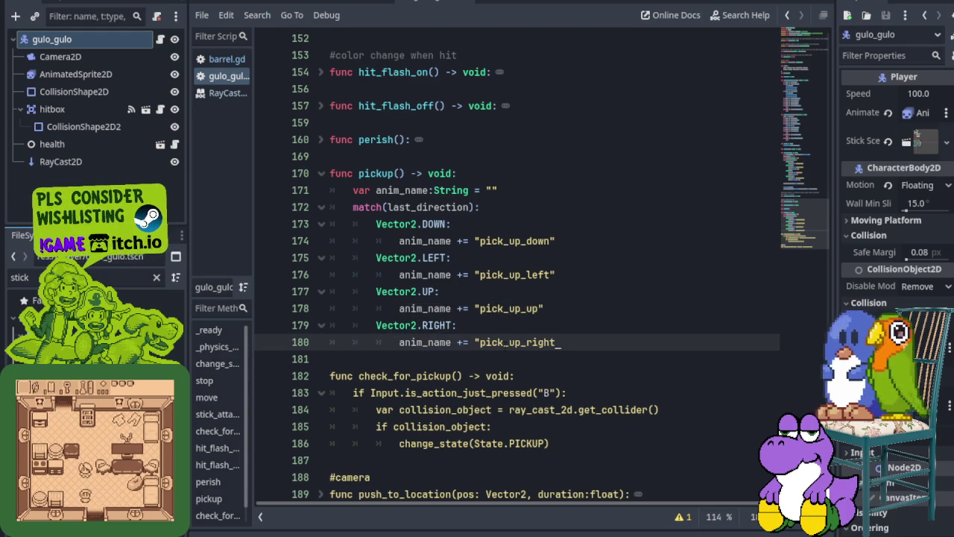
{"action": "type", "text": "\""}
{"action": "key", "text": "ctrl+s"}
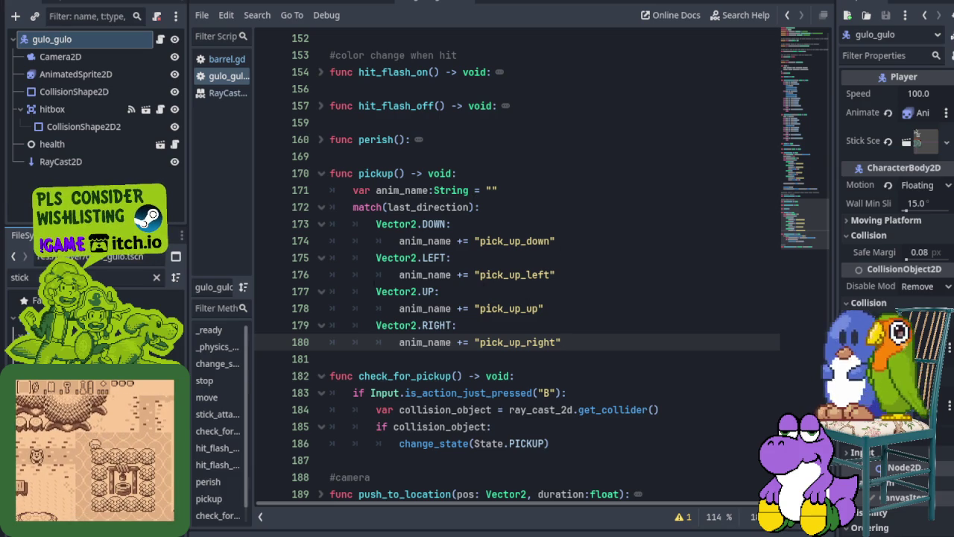
{"action": "scroll", "coordinate": [430, 270], "scroll_direction": "up", "scroll_amount": 7}
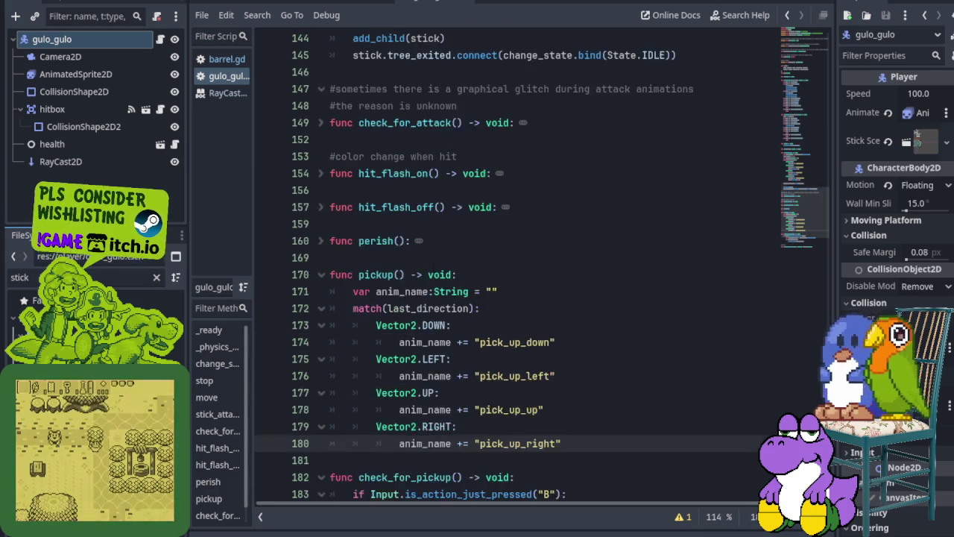
- Review stick_attack's animation play call, then clean up line 180 after pick_up_right and save
{"action": "scroll", "coordinate": [431, 272], "scroll_direction": "up", "scroll_amount": 2}
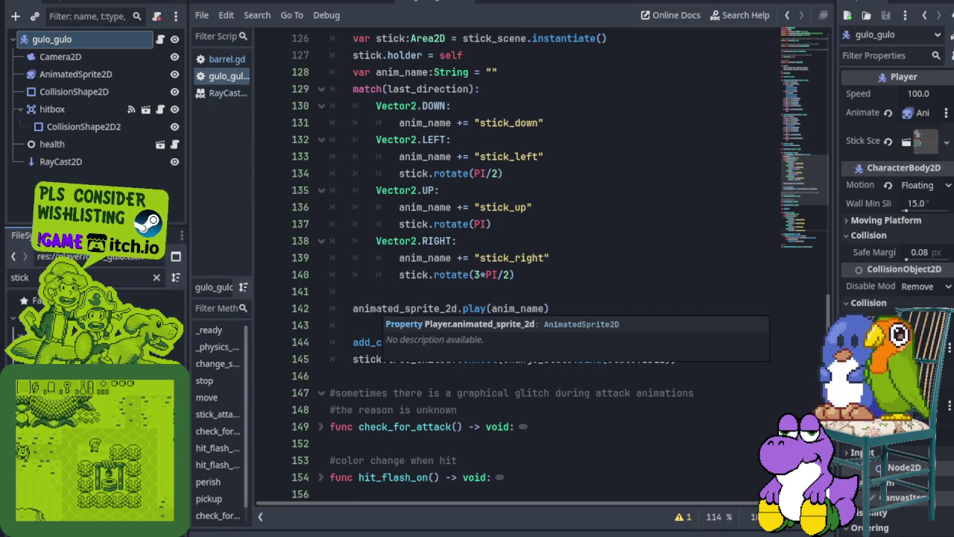
{"action": "left_click", "coordinate": [402, 308]}
{"action": "scroll", "coordinate": [403, 308], "scroll_direction": "up", "scroll_amount": 2}
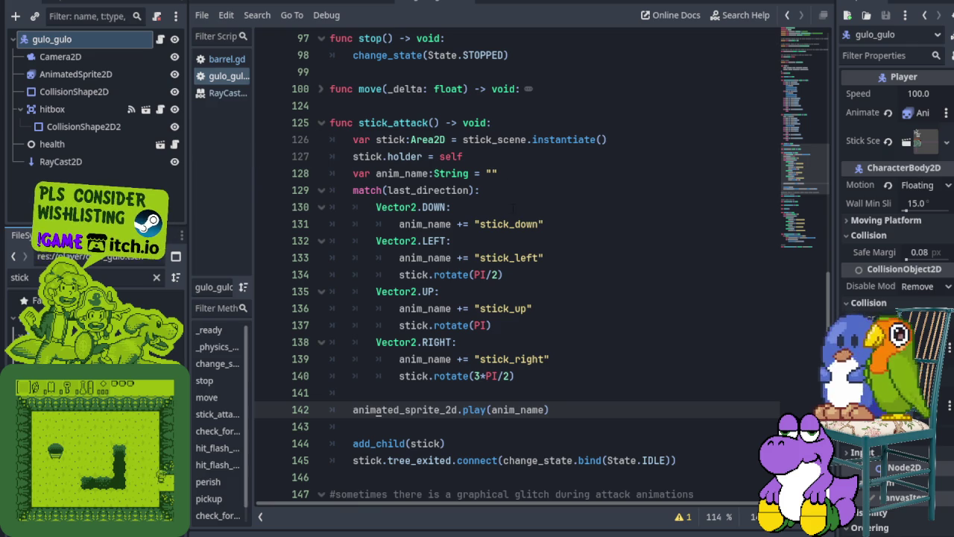
{"action": "scroll", "coordinate": [457, 392], "scroll_direction": "down", "scroll_amount": 1}
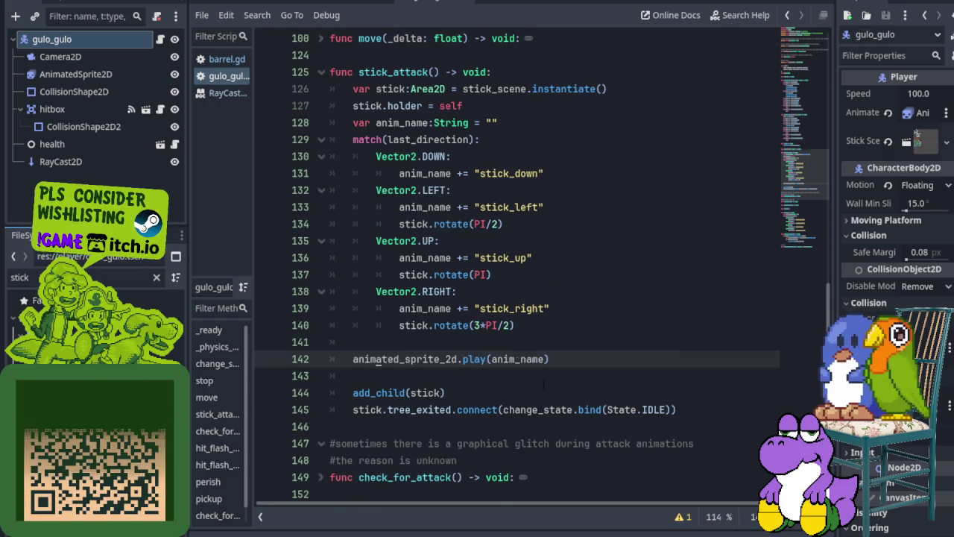
{"action": "scroll", "coordinate": [544, 384], "scroll_direction": "down", "scroll_amount": 2}
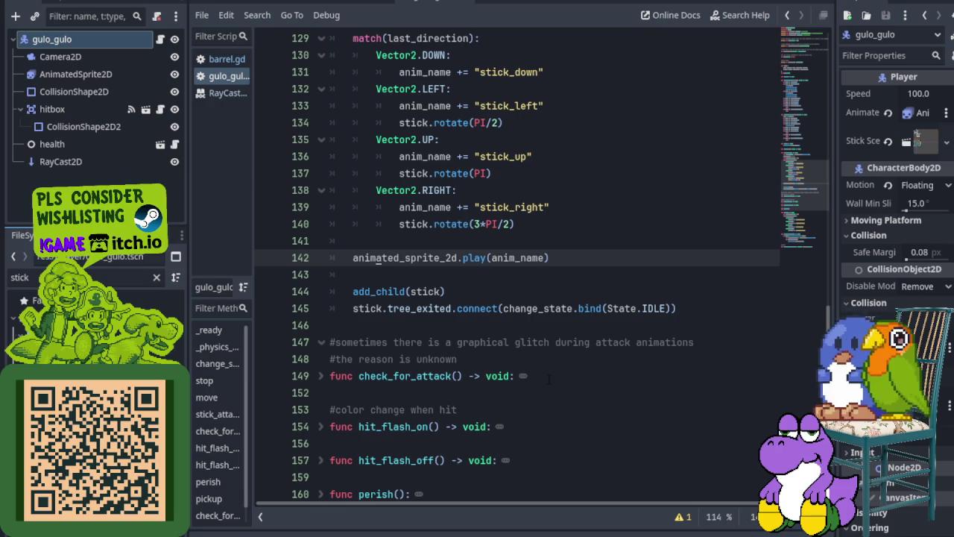
{"action": "scroll", "coordinate": [548, 380], "scroll_direction": "down", "scroll_amount": 4}
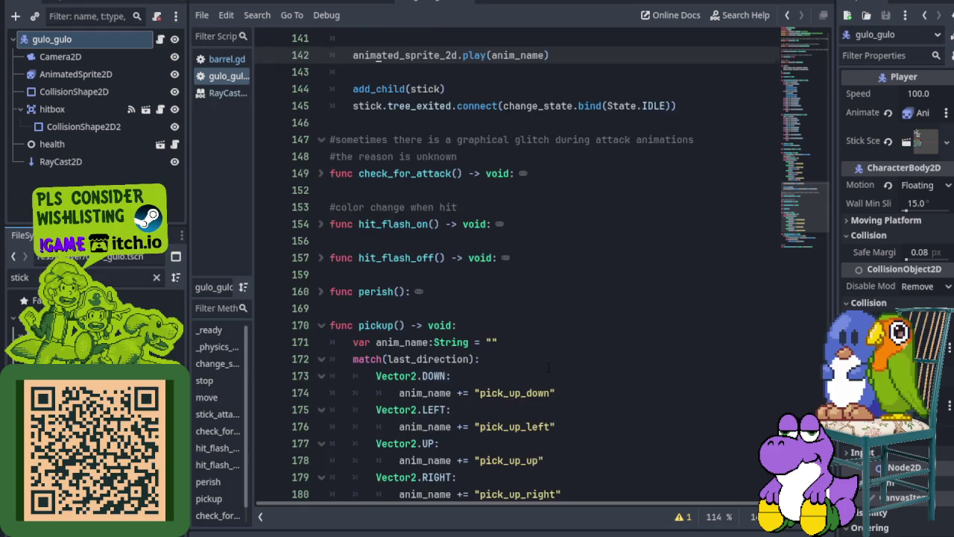
{"action": "scroll", "coordinate": [549, 368], "scroll_direction": "down", "scroll_amount": 4}
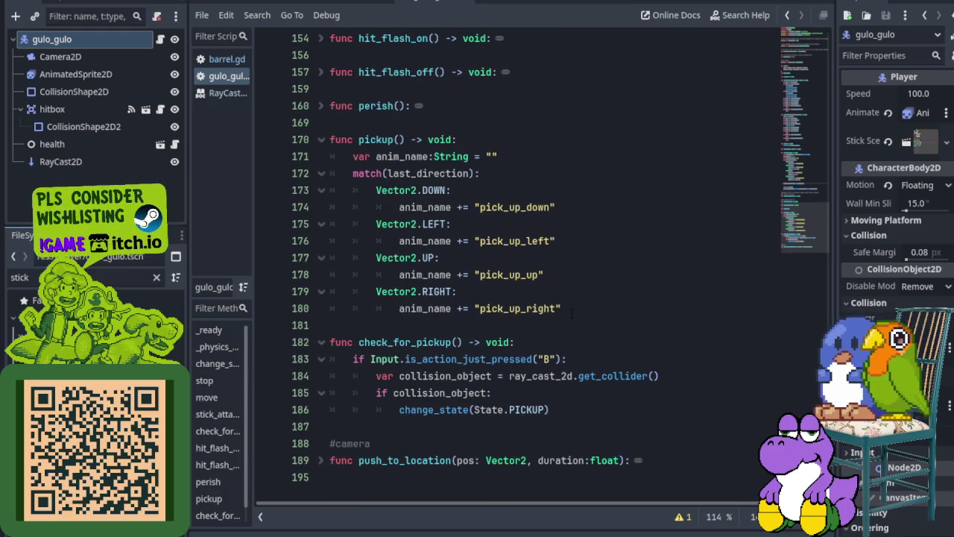
{"action": "left_click", "coordinate": [572, 313]}
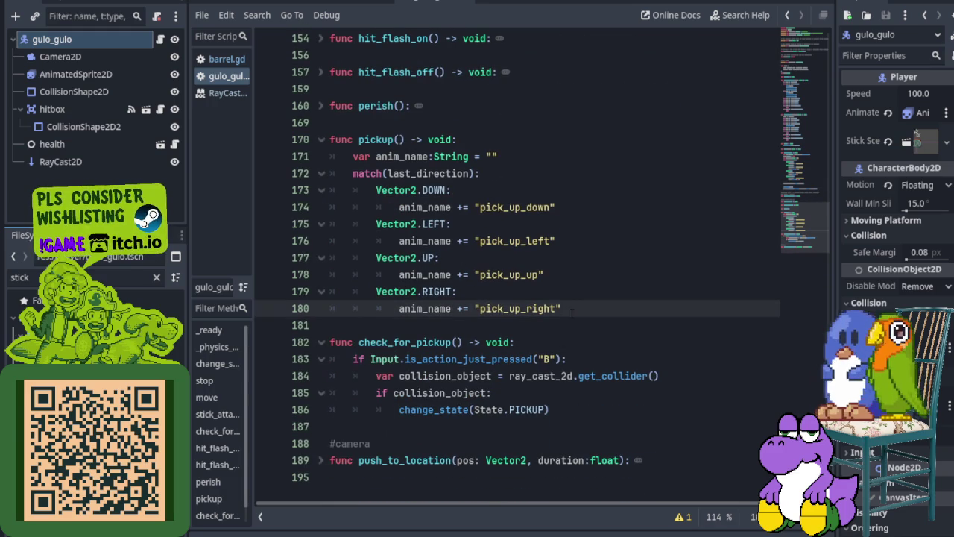
{"action": "type", "text": "fnfd"}
{"action": "key", "text": "BackSpace"}
{"action": "key", "text": "BackSpace"}
{"action": "key", "text": "BackSpace"}
{"action": "key", "text": "BackSpace"}
{"action": "key", "text": "ctrl+s"}
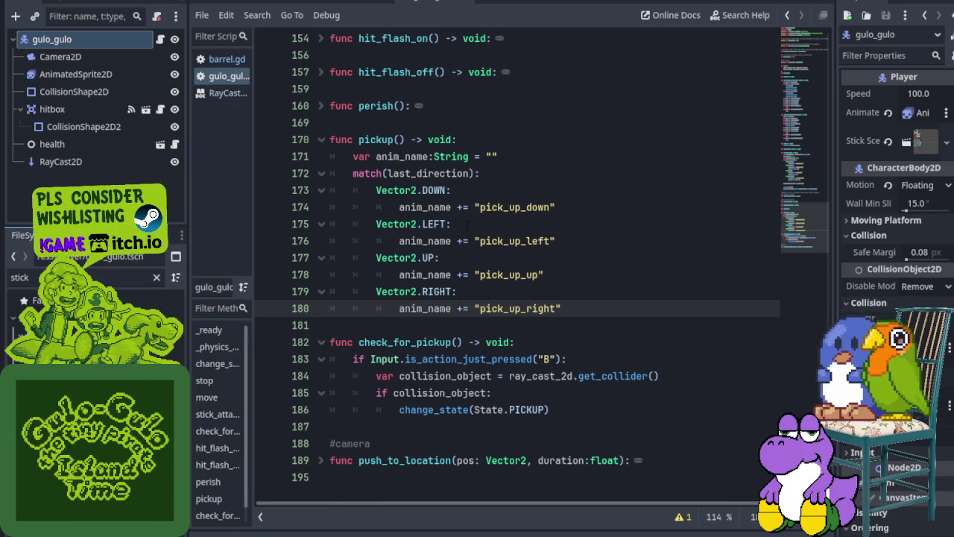
- Mark stick_attack's animation play and tree_exited connect lines, then fold the stick_attack function
{"action": "scroll", "coordinate": [468, 226], "scroll_direction": "up", "scroll_amount": 1}
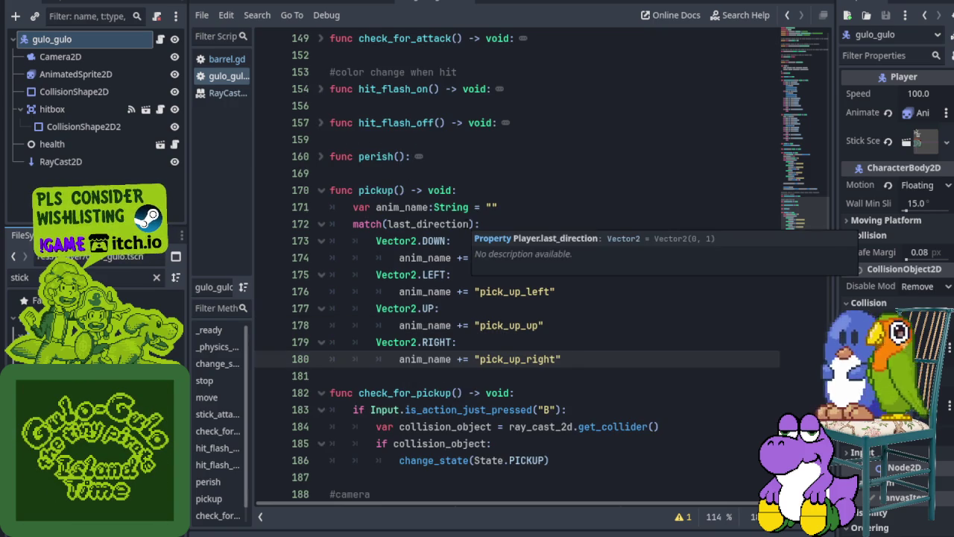
{"action": "scroll", "coordinate": [521, 268], "scroll_direction": "up", "scroll_amount": 10}
{"action": "mouse_move", "coordinate": [451, 291]}
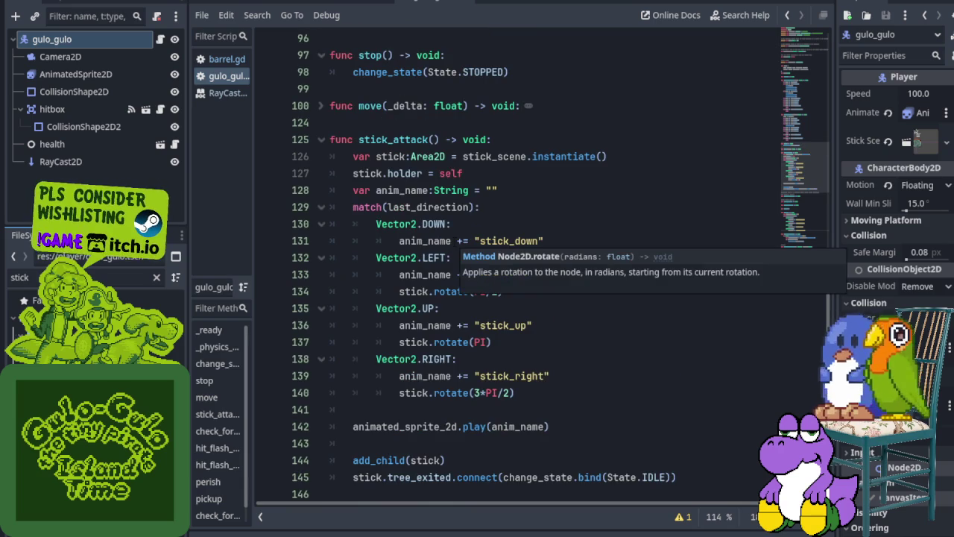
{"action": "scroll", "coordinate": [451, 292], "scroll_direction": "down", "scroll_amount": 2}
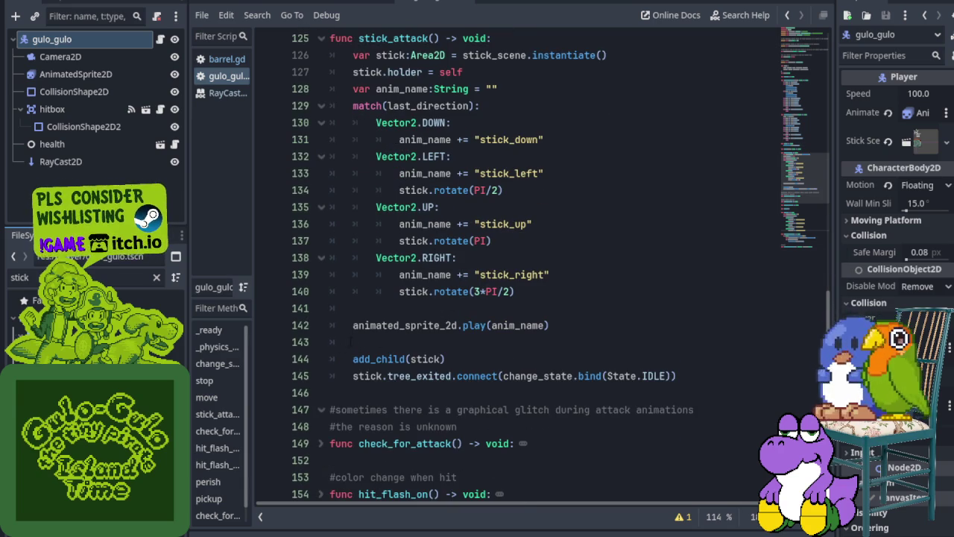
{"action": "left_click", "coordinate": [303, 326]}
{"action": "left_click", "coordinate": [306, 376]}
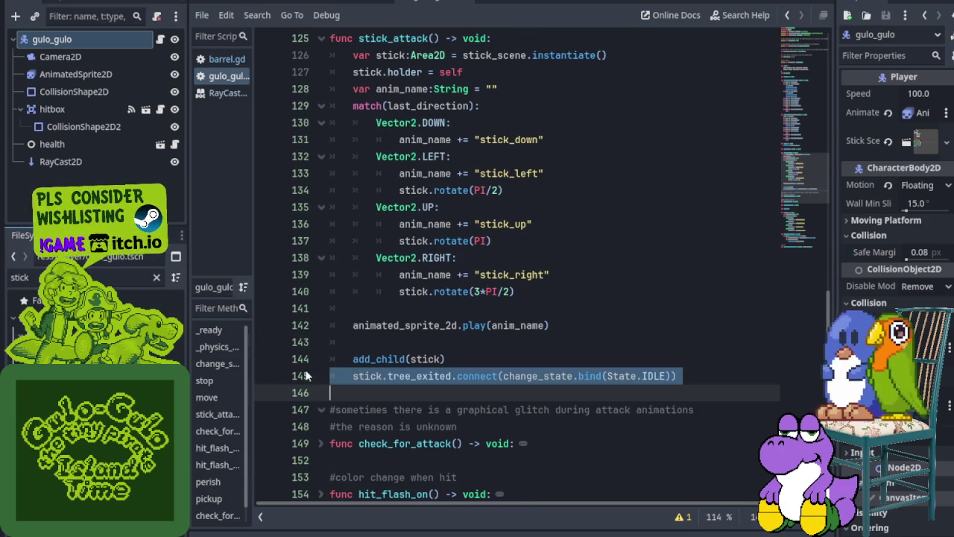
{"action": "scroll", "coordinate": [329, 322], "scroll_direction": "up", "scroll_amount": 3}
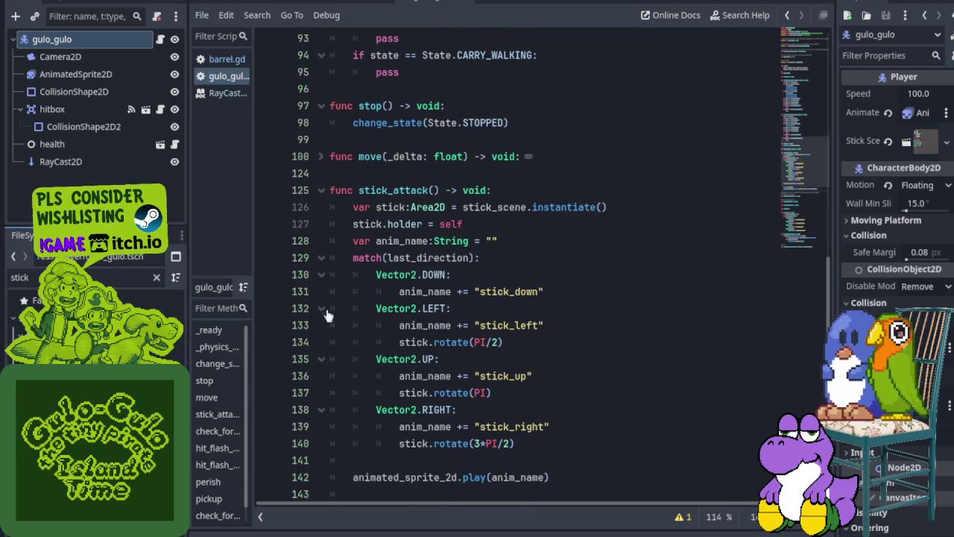
{"action": "left_click", "coordinate": [322, 190]}
{"action": "scroll", "coordinate": [321, 190], "scroll_direction": "up", "scroll_amount": 5}
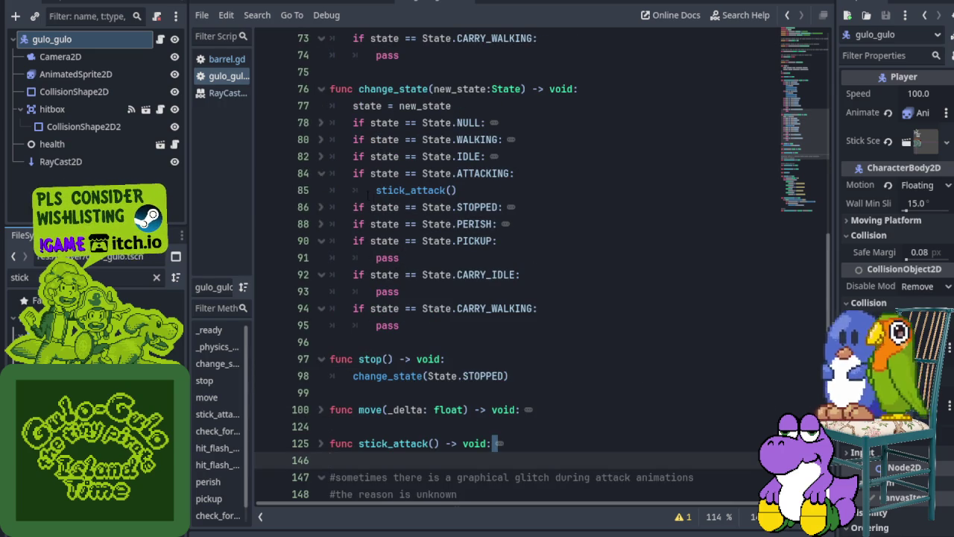
- Replace the pass under the PICKUP state with a pickup() call
{"action": "scroll", "coordinate": [522, 269], "scroll_direction": "up", "scroll_amount": 1}
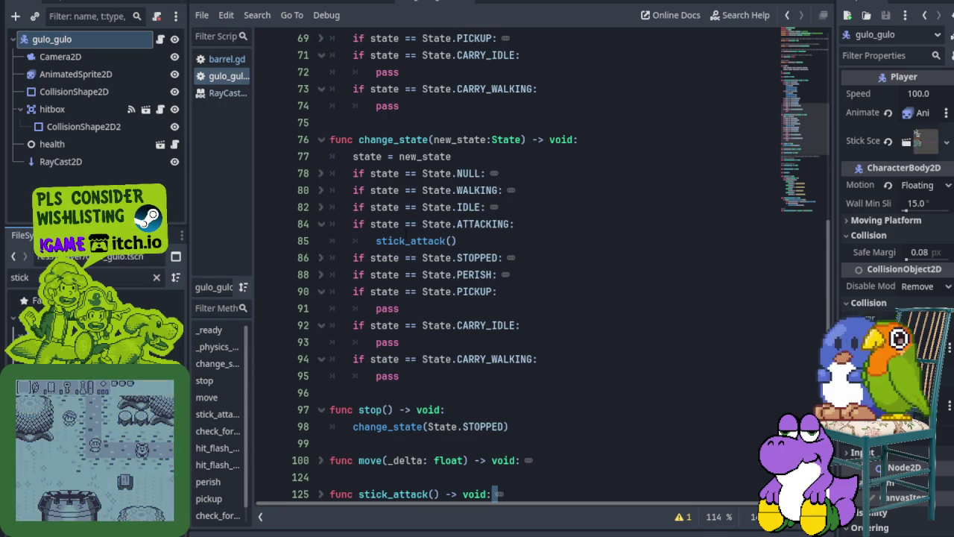
{"action": "left_click", "coordinate": [377, 308]}
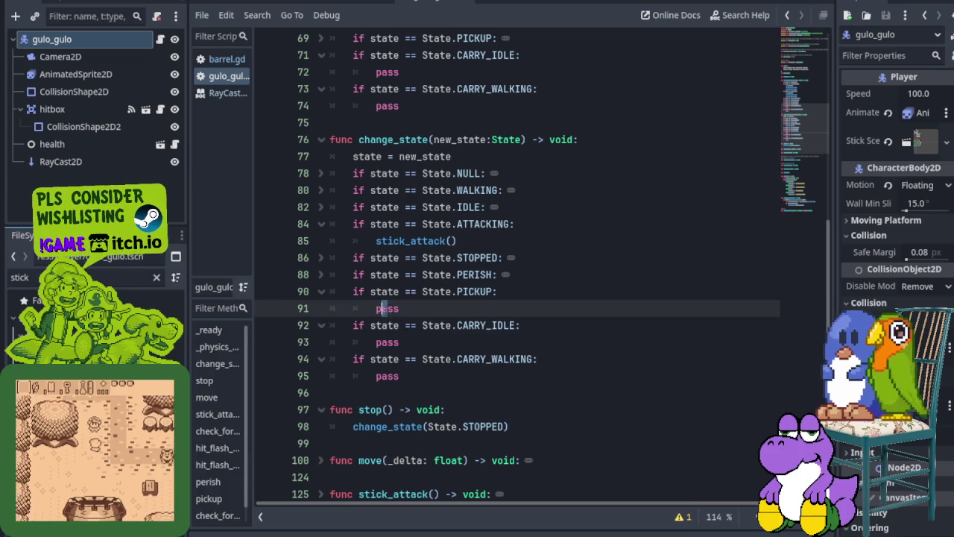
{"action": "double_click", "coordinate": [380, 308]}
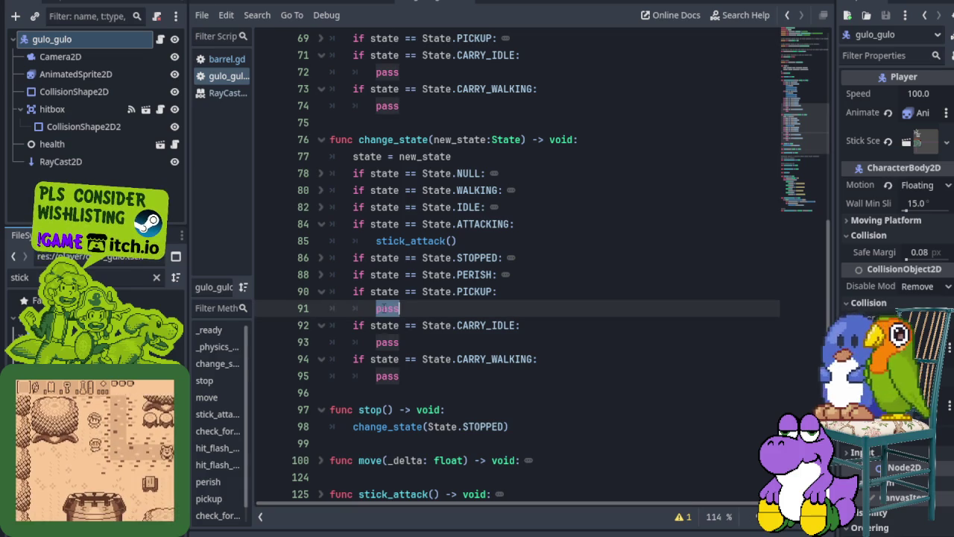
{"action": "type", "text": "pick"}
{"action": "key", "text": "Return"}
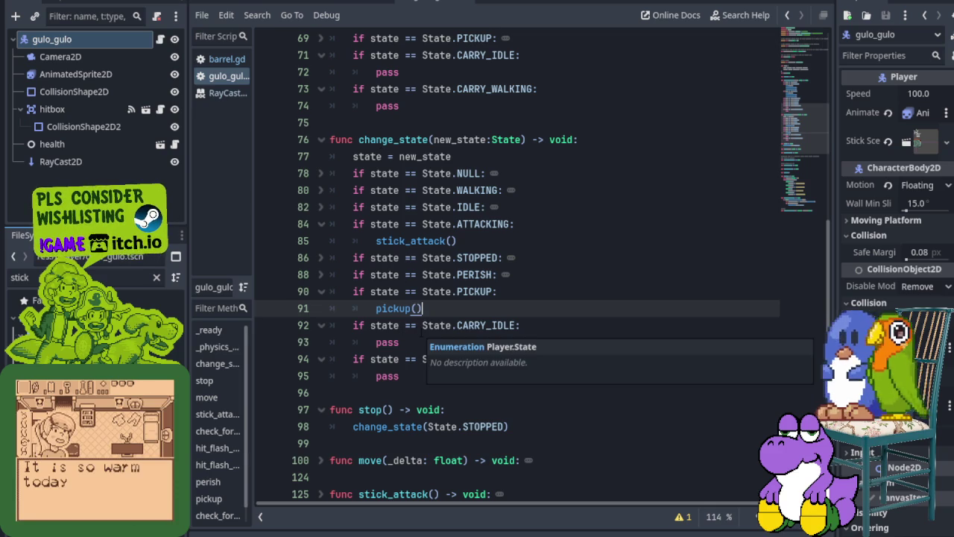
- Unfold stick_attack and add a blank line after the pick_up_right case
{"action": "scroll", "coordinate": [422, 308], "scroll_direction": "down", "scroll_amount": 6}
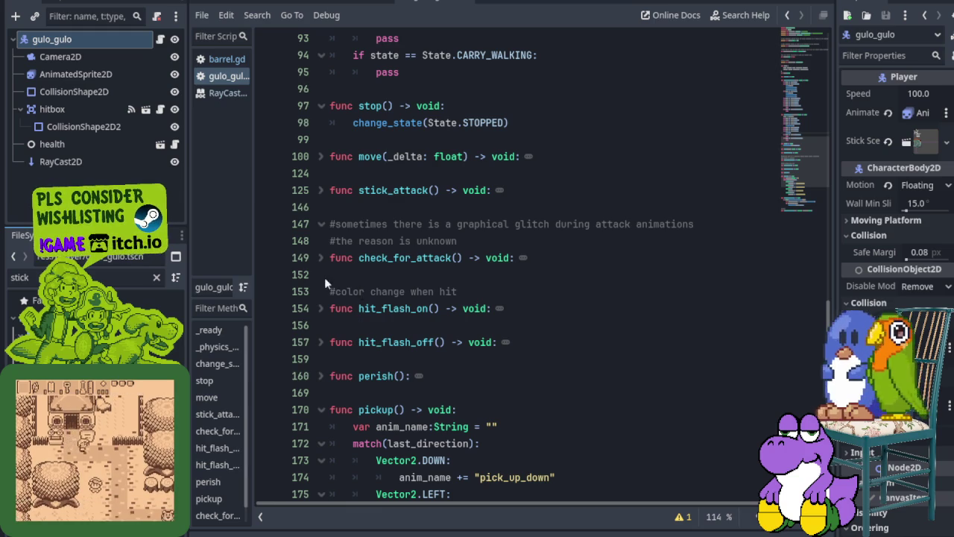
{"action": "left_click", "coordinate": [320, 190]}
{"action": "scroll", "coordinate": [300, 240], "scroll_direction": "down", "scroll_amount": 10}
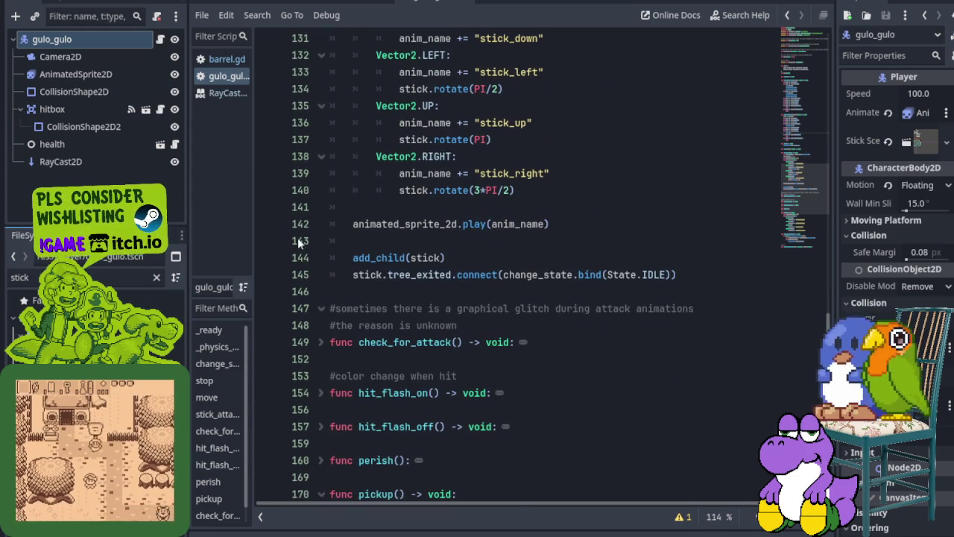
{"action": "left_click", "coordinate": [307, 225]}
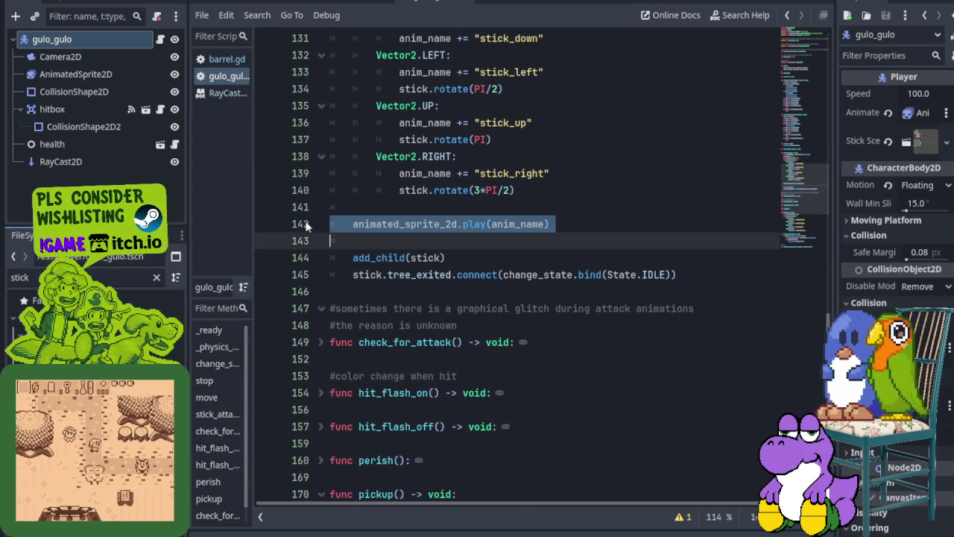
{"action": "scroll", "coordinate": [306, 225], "scroll_direction": "down", "scroll_amount": 5}
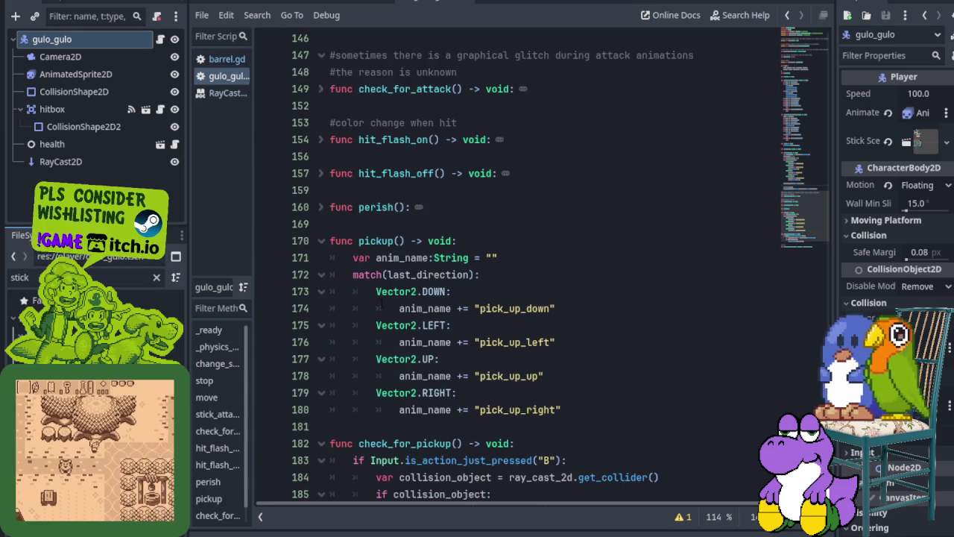
{"action": "left_click", "coordinate": [550, 412]}
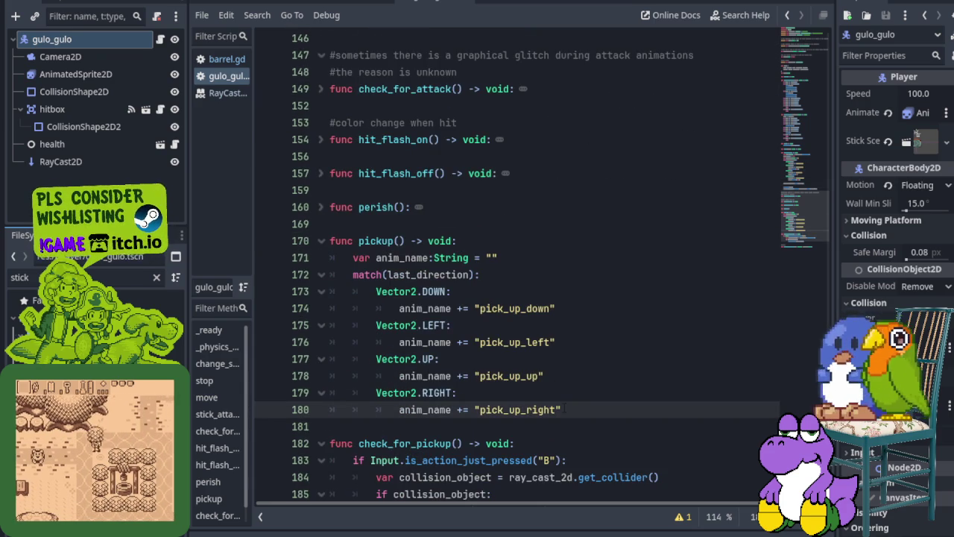
{"action": "key", "text": "Return"}
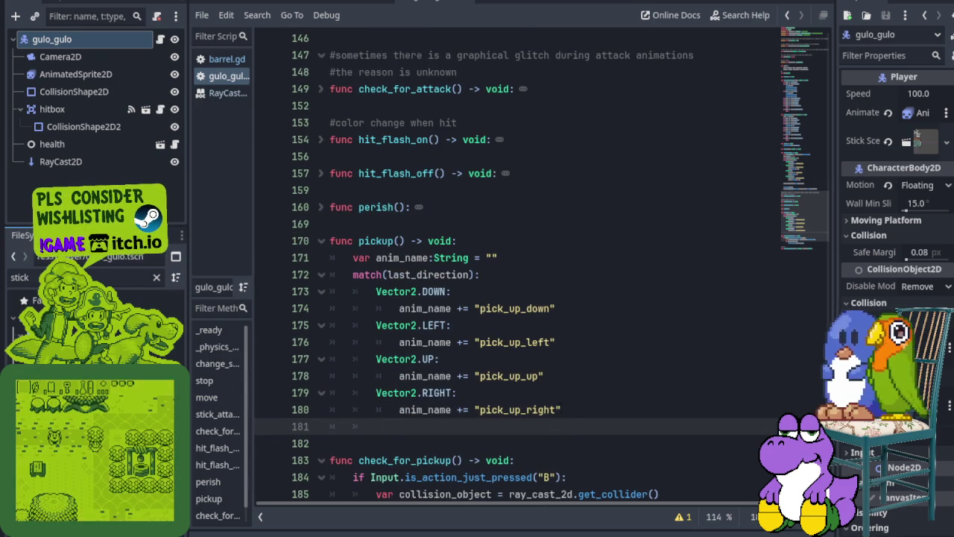
- Add animated_sprite_2d.play(anim_name) on line 182 of pickup() and save
{"action": "scroll", "coordinate": [564, 408], "scroll_direction": "up", "scroll_amount": 7}
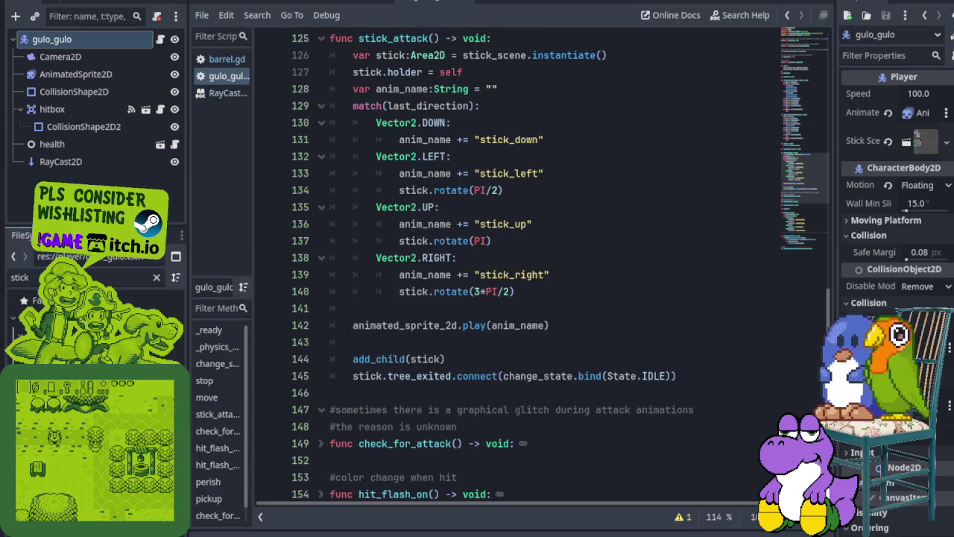
{"action": "scroll", "coordinate": [397, 338], "scroll_direction": "down", "scroll_amount": 7}
{"action": "key", "text": "Down"}
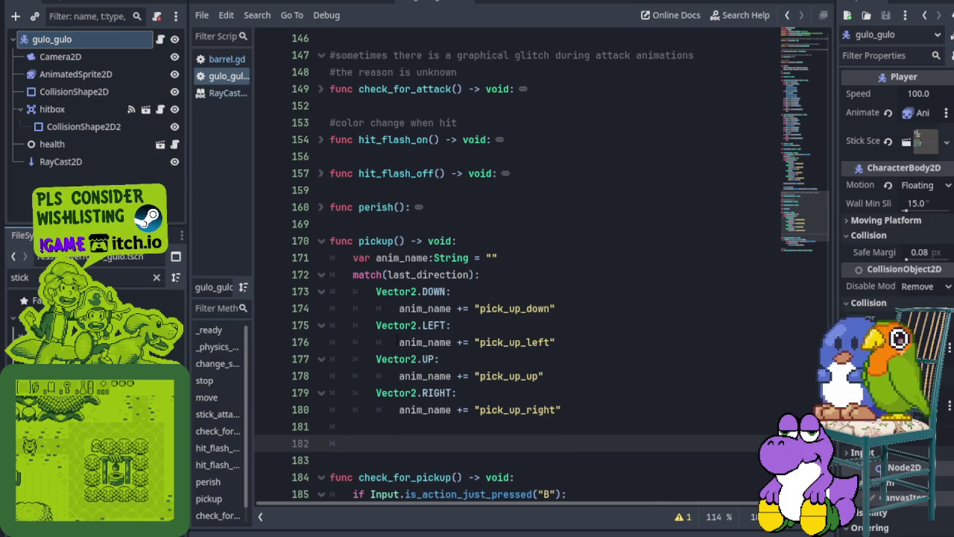
{"action": "scroll", "coordinate": [372, 210], "scroll_direction": "up", "scroll_amount": 5}
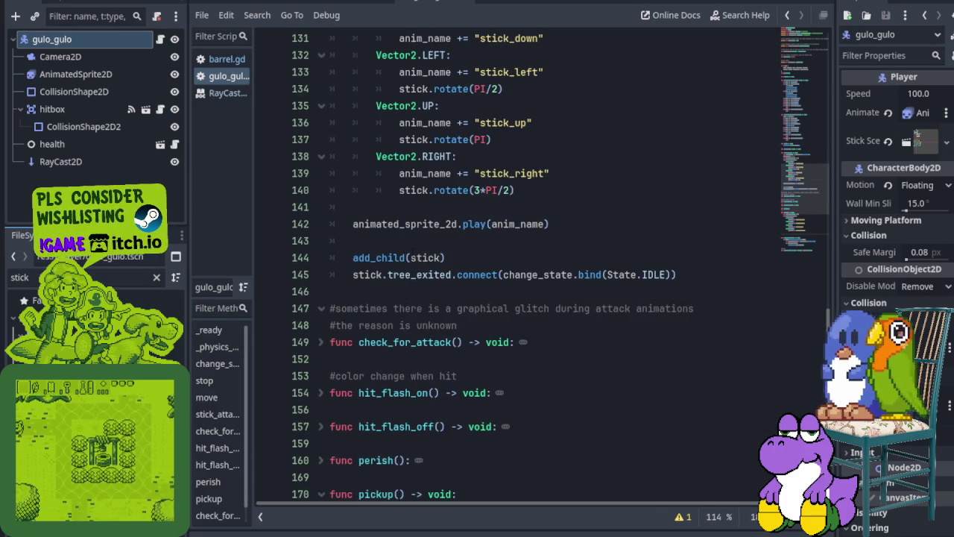
{"action": "scroll", "coordinate": [477, 269], "scroll_direction": "down", "scroll_amount": 8}
{"action": "type", "text": "animated"}
{"action": "key", "text": "Return"}
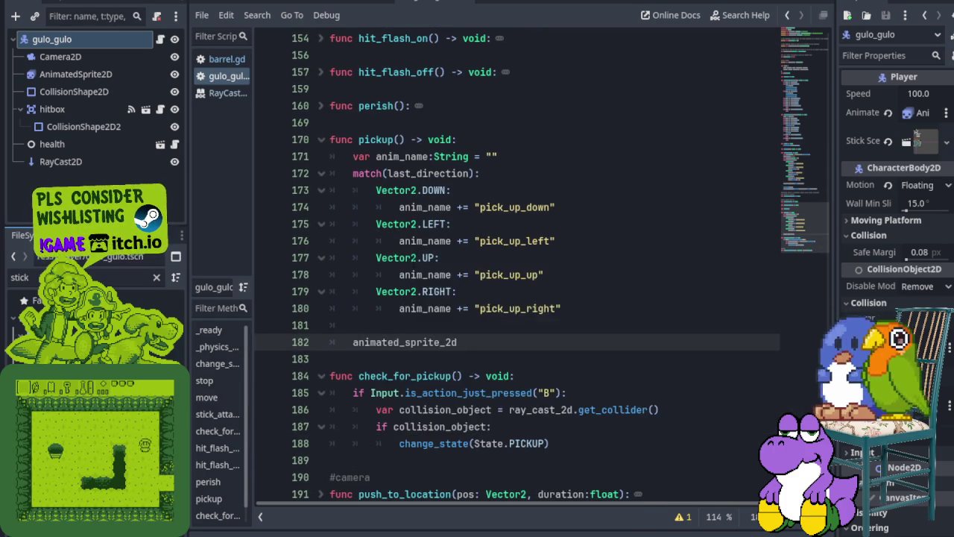
{"action": "scroll", "coordinate": [467, 273], "scroll_direction": "up", "scroll_amount": 9}
{"action": "scroll", "coordinate": [466, 273], "scroll_direction": "down", "scroll_amount": 7}
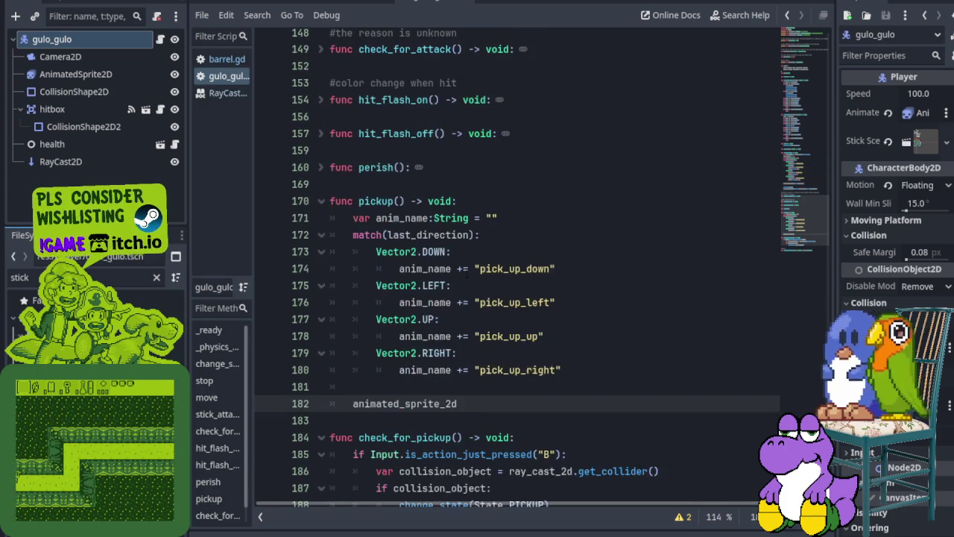
{"action": "type", "text": ".play"}
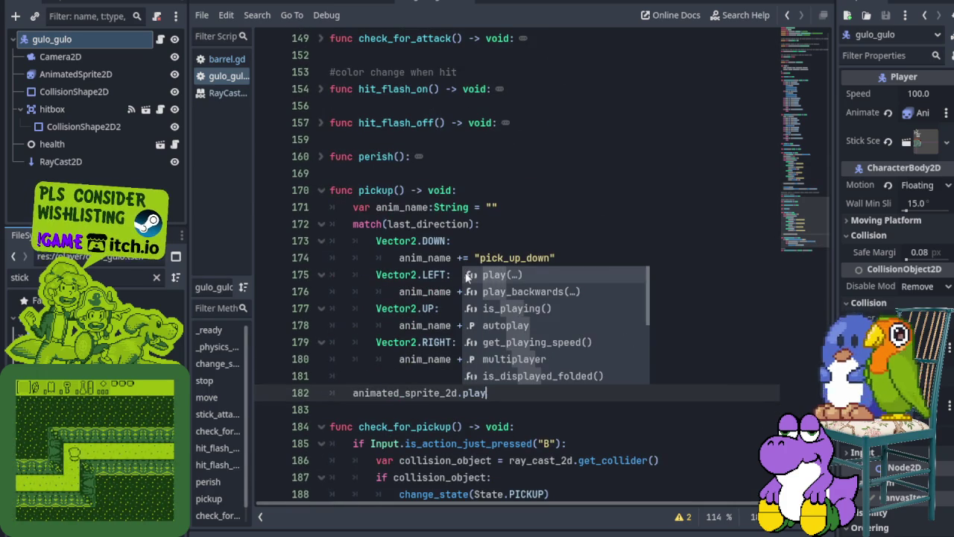
{"action": "key", "text": "Return"}
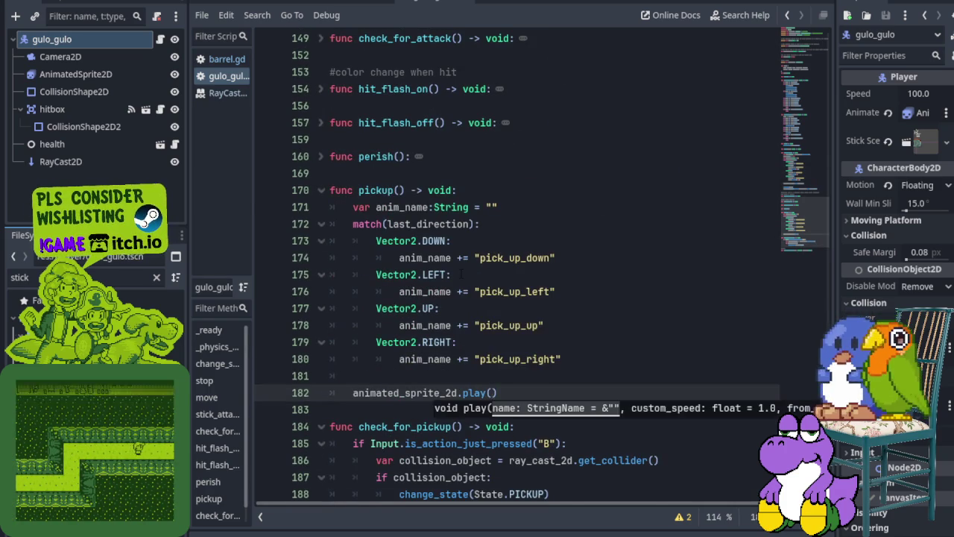
{"action": "scroll", "coordinate": [463, 274], "scroll_direction": "up", "scroll_amount": 5}
{"action": "scroll", "coordinate": [466, 274], "scroll_direction": "down", "scroll_amount": 5}
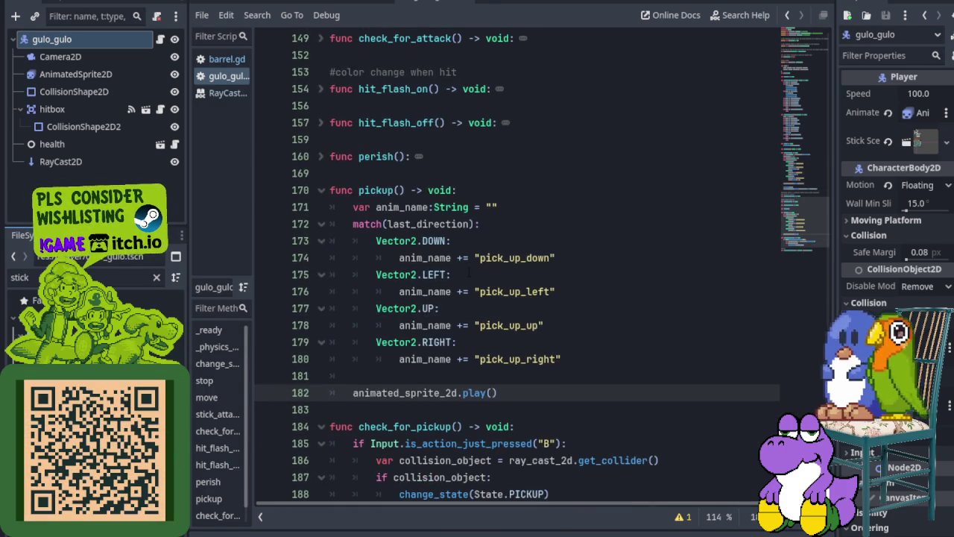
{"action": "type", "text": "anim_"}
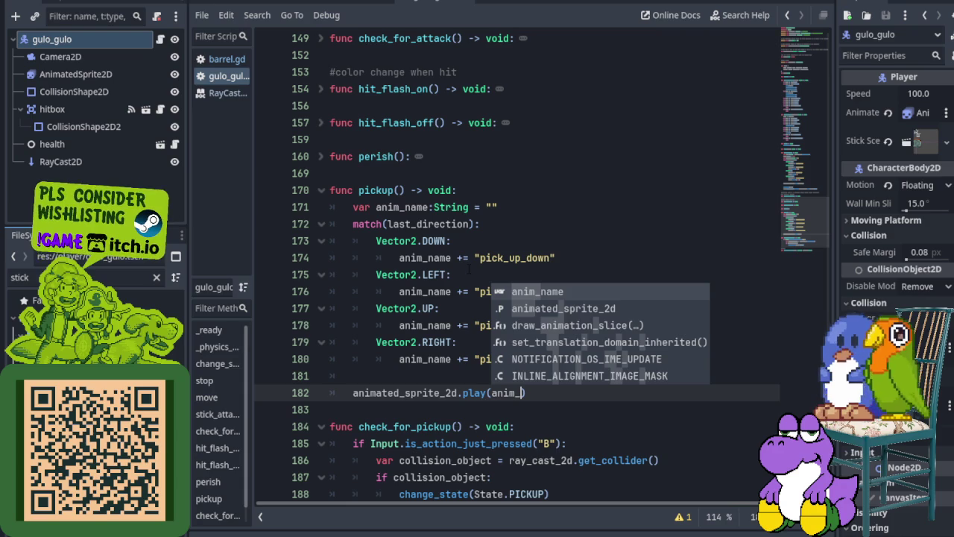
{"action": "key", "text": "Return"}
{"action": "key", "text": "ctrl+s"}
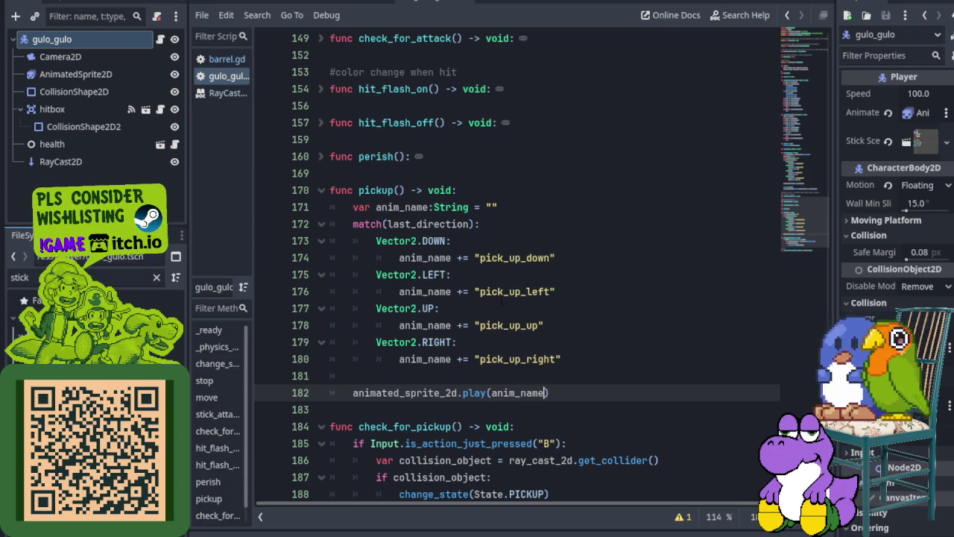
- Recheck the tree_exited connect line, save again, and switch to the overworld scene tab
{"action": "scroll", "coordinate": [502, 300], "scroll_direction": "down", "scroll_amount": 1}
{"action": "scroll", "coordinate": [510, 293], "scroll_direction": "up", "scroll_amount": 6}
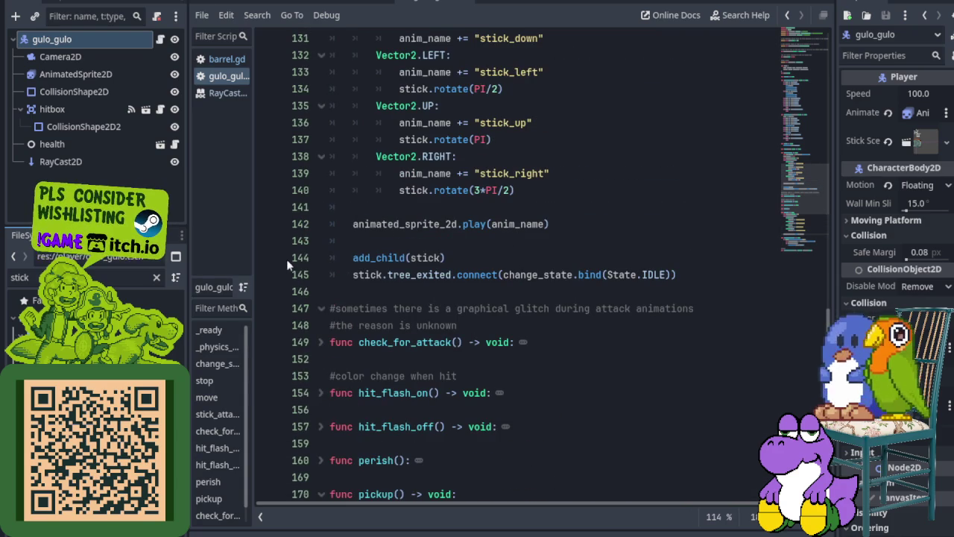
{"action": "left_click", "coordinate": [301, 275]}
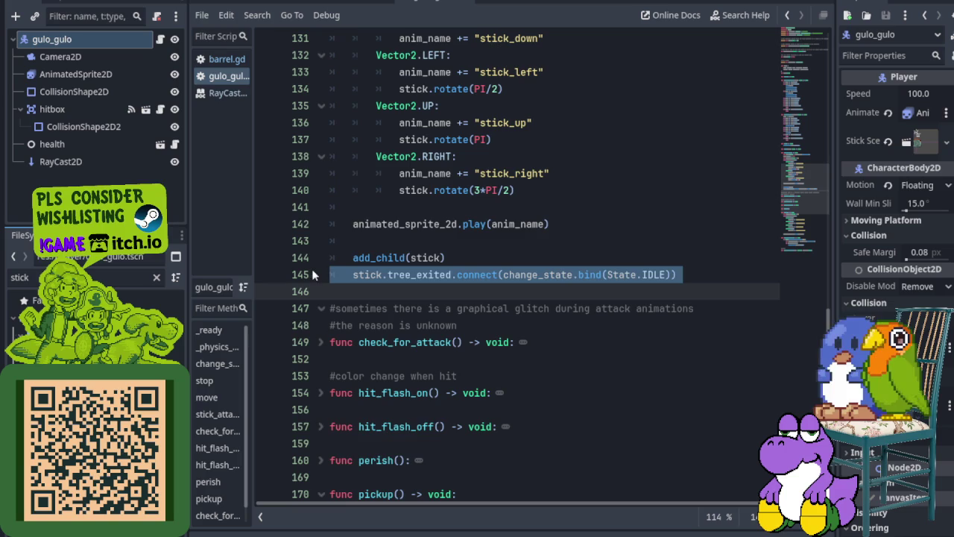
{"action": "scroll", "coordinate": [466, 264], "scroll_direction": "down", "scroll_amount": 4}
{"action": "scroll", "coordinate": [465, 263], "scroll_direction": "down", "scroll_amount": 4}
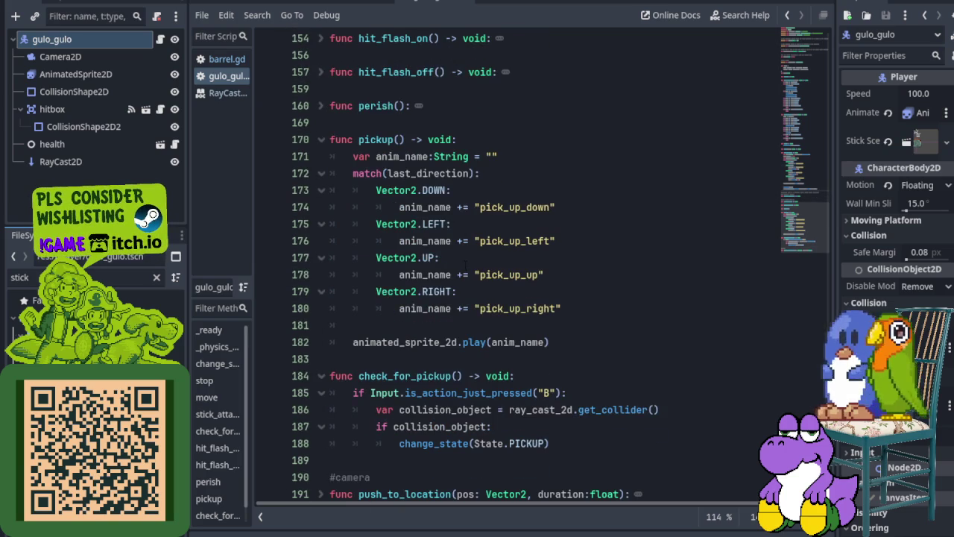
{"action": "scroll", "coordinate": [466, 263], "scroll_direction": "down", "scroll_amount": 2}
{"action": "scroll", "coordinate": [482, 294], "scroll_direction": "up", "scroll_amount": 1}
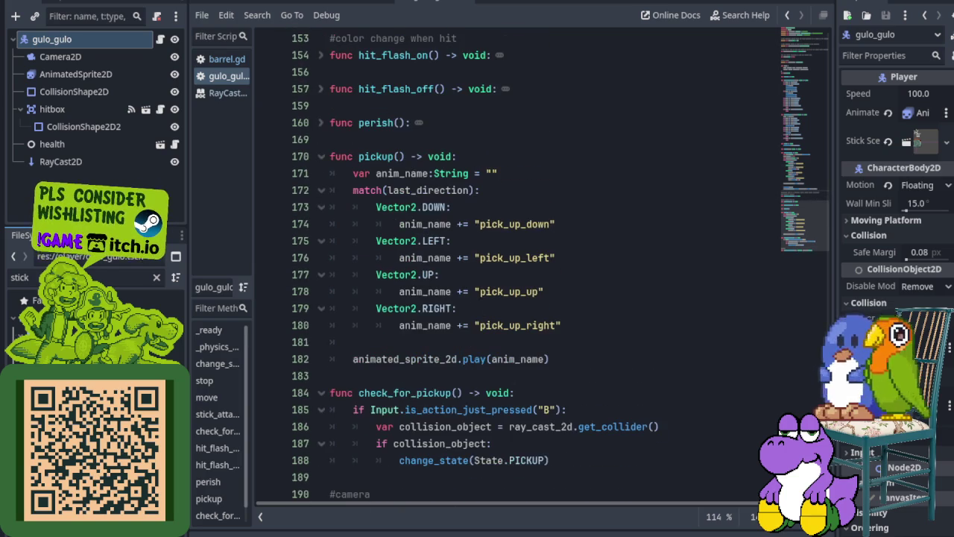
{"action": "key", "text": "ctrl+s"}
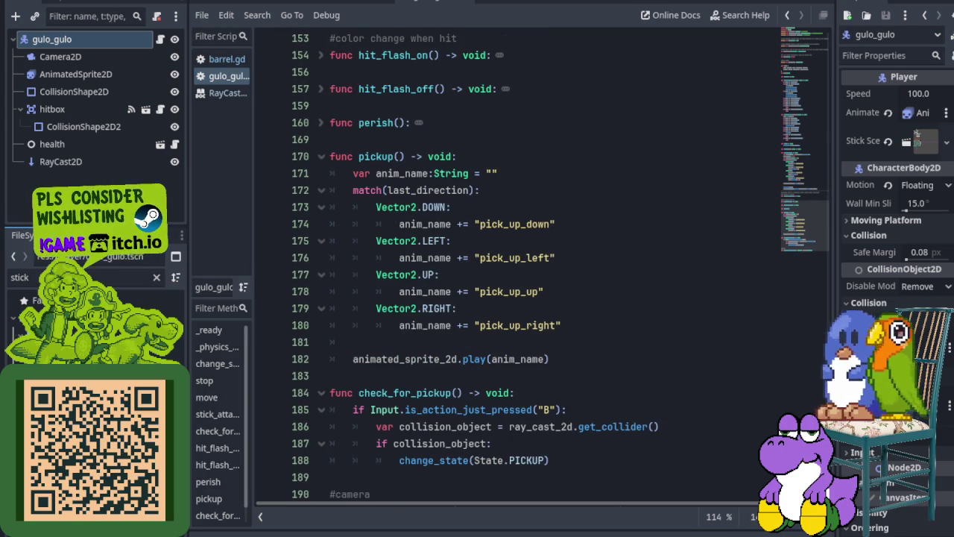
{"action": "key", "text": "ctrl+Tab"}
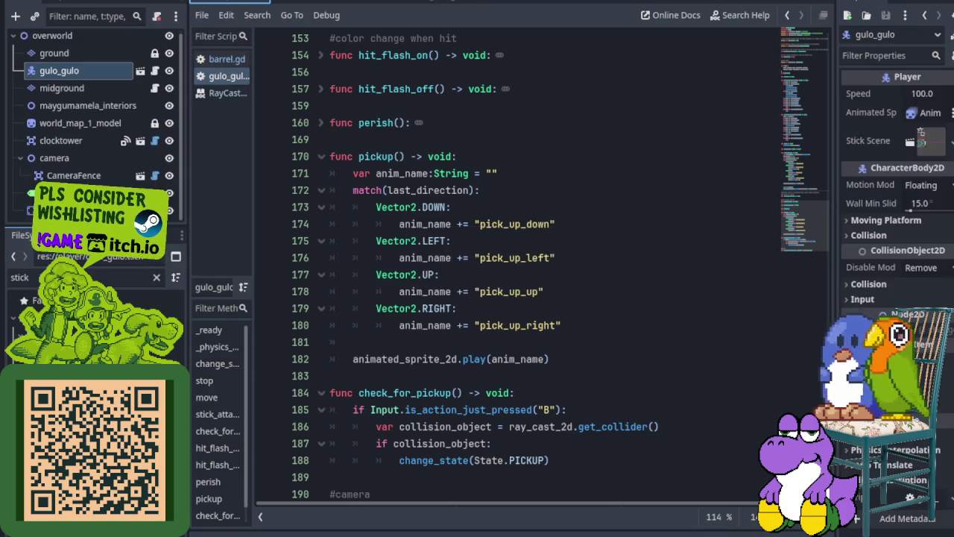
- Start a test run, which halts on barrel.gd line 7's player.pickup(self) call
{"action": "key", "text": "ctrl+s"}
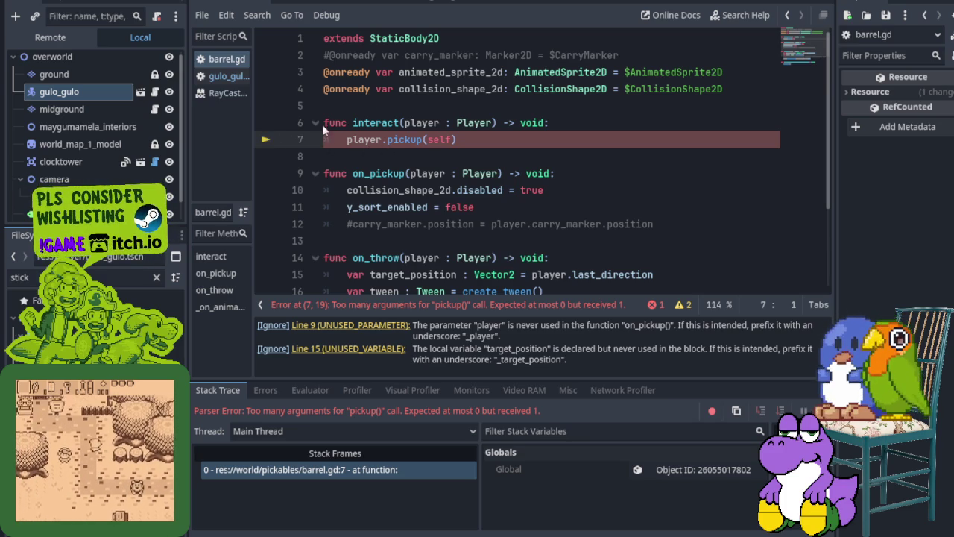
- Try deleting the player.pickup(self) line, undo it, and select barrel.gd's interact function
{"action": "key", "text": "ctrl+shift+k"}
{"action": "key", "text": "ctrl+z"}
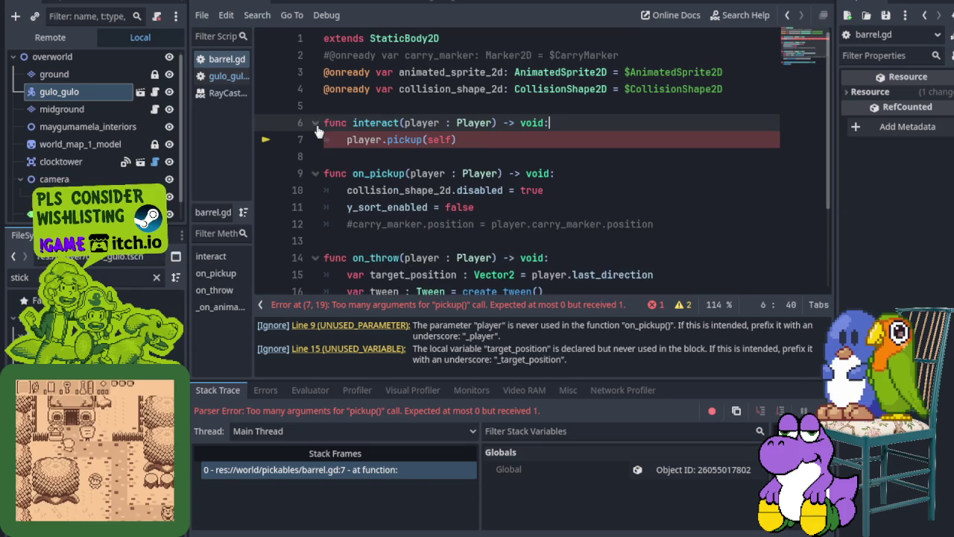
{"action": "mouse_move", "coordinate": [468, 151]}
{"action": "left_mouse_down"}
{"action": "mouse_move", "coordinate": [336, 142]}
{"action": "mouse_move", "coordinate": [319, 128]}
{"action": "left_mouse_up"}
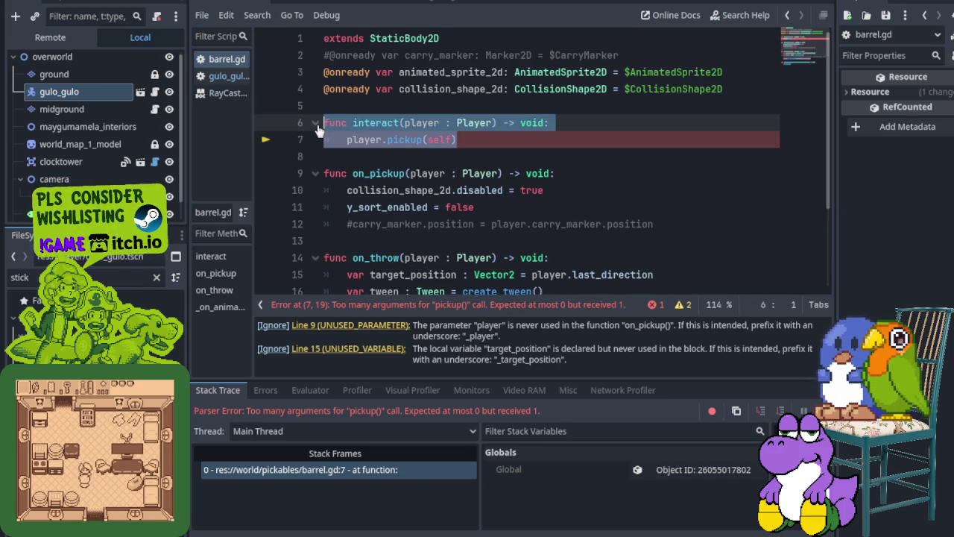
{"action": "left_click", "coordinate": [316, 124]}
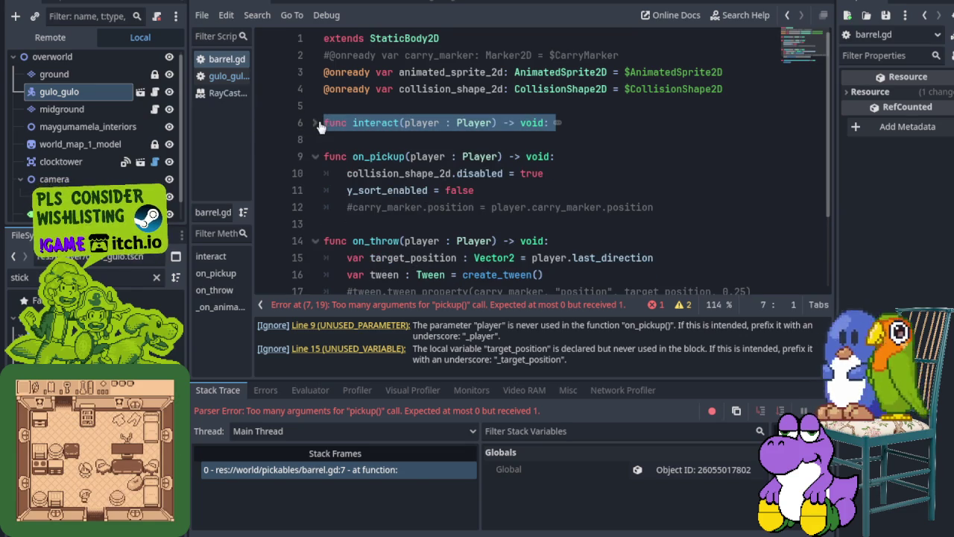
{"action": "left_click", "coordinate": [315, 123]}
{"action": "left_click", "coordinate": [323, 124]}
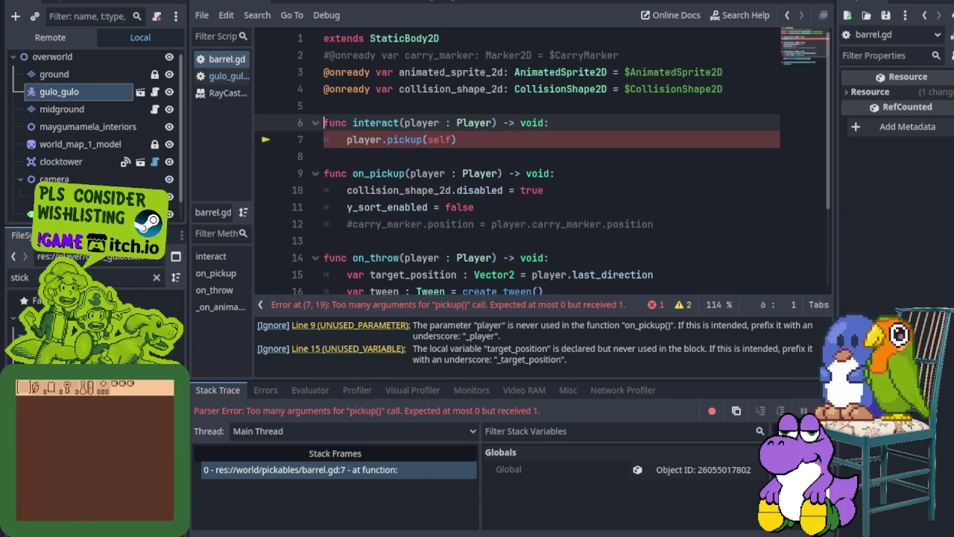
- Comment out interact()'s lines 6–7, save, dismiss the write error, and relaunch with F5
{"action": "key", "text": "ctrl+k"}
{"action": "left_click", "coordinate": [324, 139]}
{"action": "key", "text": "ctrl+k"}
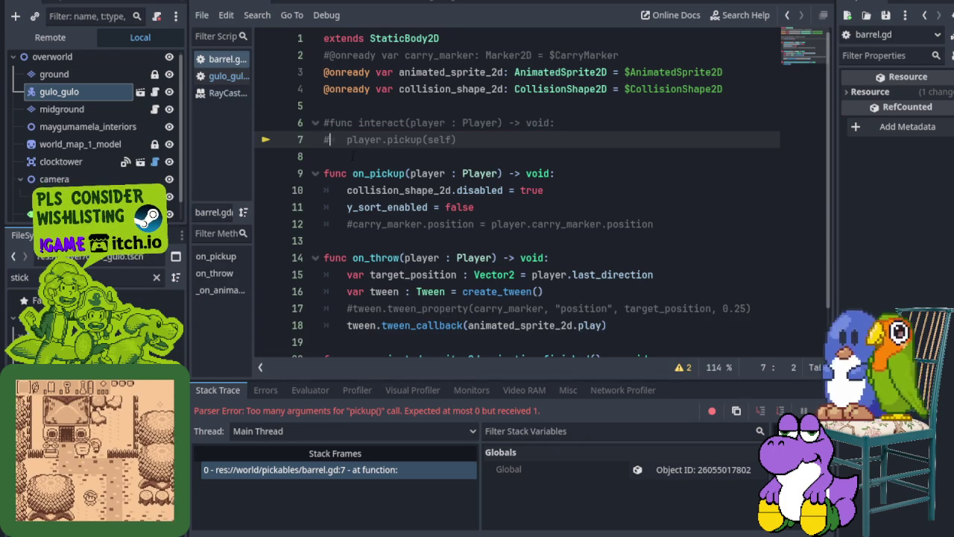
{"action": "key", "text": "ctrl+s"}
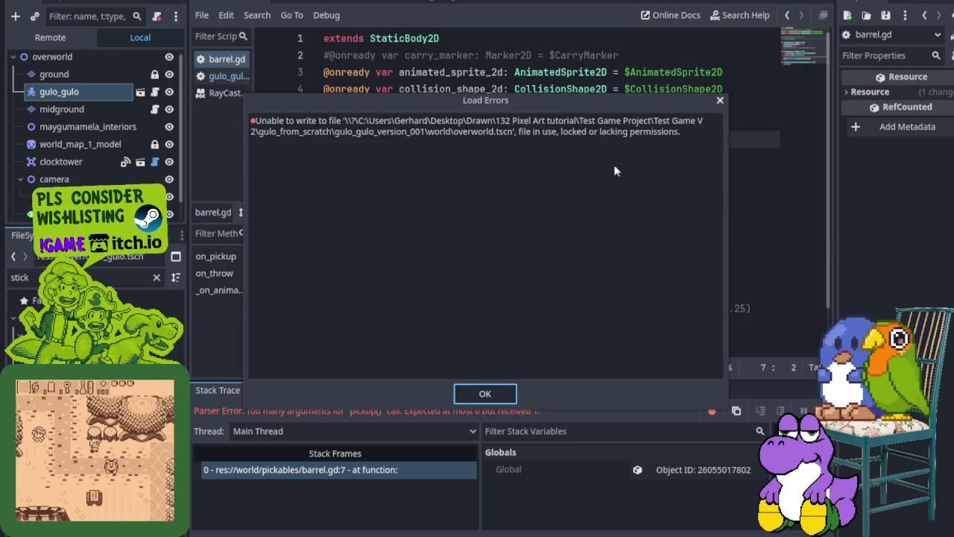
{"action": "left_click", "coordinate": [719, 101]}
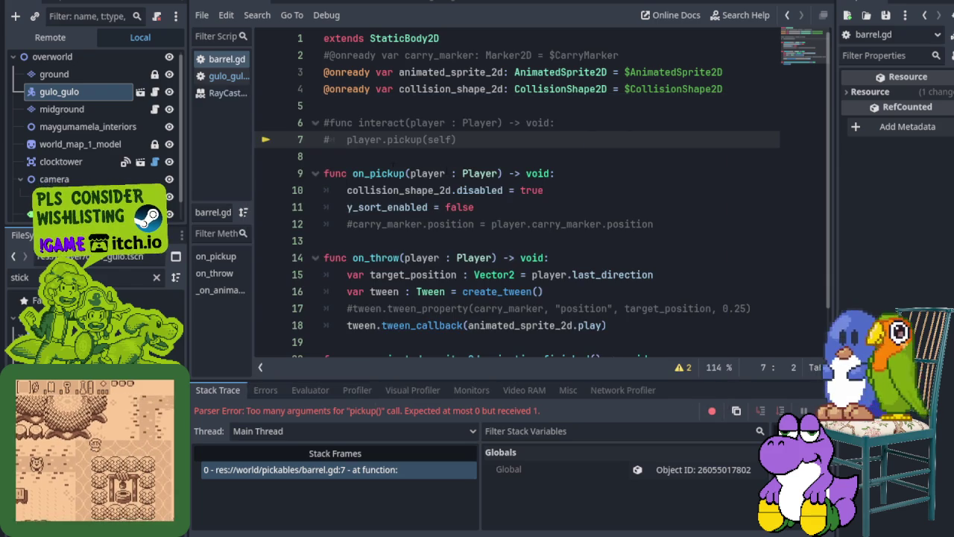
{"action": "key", "text": "ctrl+k"}
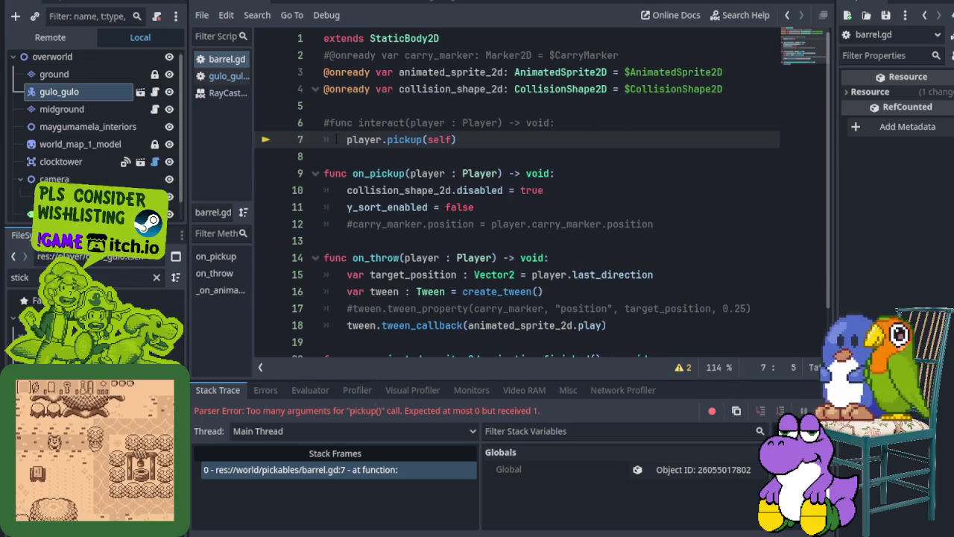
{"action": "key", "text": "ctrl+k"}
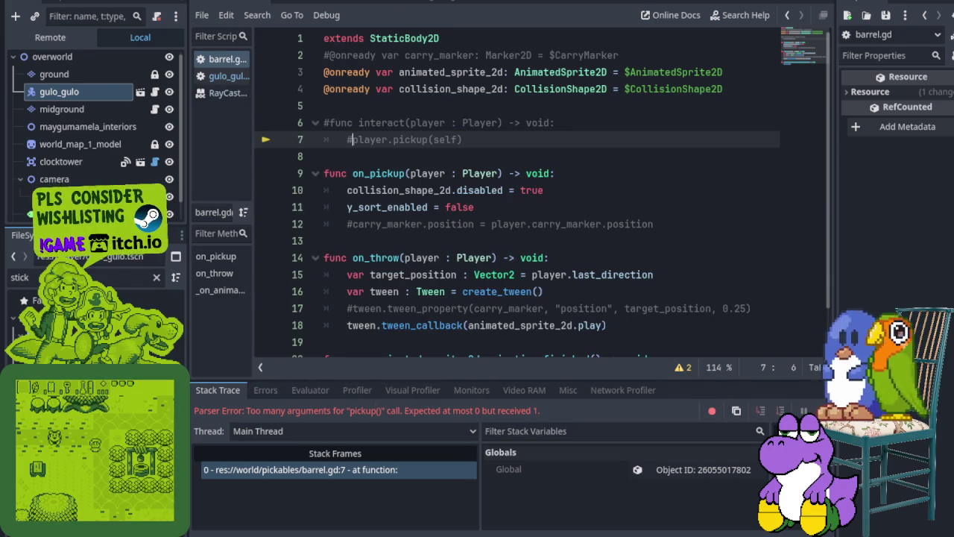
{"action": "key", "text": "F5"}
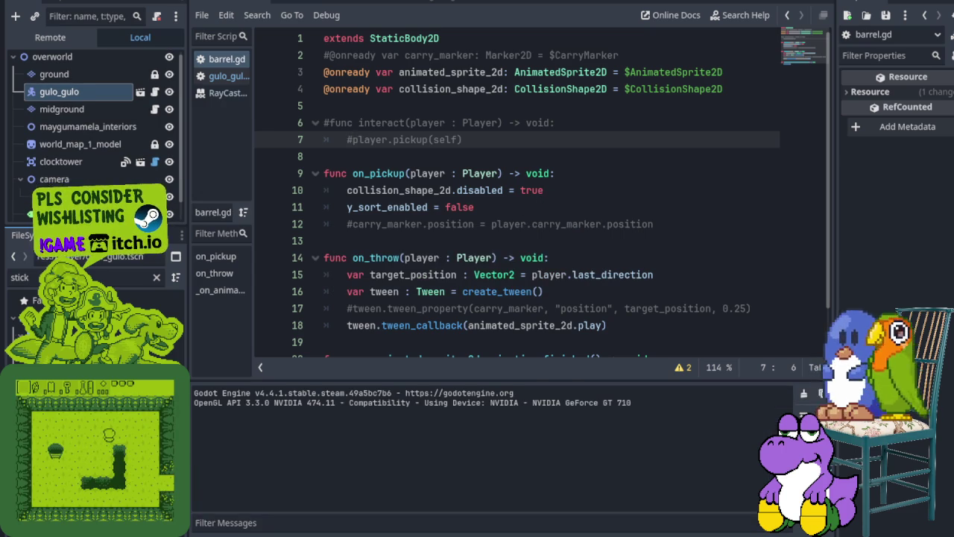
- Walk the player down and left toward the green barrel, stop with F8, and narrow the scene dock
{"action": "key", "text": "Down"}
{"action": "key", "text": "Left"}
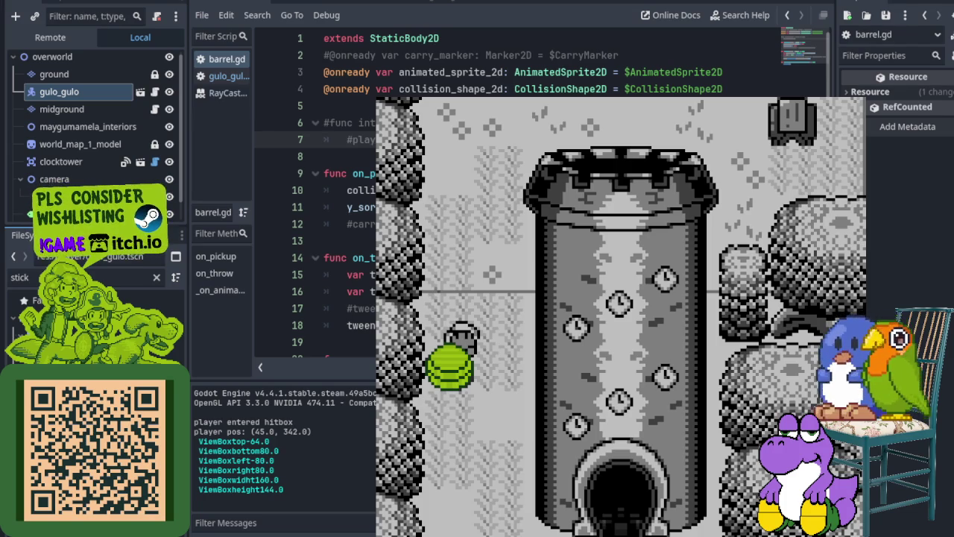
{"action": "key", "text": "F8"}
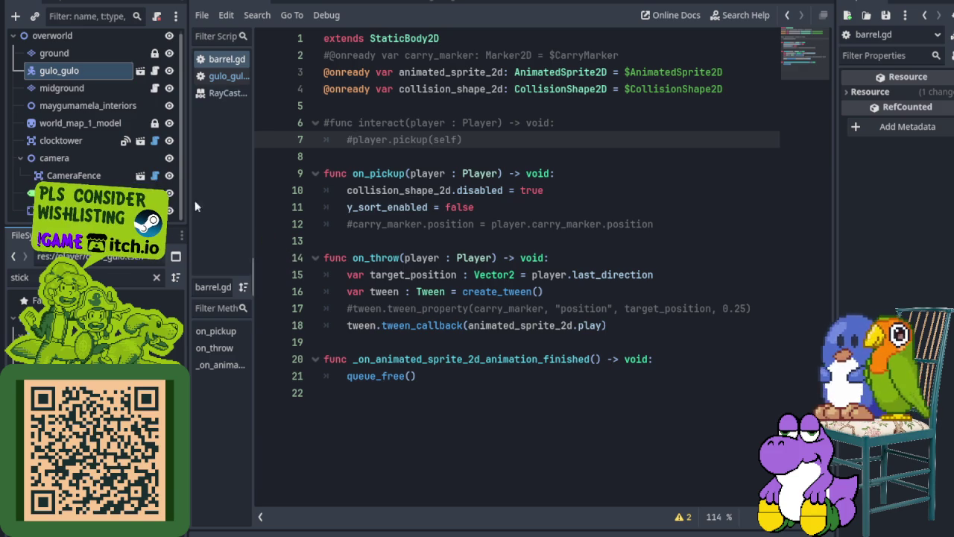
{"action": "left_click_drag", "start_coordinate": [187, 186], "coordinate": [77, 179]}
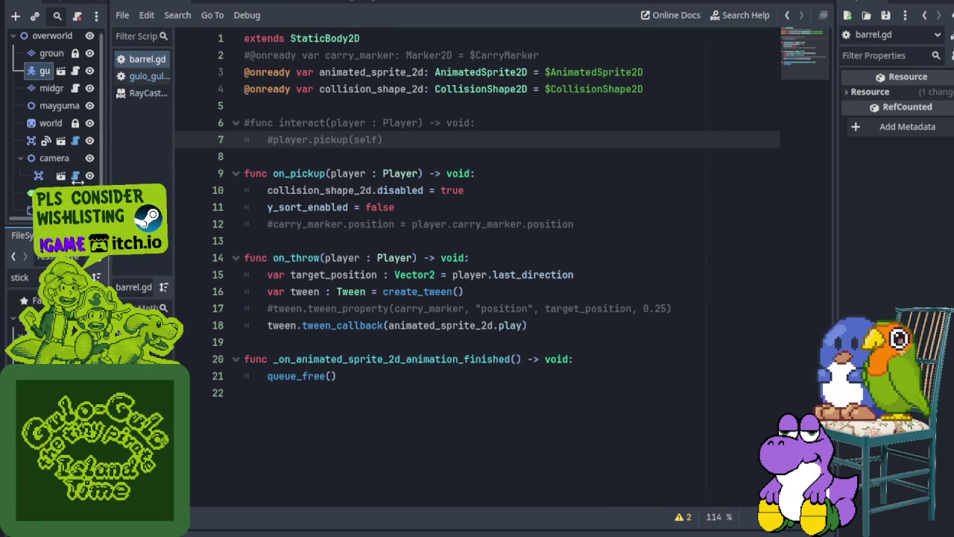
- Switch to the barrel scene tab, run the game with F5, and open the gulo_gulo player script
{"action": "left_click", "coordinate": [223, 2]}
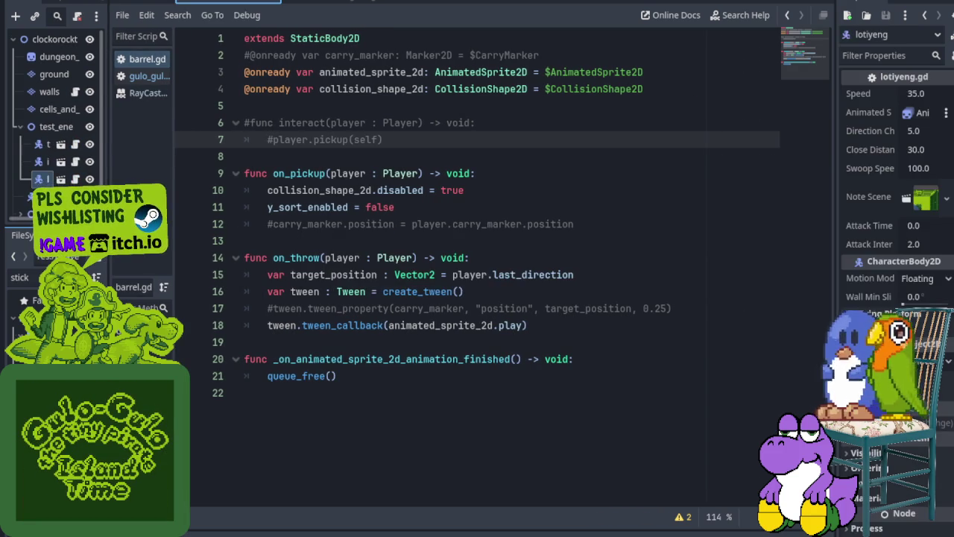
{"action": "left_click", "coordinate": [296, 2]}
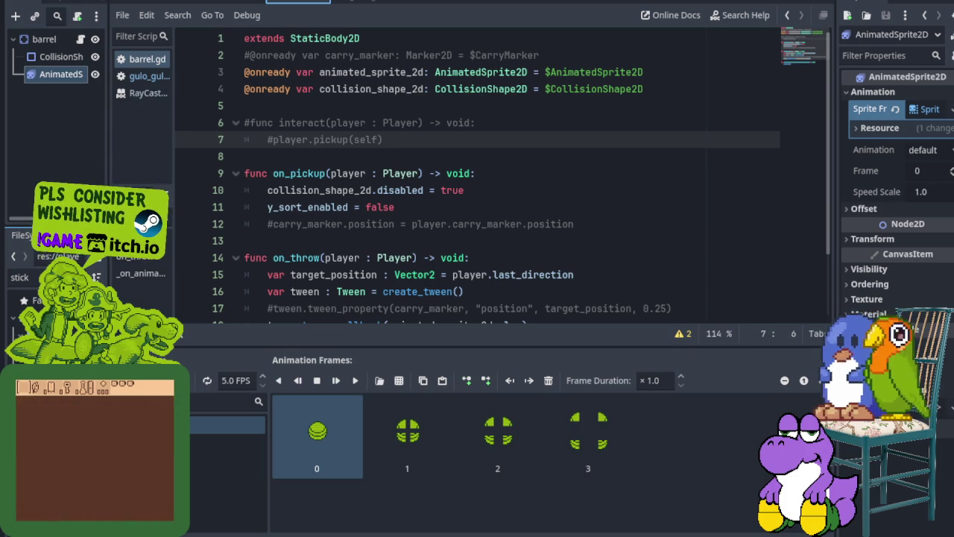
{"action": "key", "text": "F5"}
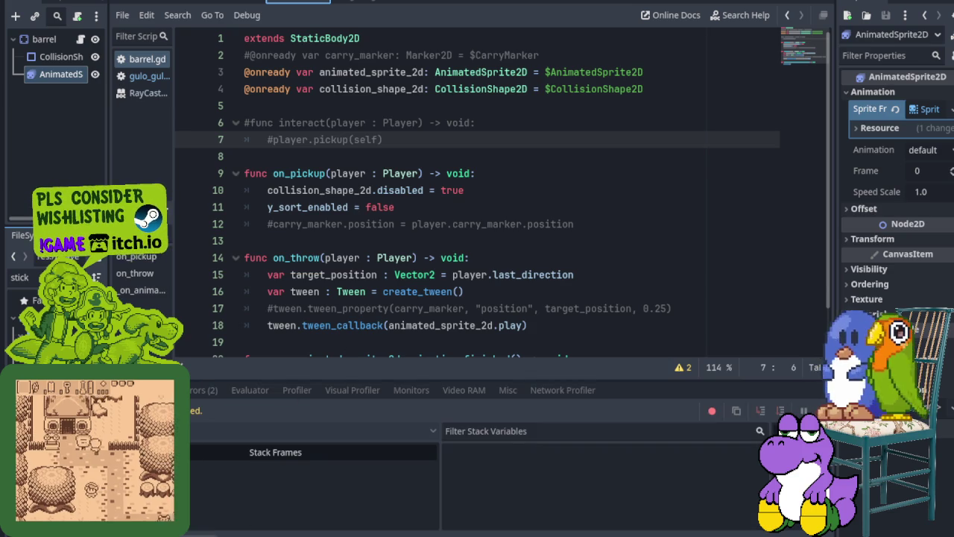
{"action": "left_click", "coordinate": [150, 76]}
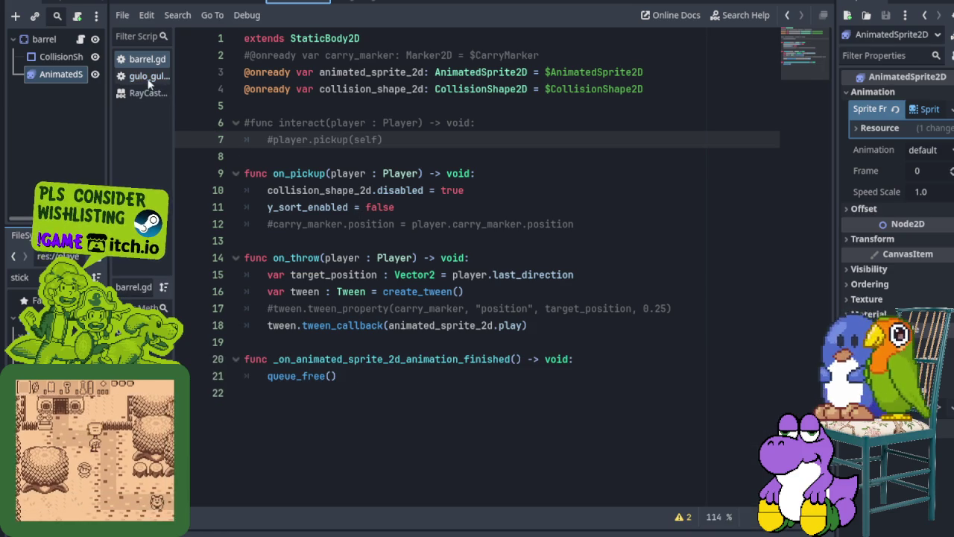
{"action": "scroll", "coordinate": [363, 365], "scroll_direction": "down", "scroll_amount": 1}
{"action": "scroll", "coordinate": [363, 365], "scroll_direction": "up", "scroll_amount": 1}
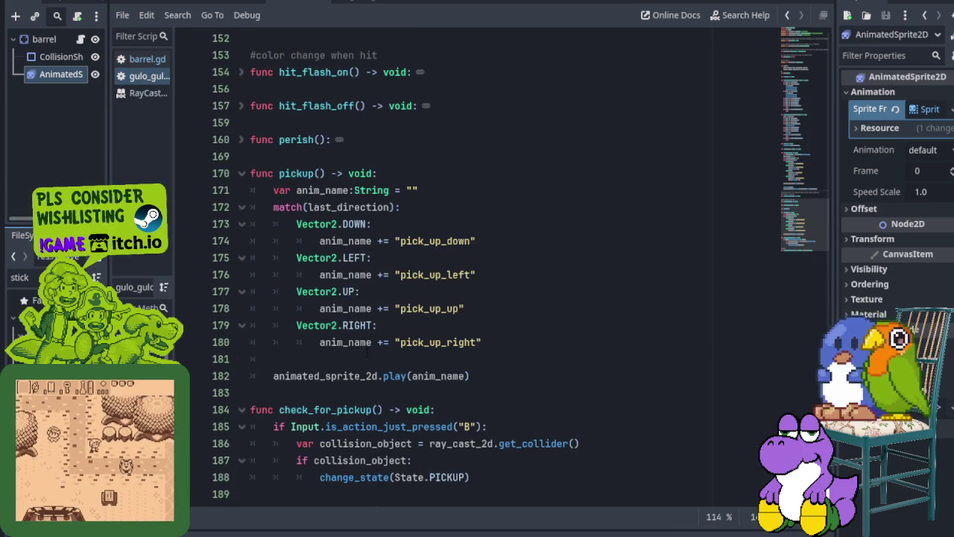
- Collapse the stick_attack function in the player script
{"action": "scroll", "coordinate": [363, 366], "scroll_direction": "down", "scroll_amount": 2}
{"action": "scroll", "coordinate": [363, 365], "scroll_direction": "up", "scroll_amount": 4}
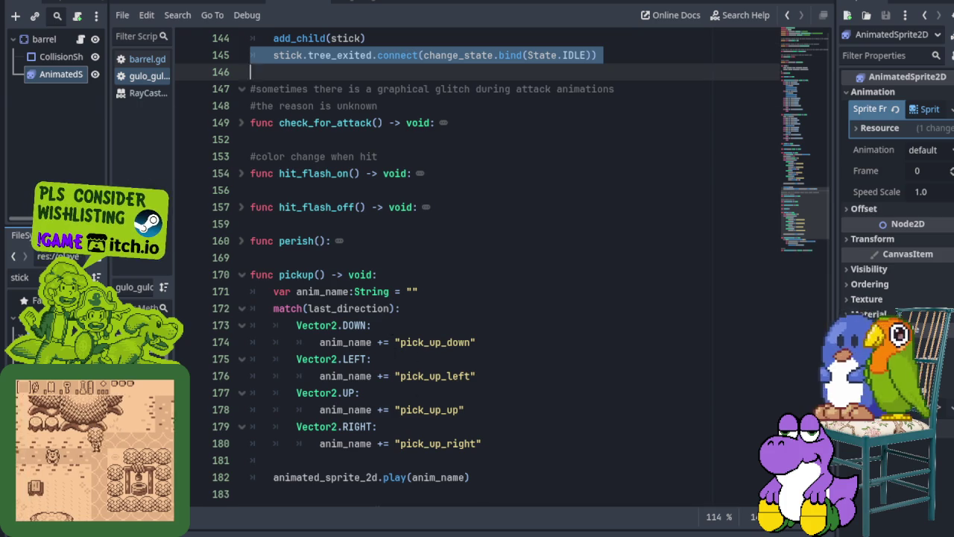
{"action": "scroll", "coordinate": [372, 331], "scroll_direction": "up", "scroll_amount": 5}
{"action": "scroll", "coordinate": [355, 333], "scroll_direction": "up", "scroll_amount": 5}
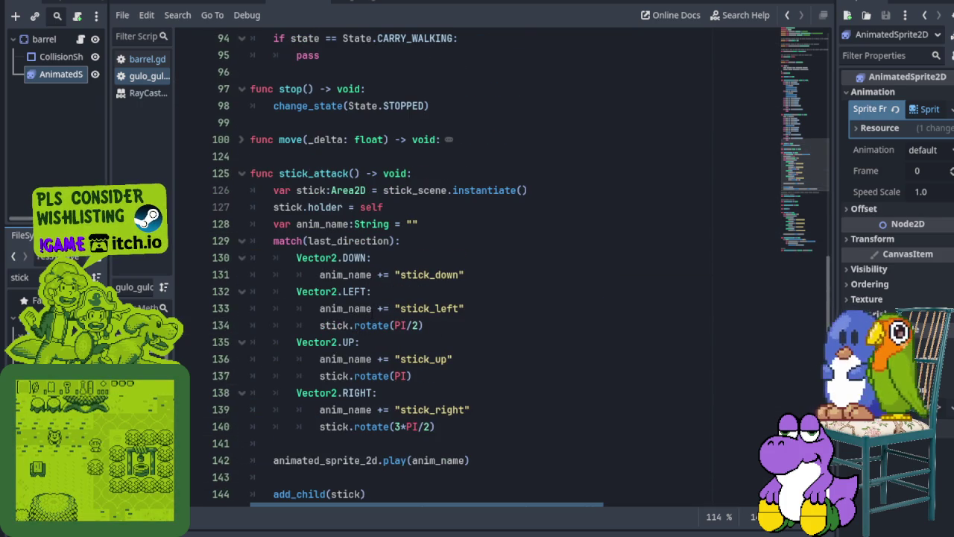
{"action": "scroll", "coordinate": [233, 136], "scroll_direction": "down", "scroll_amount": 2}
{"action": "scroll", "coordinate": [233, 136], "scroll_direction": "up", "scroll_amount": 1}
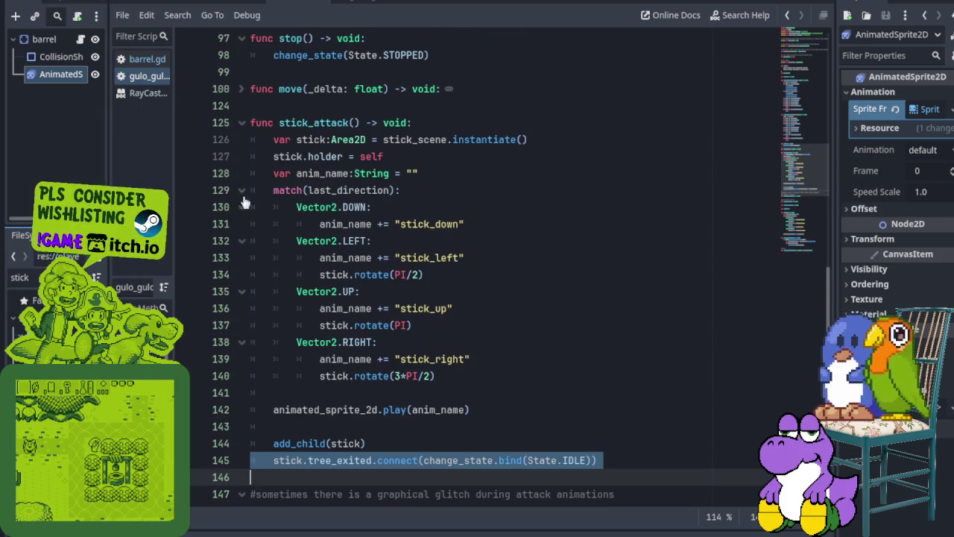
{"action": "left_click", "coordinate": [242, 122]}
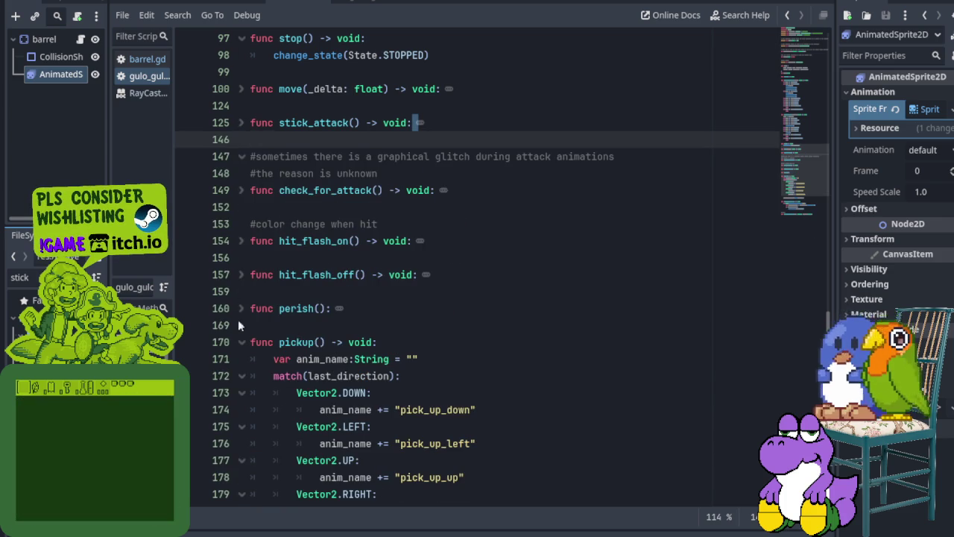
- Collapse the check_for_pickup and pickup() functions
{"action": "scroll", "coordinate": [234, 316], "scroll_direction": "down", "scroll_amount": 3}
{"action": "scroll", "coordinate": [228, 428], "scroll_direction": "down", "scroll_amount": 1}
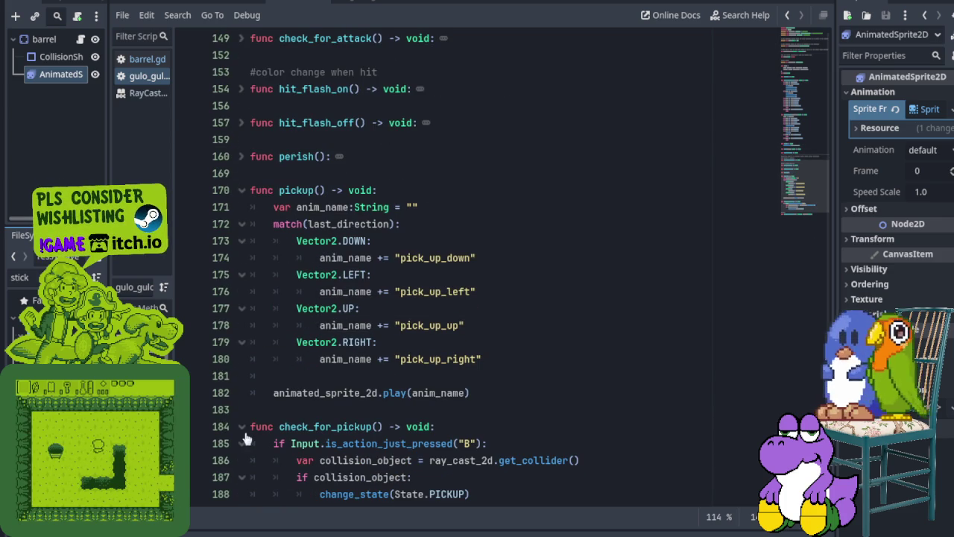
{"action": "scroll", "coordinate": [229, 429], "scroll_direction": "down", "scroll_amount": 2}
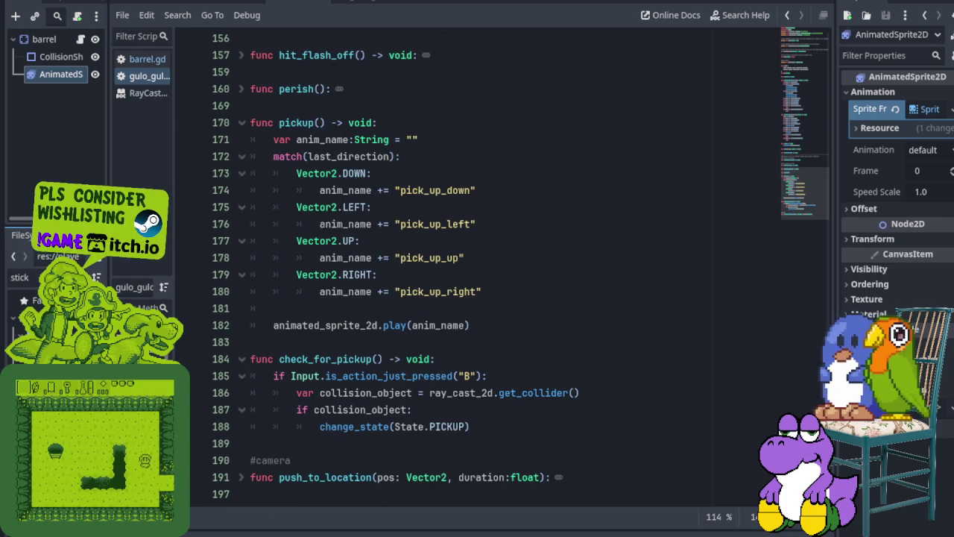
{"action": "left_click", "coordinate": [243, 358], "text": "shift"}
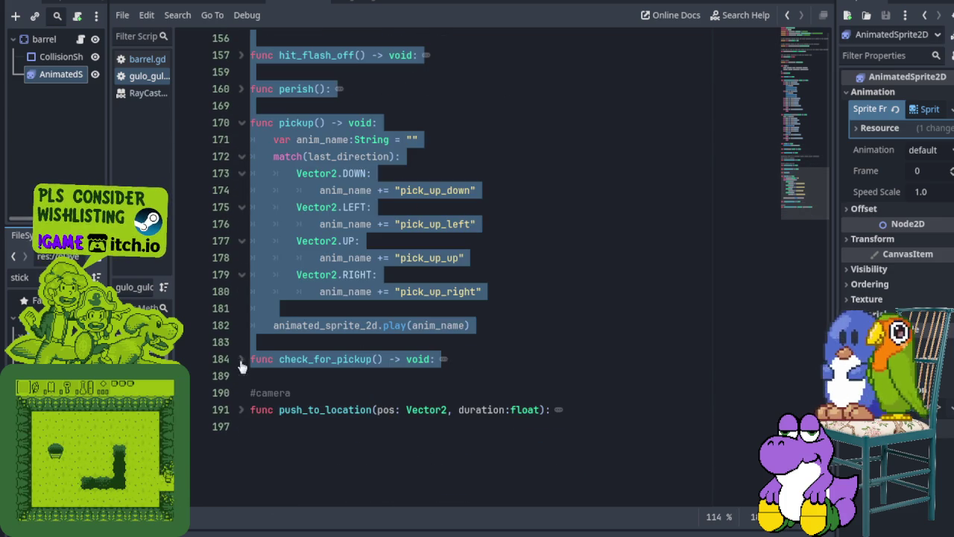
{"action": "left_click", "coordinate": [242, 123]}
{"action": "left_click", "coordinate": [320, 186]}
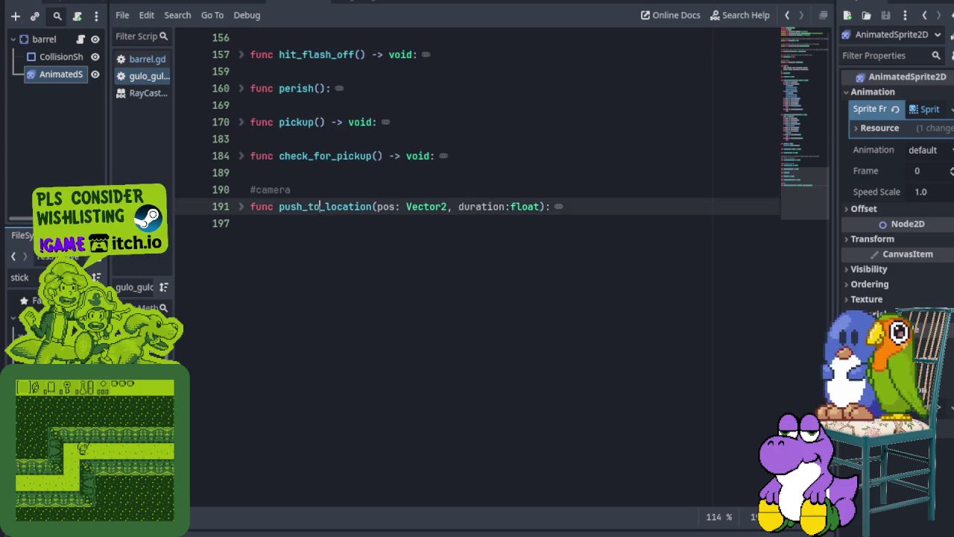
- Collapse change_state's ATTACKING branch and select the CARRY_IDLE condition line
{"action": "scroll", "coordinate": [328, 209], "scroll_direction": "up", "scroll_amount": 10}
{"action": "scroll", "coordinate": [328, 208], "scroll_direction": "up", "scroll_amount": 2}
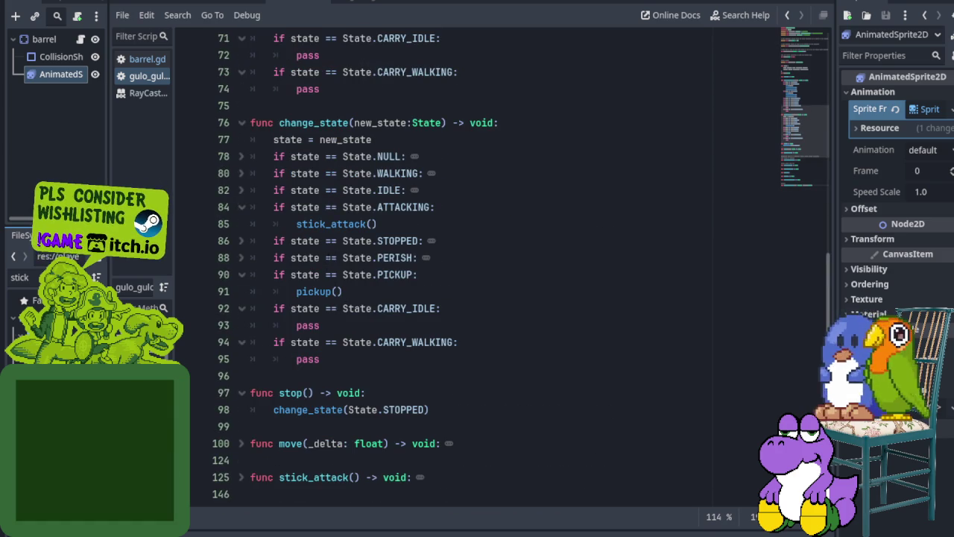
{"action": "left_click", "coordinate": [242, 208]}
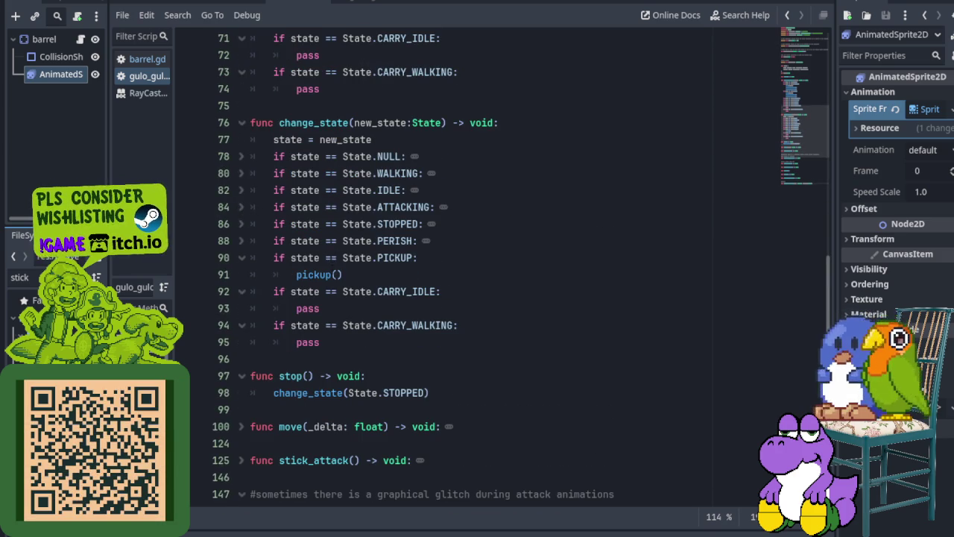
{"action": "left_click", "coordinate": [226, 293]}
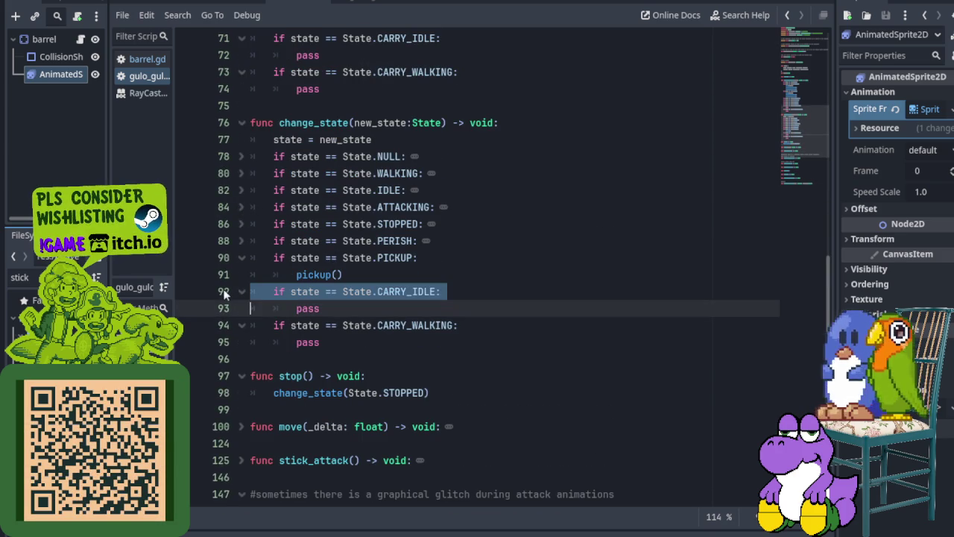